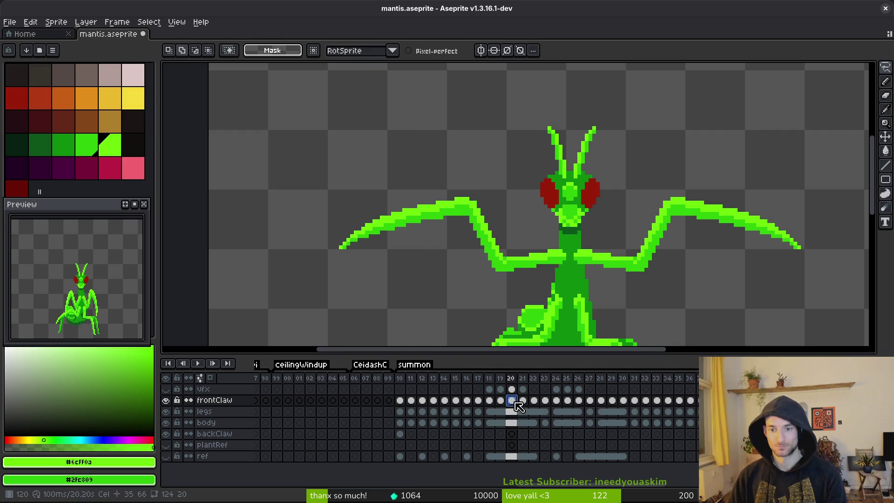
- Link the frontClaw cels across frames 19–29 of the mantis animation
click(613, 401)
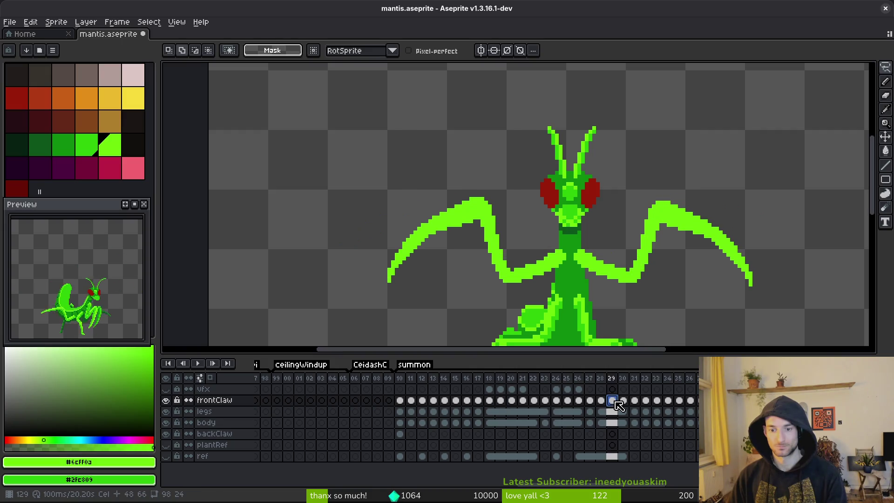
click(498, 403)
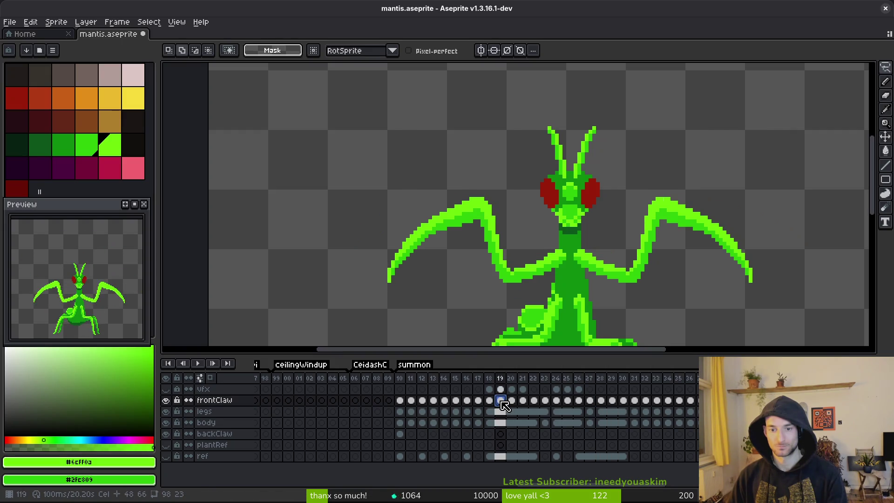
drag(512, 402, 605, 404)
right_click(511, 401)
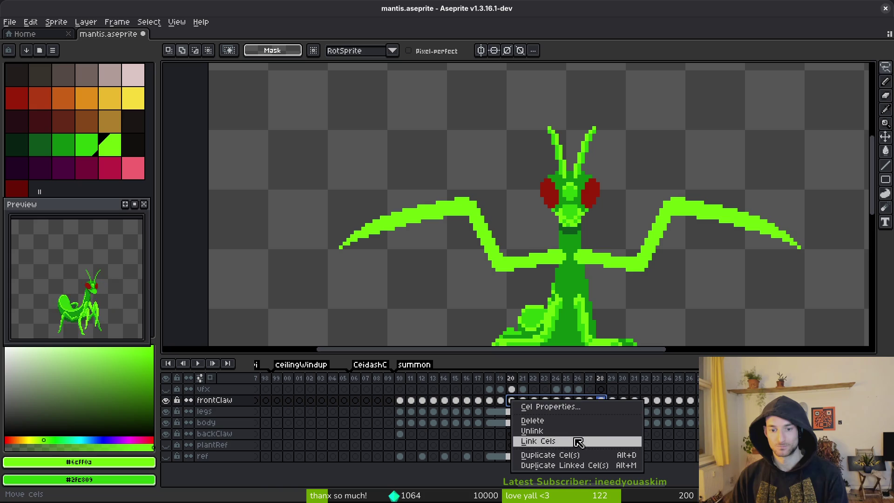
click(573, 442)
click(501, 400)
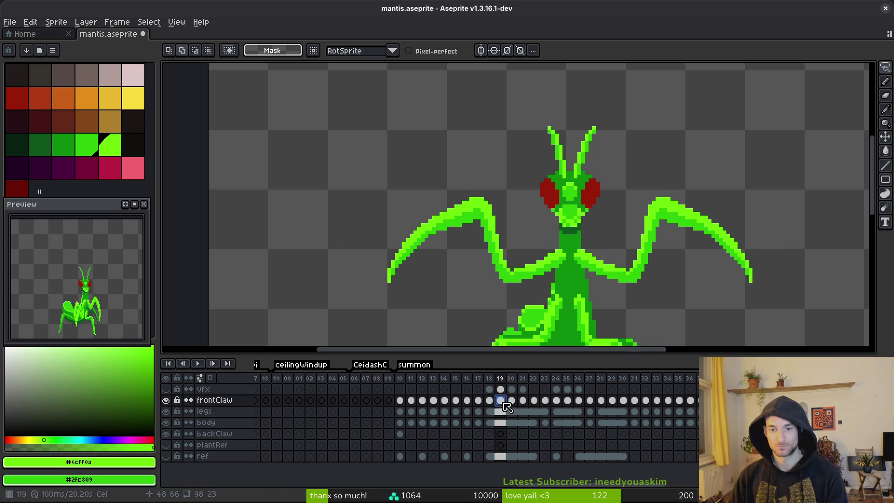
shift+click(612, 401)
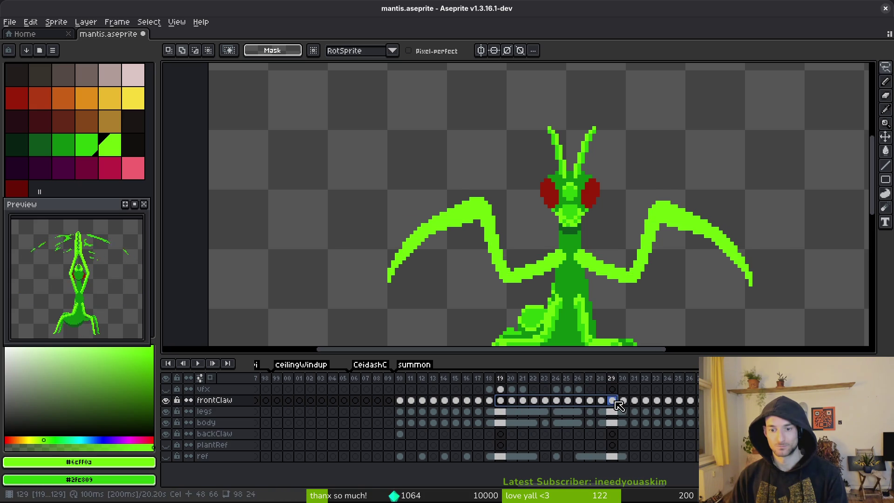
right_click(510, 404)
click(545, 441)
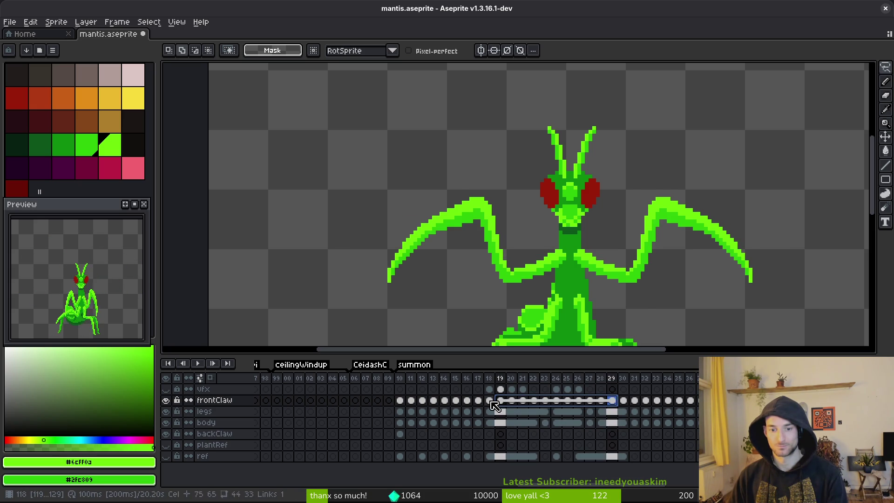
- Save mantis.aseprite and check the linked claw poses, undoing and redoing the link
key(Left)
click(624, 401)
key(ctrl+s)
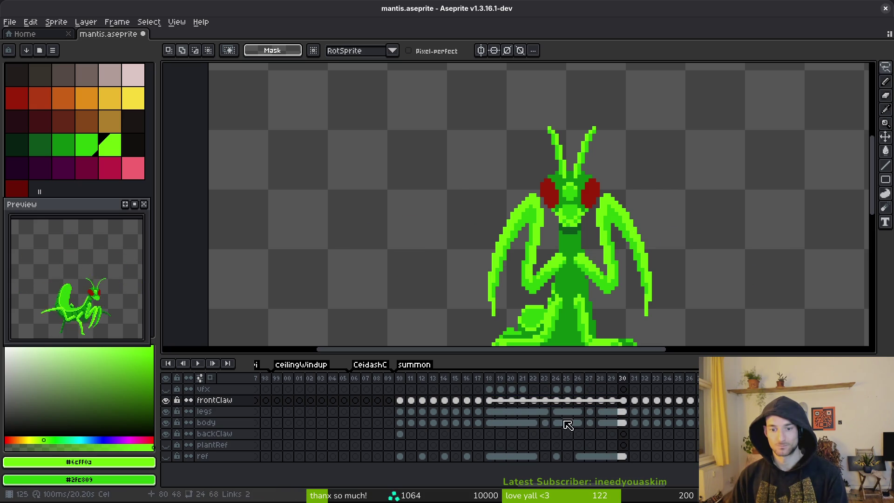
click(510, 405)
click(523, 400)
key(ctrl+z)
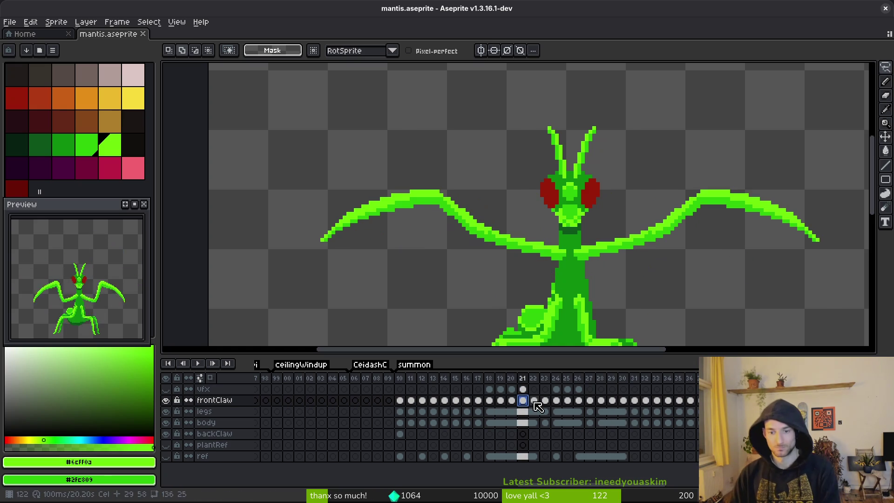
key(ctrl+y)
- Step back frame by frame from frame 28 to compare the claw poses
click(601, 401)
click(590, 403)
click(577, 402)
click(566, 403)
click(555, 402)
click(545, 402)
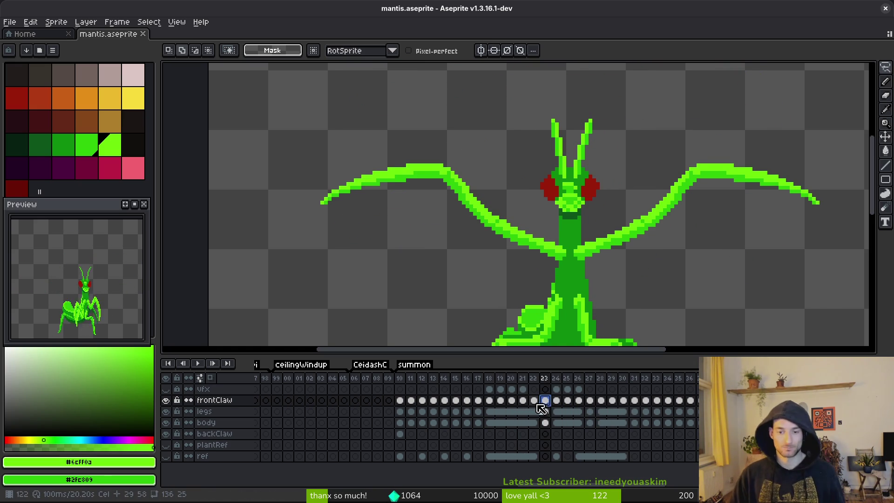
click(535, 403)
key(Right)
key(Right)
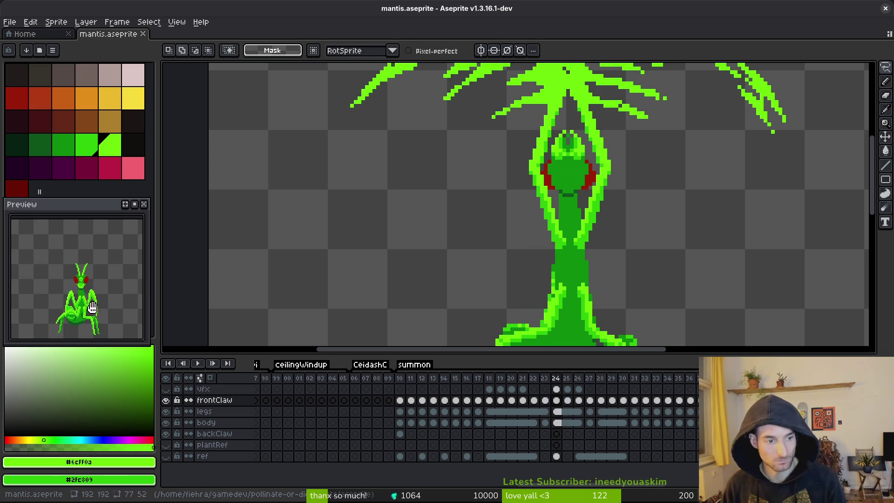
- Save mantis.aseprite, review the zoomed-out poses frame by frame, and save it again
key(ctrl+s)
scroll(585, 404, right, 1)
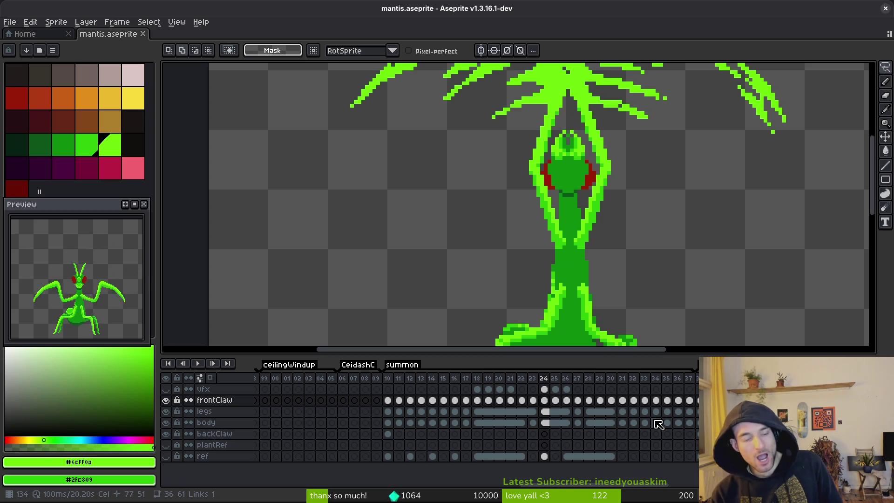
key(Left)
key(Left)
key(Left)
scroll(671, 186, down, 4)
key(Left)
key(Left)
key(Left)
key(Right)
key(Right)
key(Right)
key(ctrl+s)
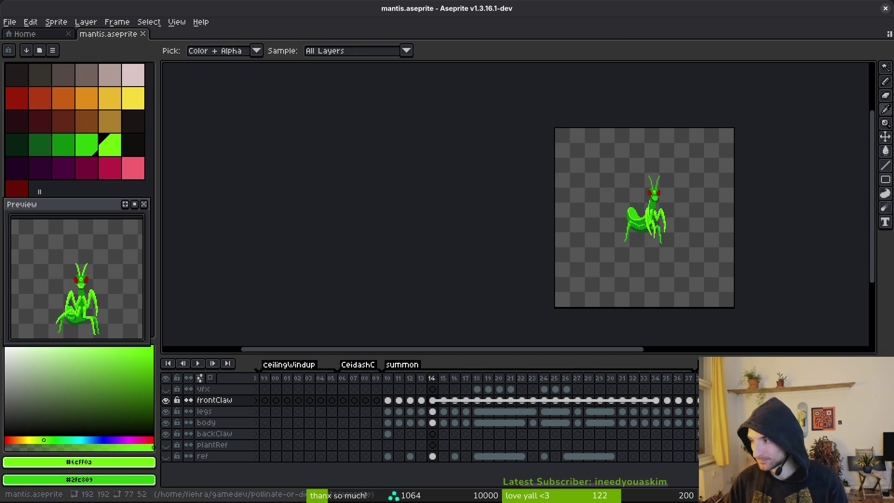
key(alt+Tab)
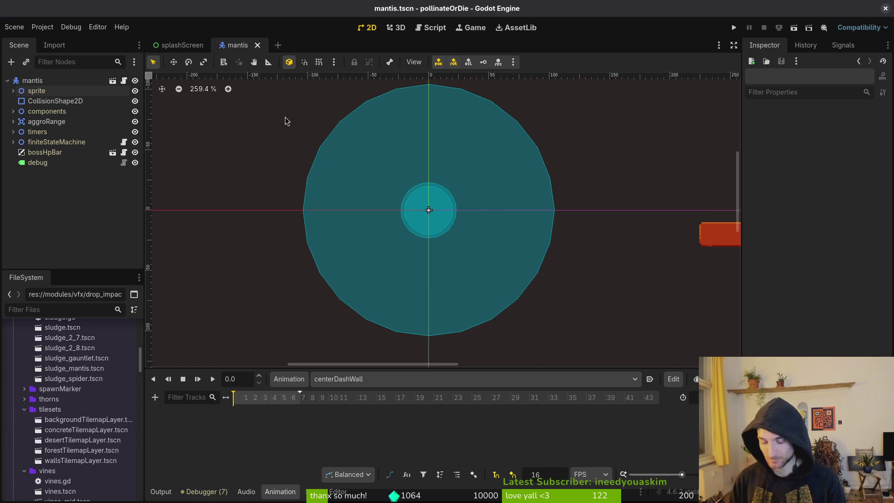
- Play the mantis animation, select frames 10–13, save the sheet, then save the Godot mantis scene
key(alt+Tab)
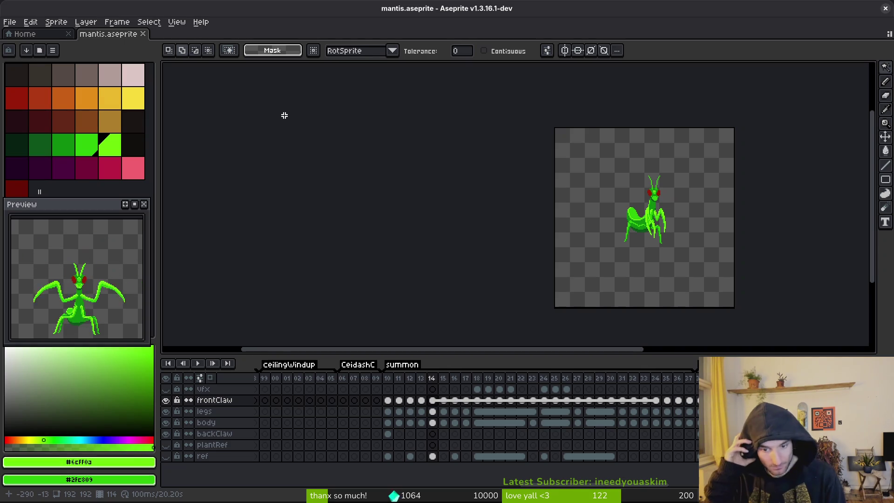
key(ctrl+Return)
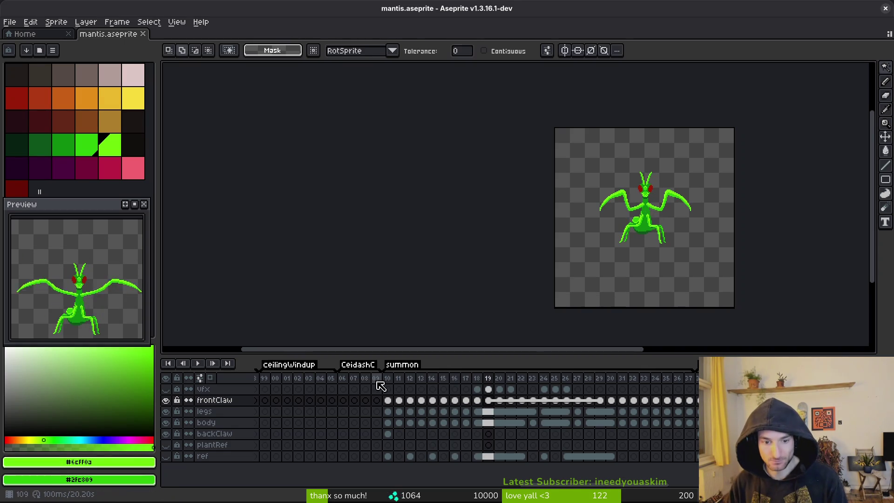
mouse_move(389, 378)
mouse_down()
mouse_move(420, 389)
mouse_move(540, 392)
mouse_up()
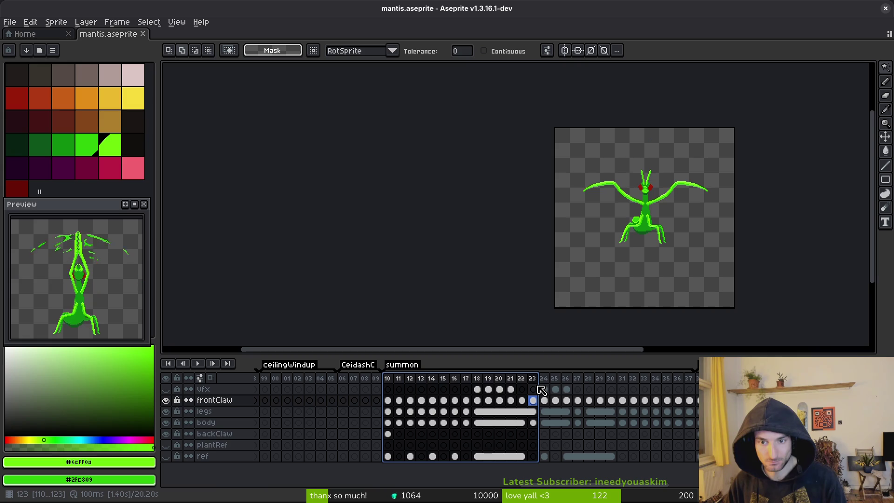
mouse_move(389, 379)
mouse_down()
mouse_move(545, 382)
mouse_move(535, 379)
mouse_up()
key(ctrl+s)
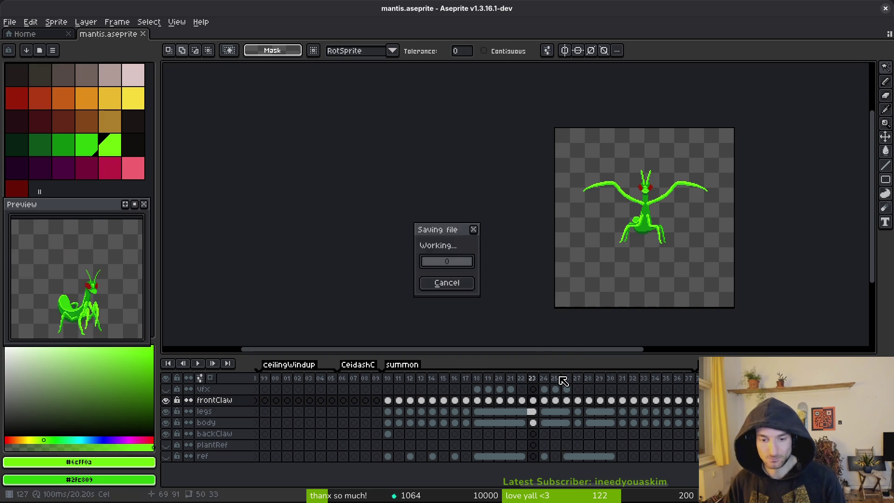
key(alt+Tab)
key(ctrl+s)
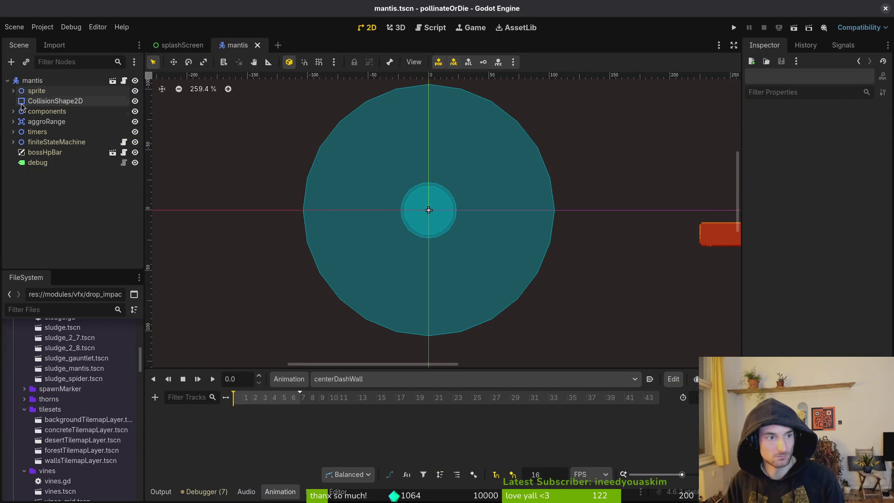
- Load summon in the sprite's AnimationPlayer and add a Call Method track targeting the mantis node
click(13, 91)
click(56, 111)
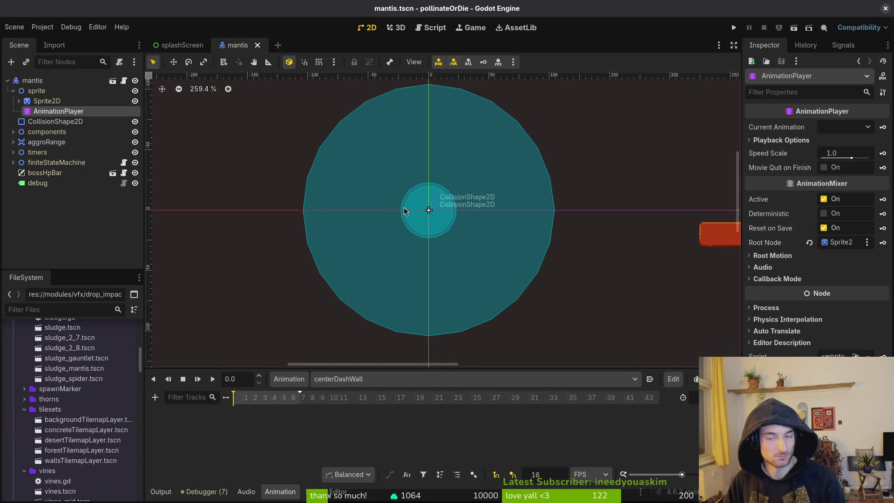
click(325, 383)
click(338, 461)
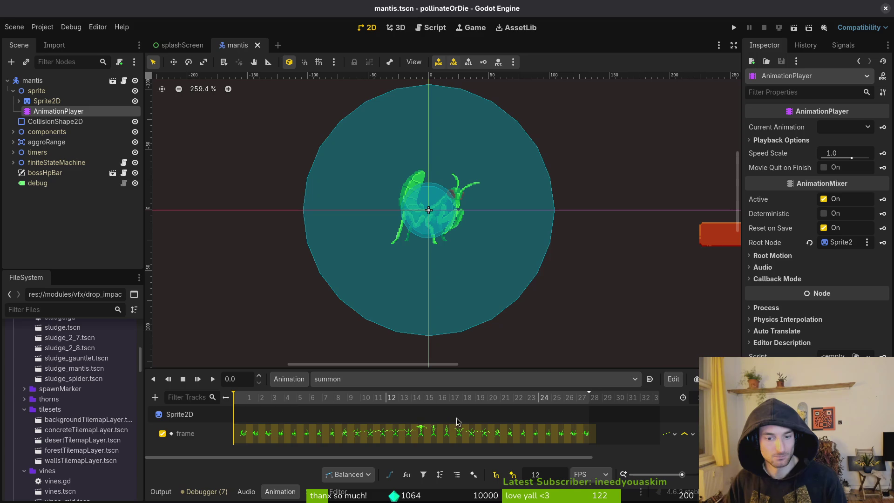
click(155, 398)
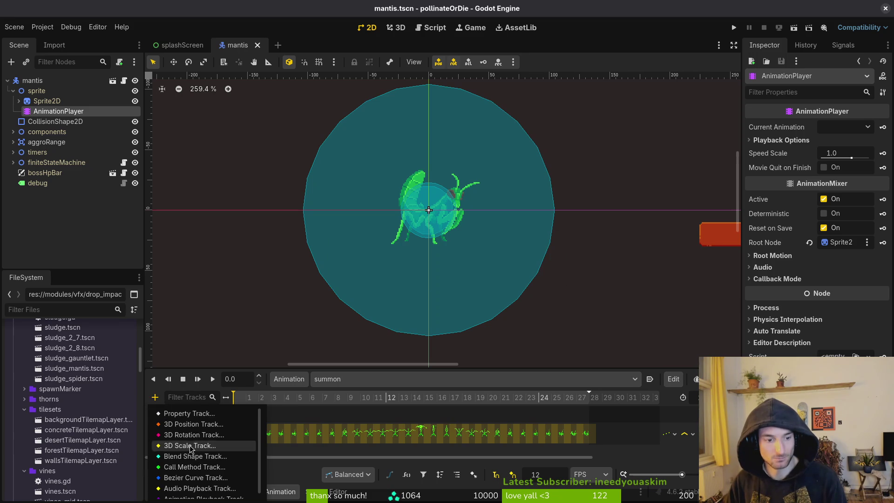
click(191, 470)
click(395, 118)
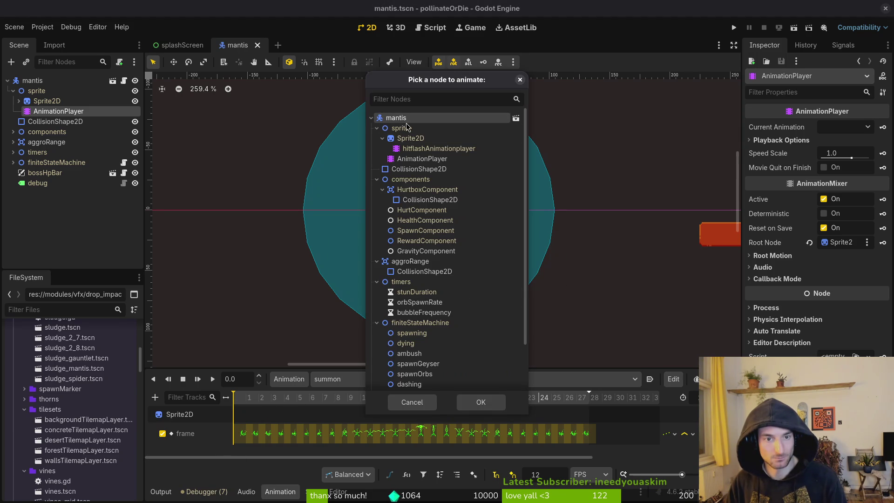
click(480, 401)
drag(429, 369, 280, 287)
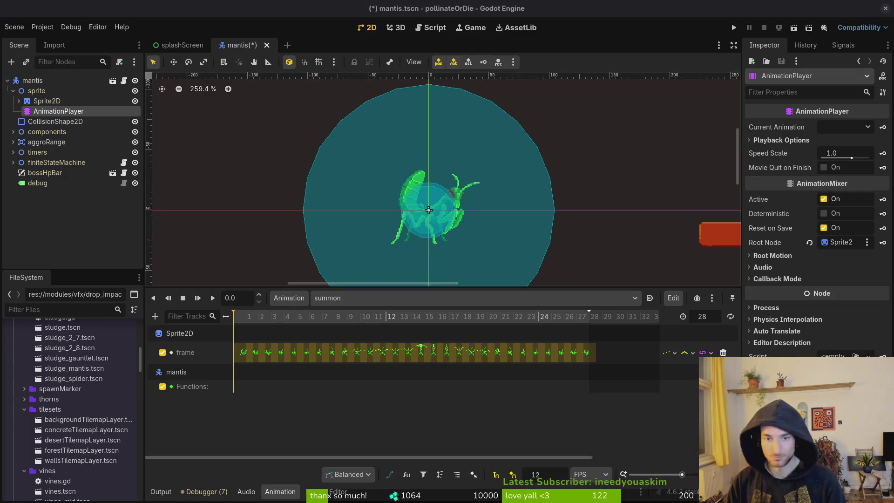
key(super)
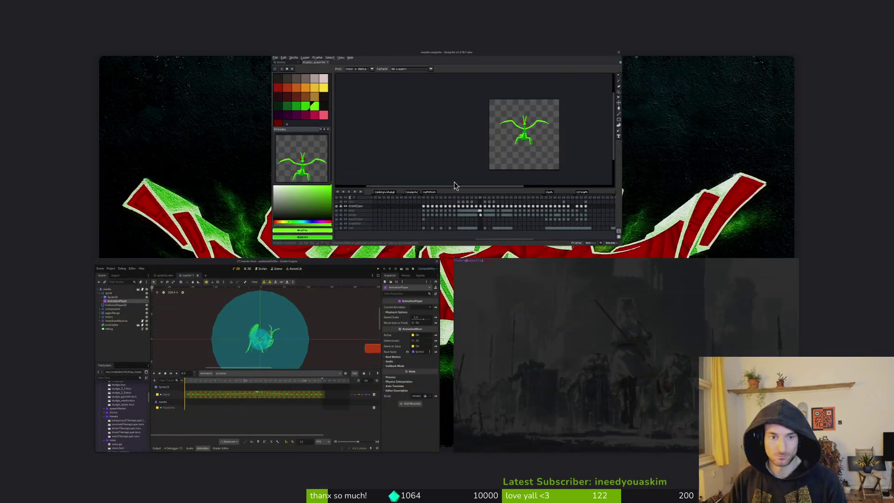
- Open a terminal in gamedev/pollinate-or-die and launch Neovim on the project folder
click(455, 184)
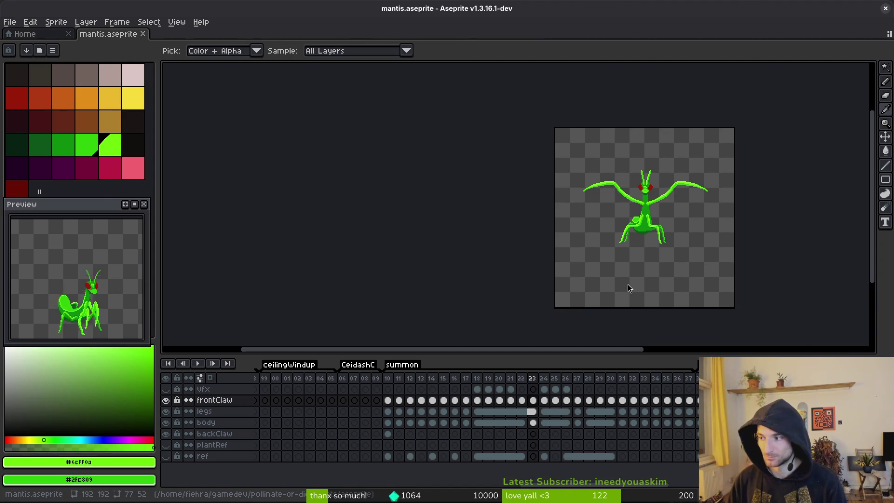
key(super+Return)
text(cd gamedev/pollinate-or-die/)
key(Return)
text(nvim .)
key(Return)
- Find and open spawn_geyser.gd by searching for 'geyser'
key(space)
key(f)
key(f)
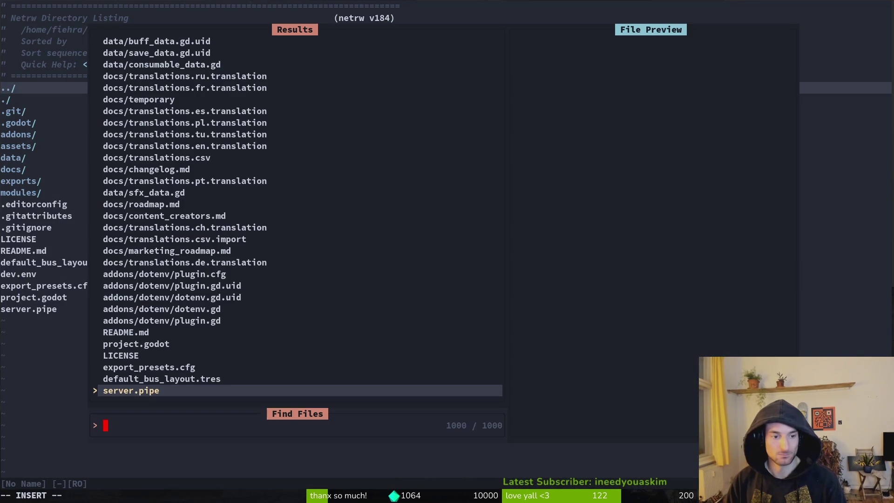
text(geyser)
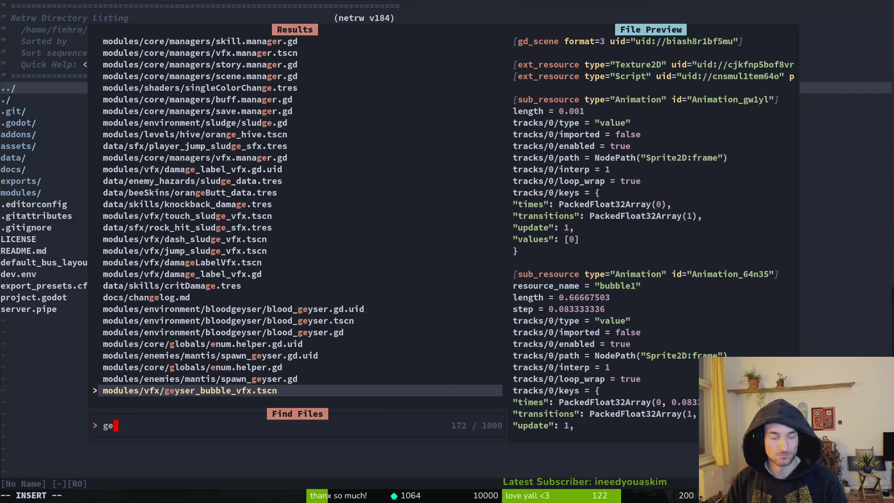
key(Up)
key(Return)
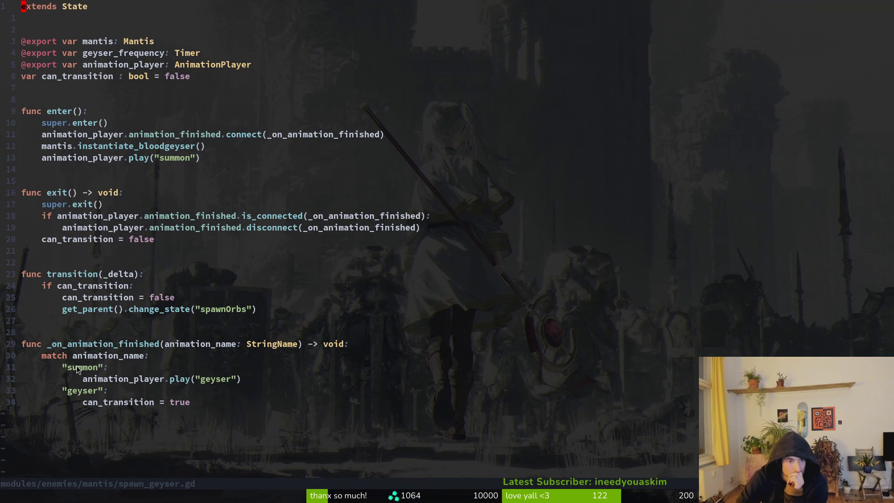
- Delete the separate geyser animation lines and save spawn_geyser.gd with :w
click(151, 403)
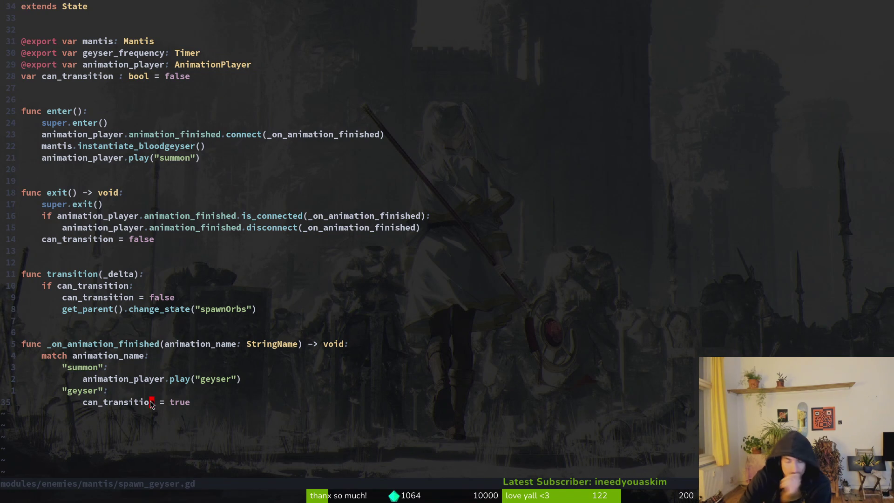
key(shift+v)
key(K)
key(Escape)
key(k)
key(d)
key(d)
key(j)
key(d)
key(d)
text(:w)
key(Return)
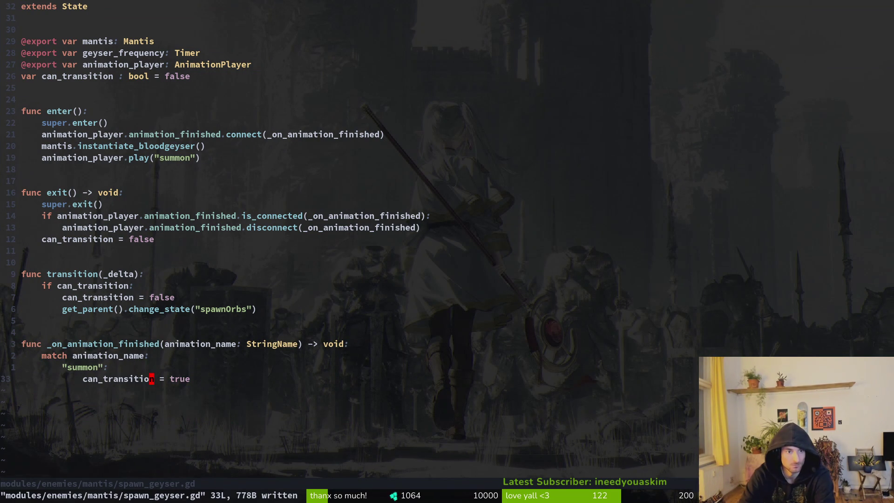
- Remove the mantis.instantiate_bloodgeyser() line from enter(), after briefly restoring and resaving it
key(k)
key(k)
key(k)
key(shift+v)
text(d:w)
key(Return)
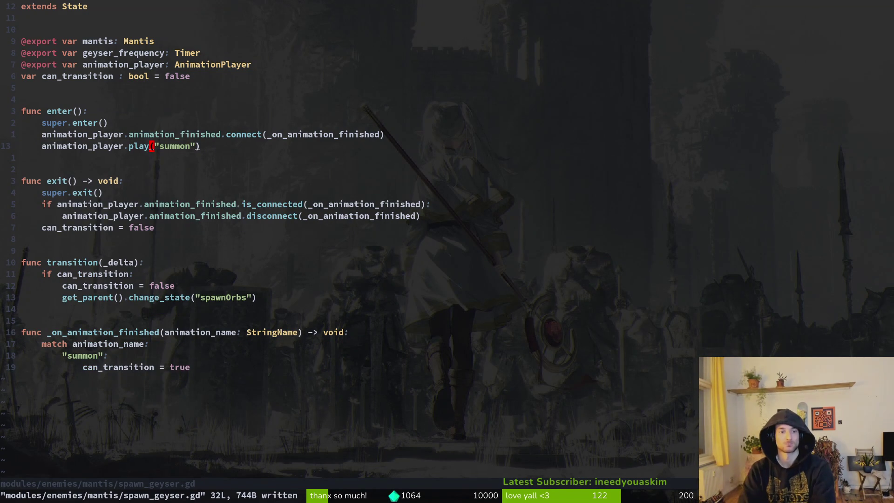
text(u:w)
key(Return)
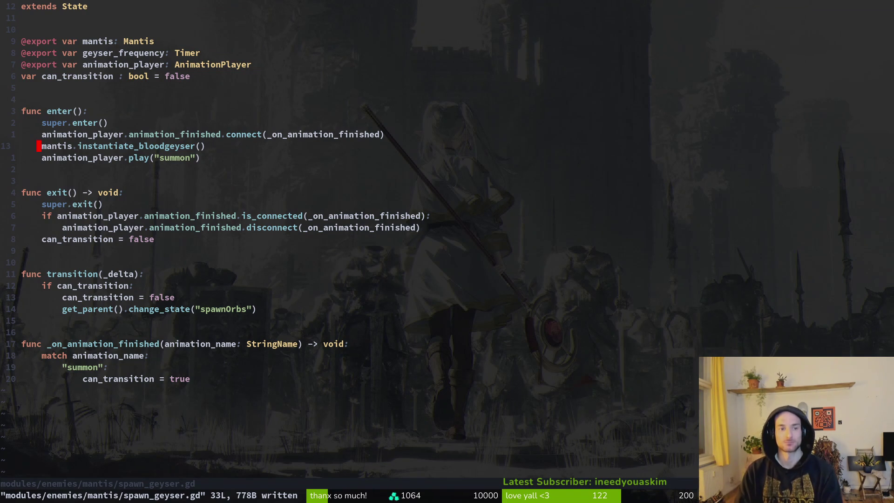
key(d)
key(d)
key(alt+Tab)
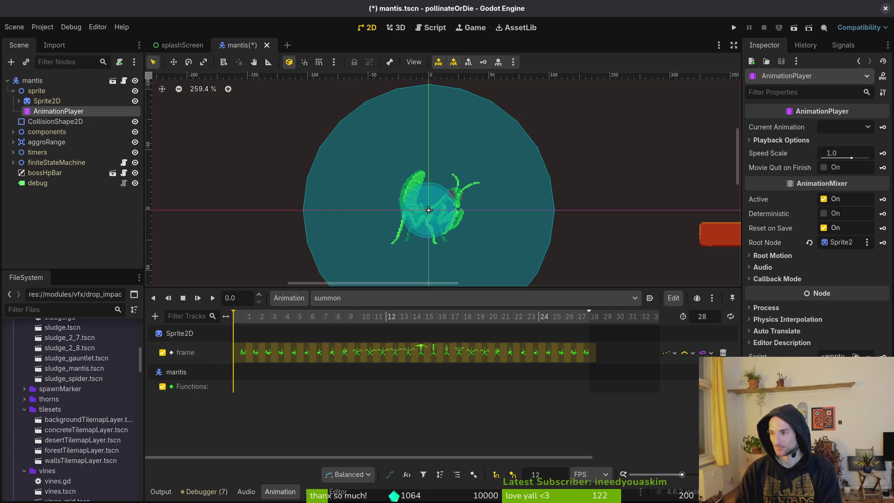
- Insert an instantiate_bloodgeyser() method key at summon's wings-spread frame and save the mantis scene
key(alt+Tab)
drag(358, 316, 412, 318)
right_click(412, 385)
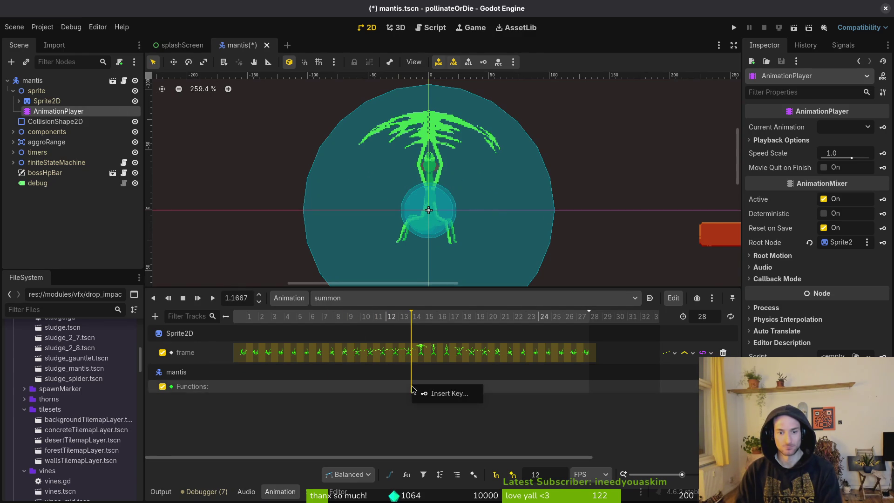
click(427, 394)
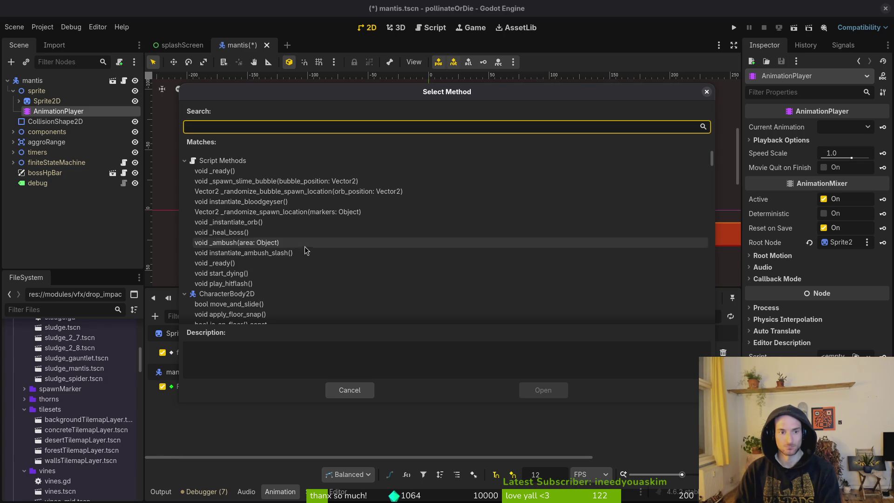
click(260, 204)
click(536, 390)
key(ctrl+s)
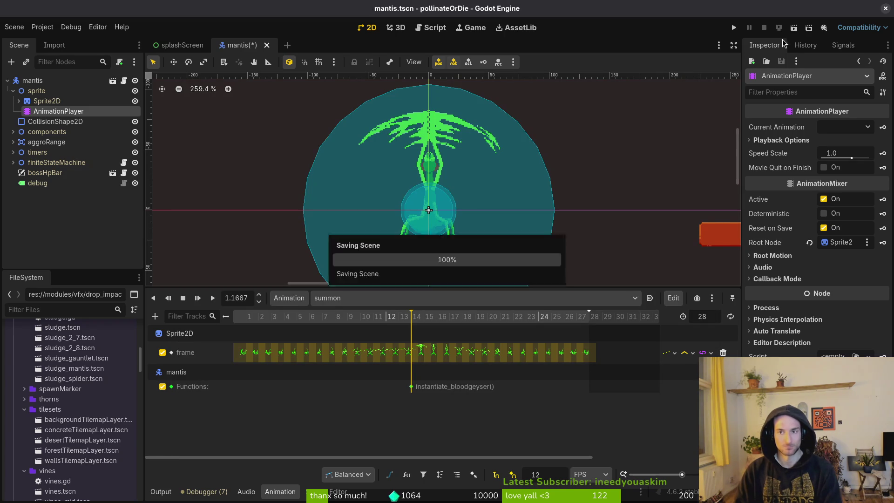
key(alt+Tab)
click(116, 147)
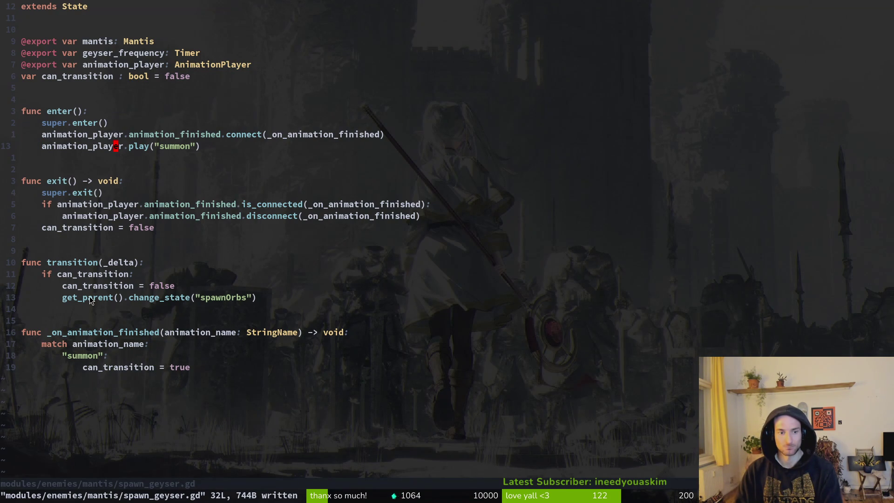
key(alt+Tab)
key(F5)
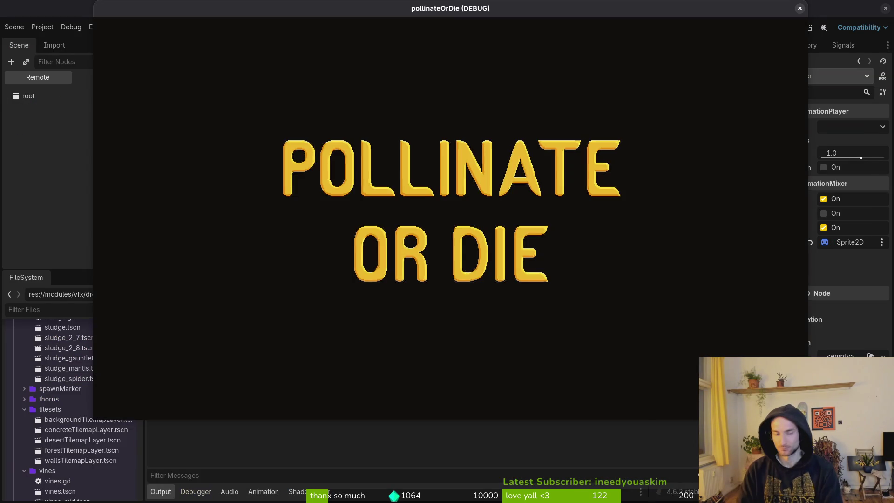
key(Return)
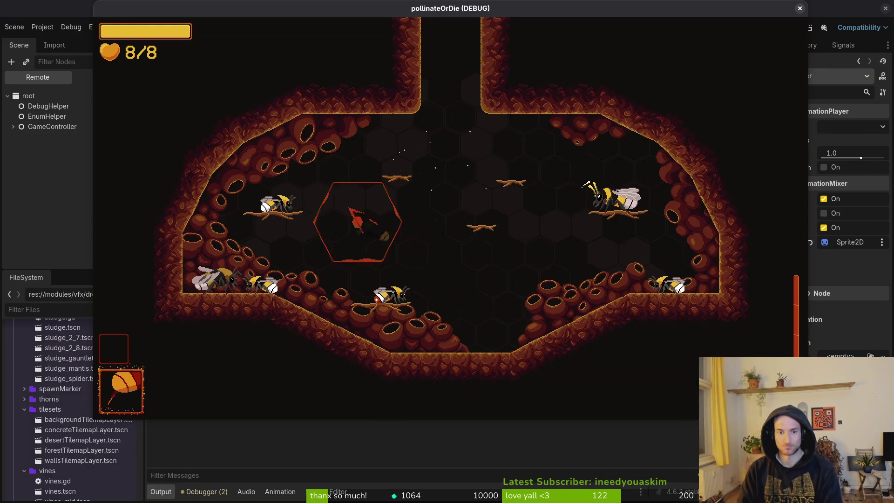
key(Escape)
key(Down)
key(Return)
key(Left)
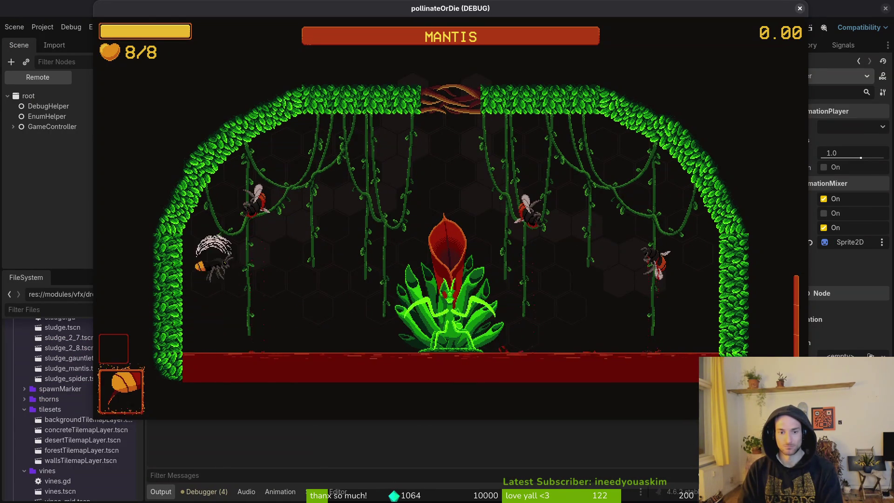
key(Right)
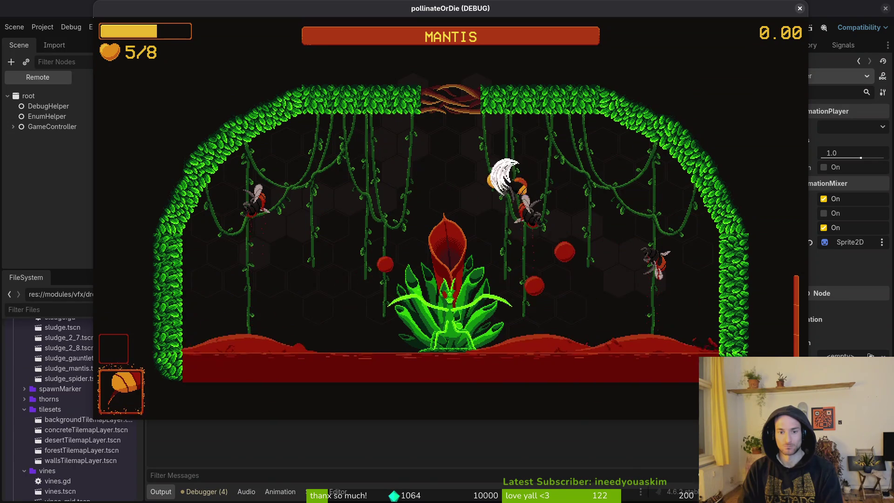
key(Escape)
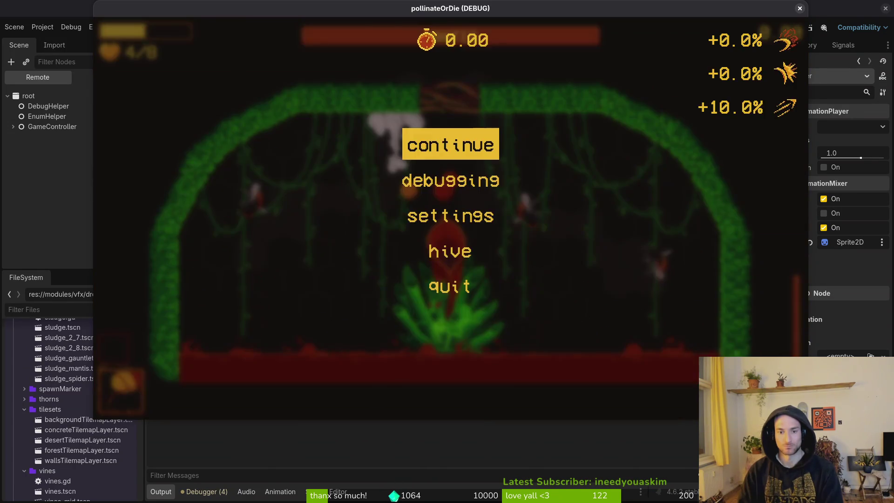
key(F8)
key(Up)
click(58, 126)
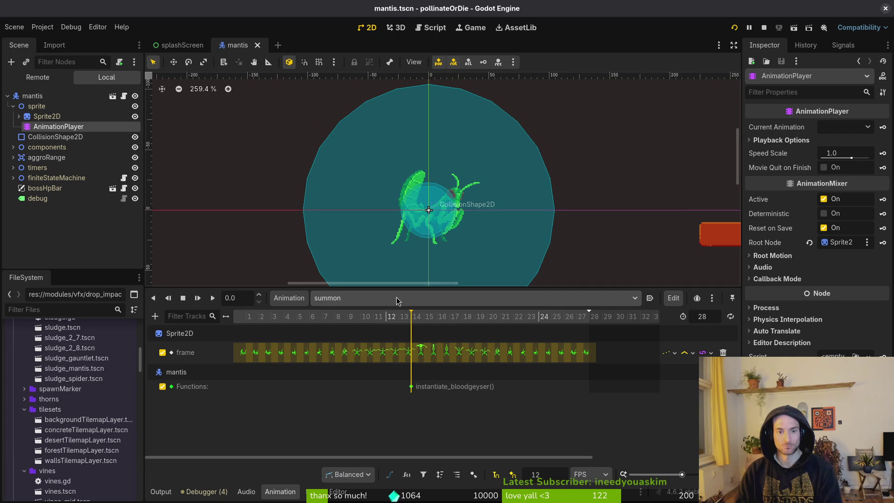
key(alt+Tab)
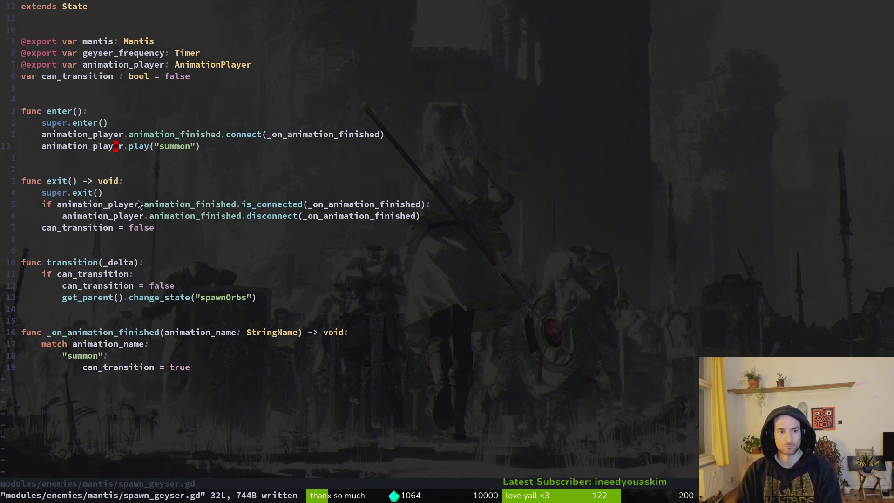
- Open spawn_orbs.gd, delete the animation_player.play("summon") line in enter(), and save with :w
key(ctrl+p)
text(spawnor)
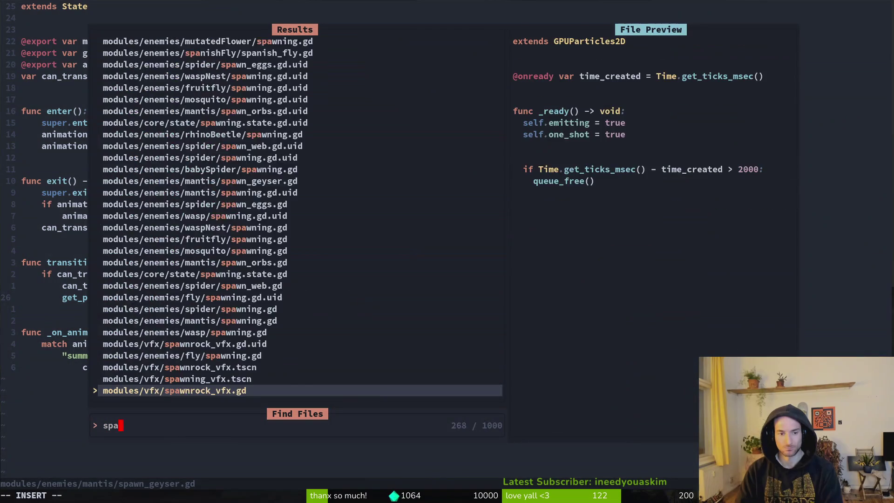
key(Return)
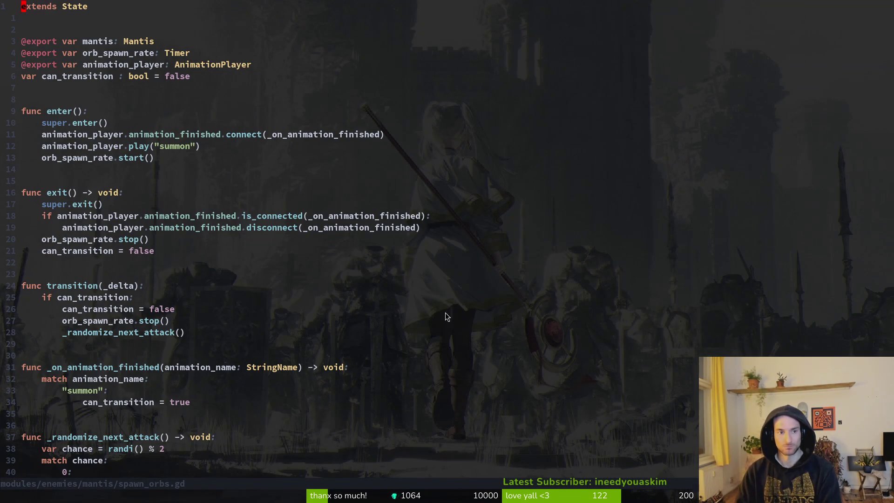
click(116, 150)
key(d)
key(d)
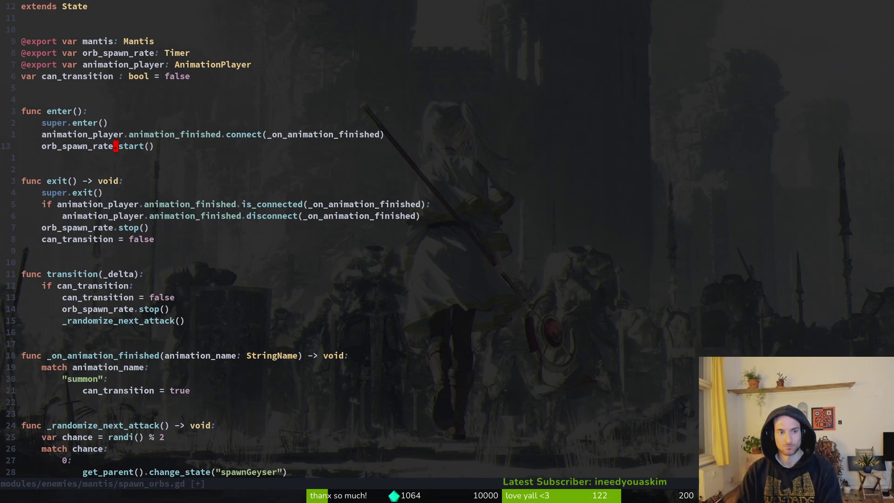
text(:w)
key(Return)
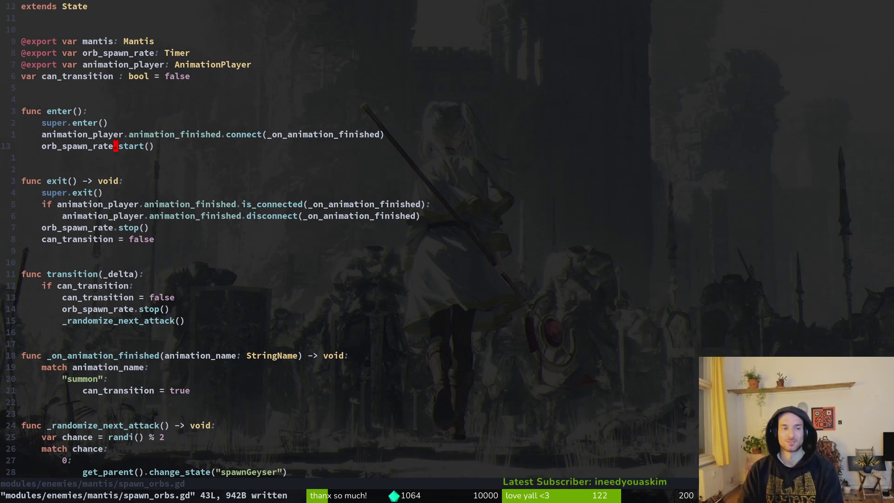
key(alt+Tab)
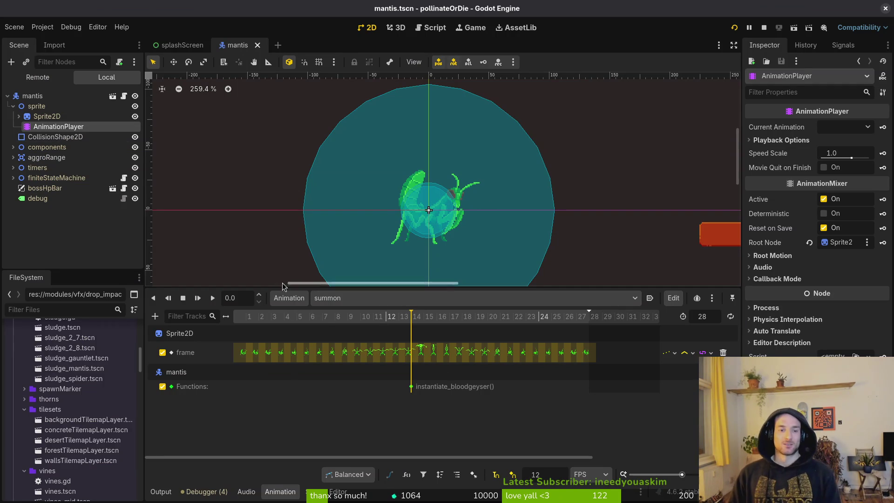
- In Manage Animations, append 'Geyser' to summon making it summonGeyser, then save mantis.tscn
click(298, 300)
click(334, 331)
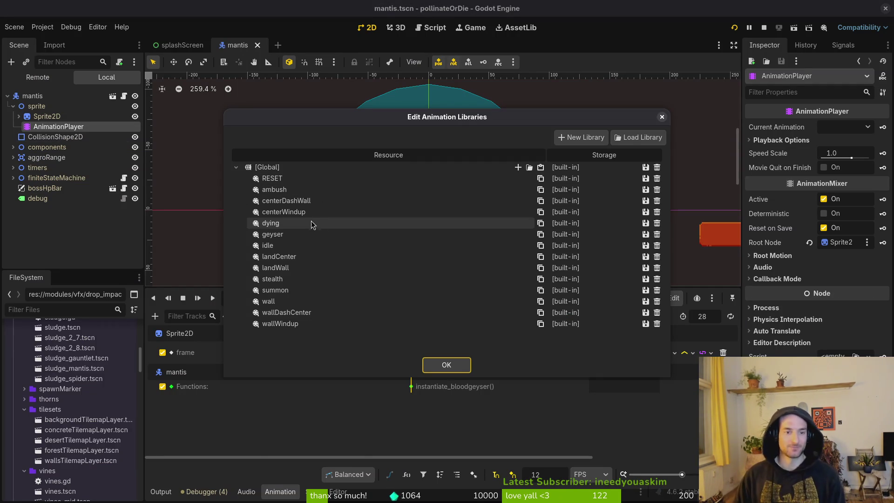
click(326, 290)
click(325, 290)
click(309, 288)
text(Geyser)
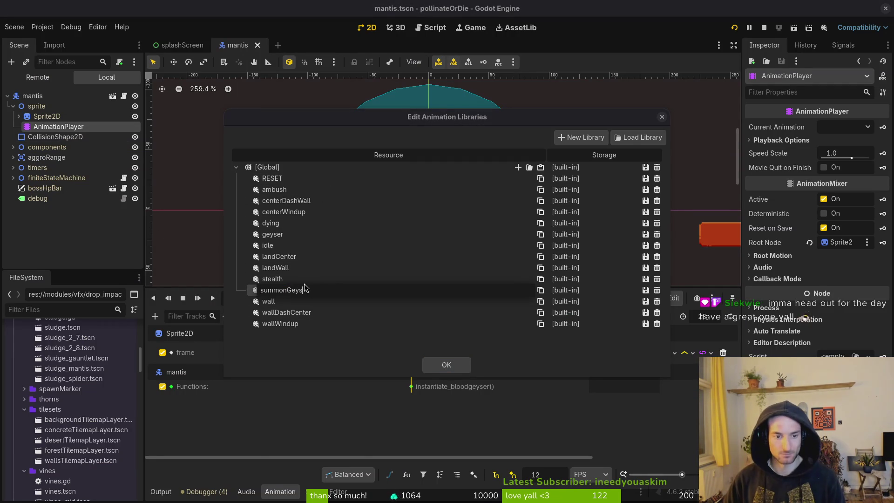
key(Return)
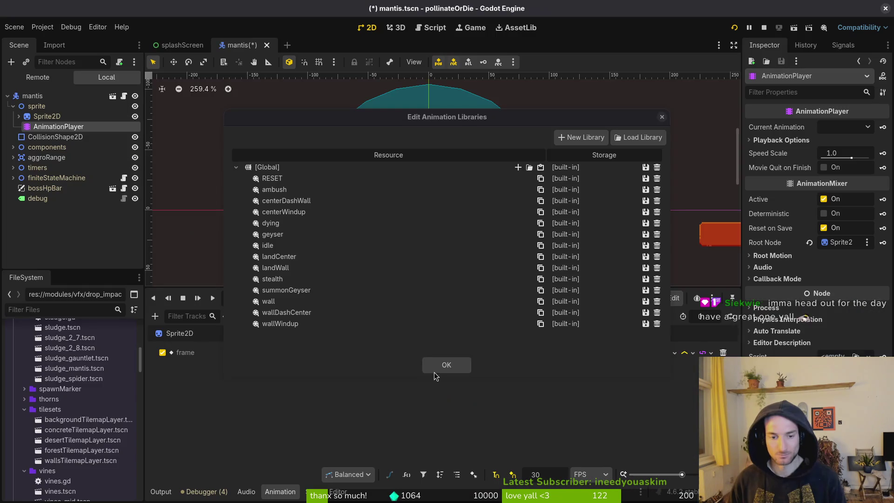
click(434, 371)
key(ctrl+s)
key(alt+Tab)
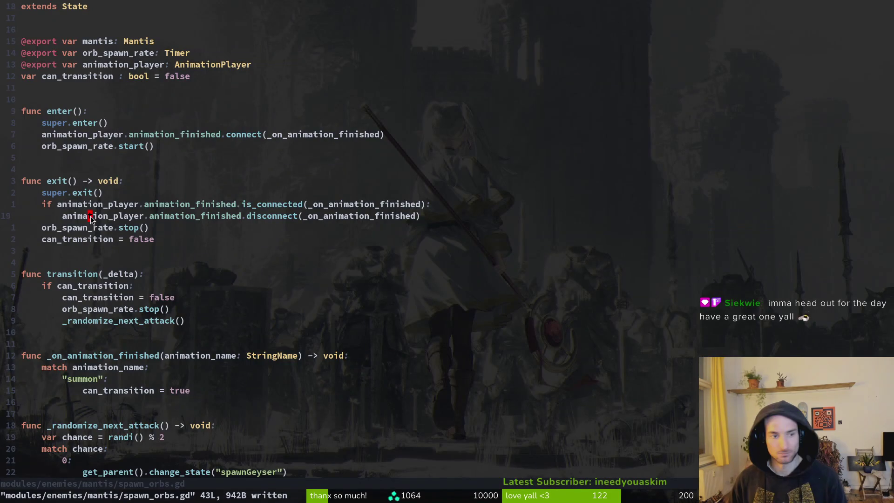
- Change the play() call in spawn_geyser.gd to play "summonGeyser"
key(ctrl+6)
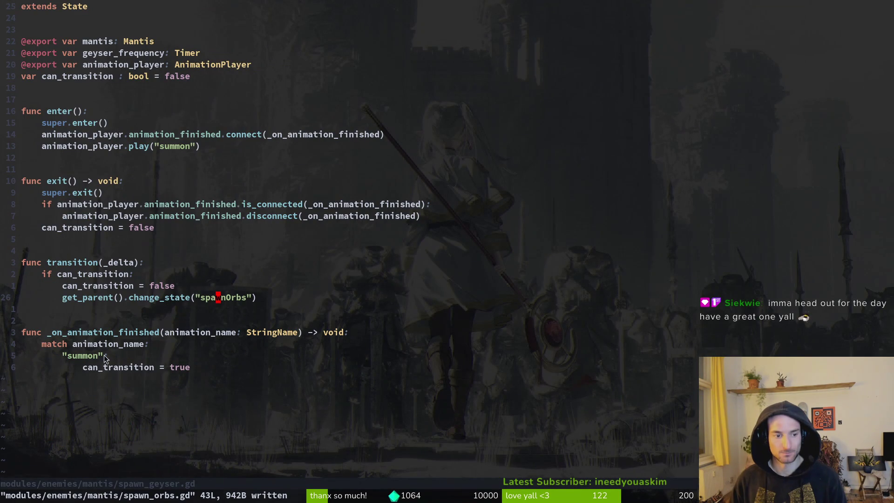
text(iGeyser)
key(Escape)
key(b)
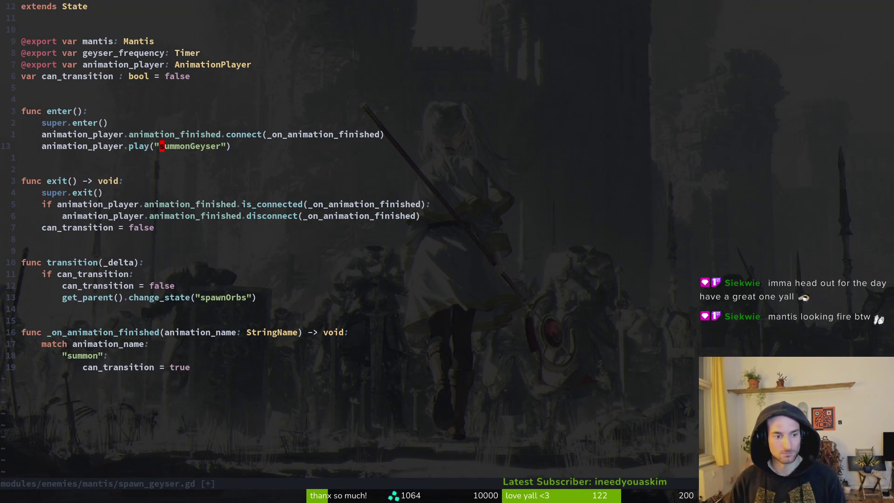
- Replace the "summon" match case with summonGeyser and save the script with :w
key(1)
key(8)
key(j)
key(B)
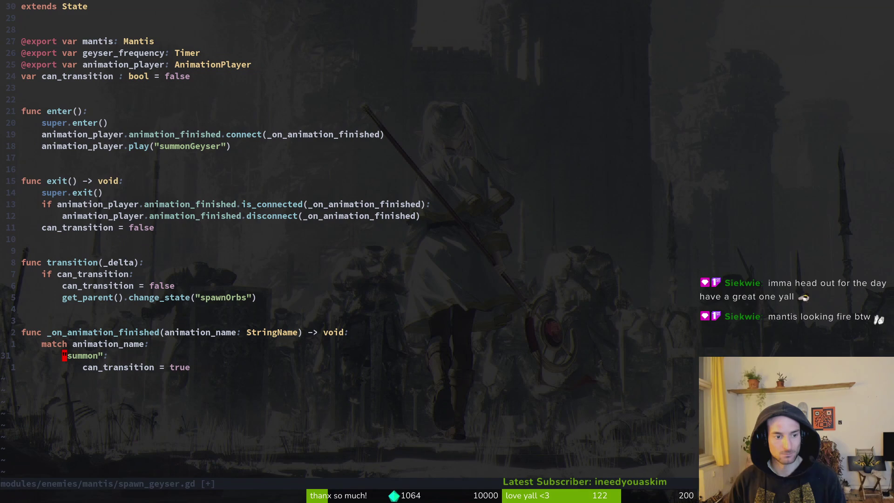
key(i)
key(quotedbl)
text(p:w)
key(Return)
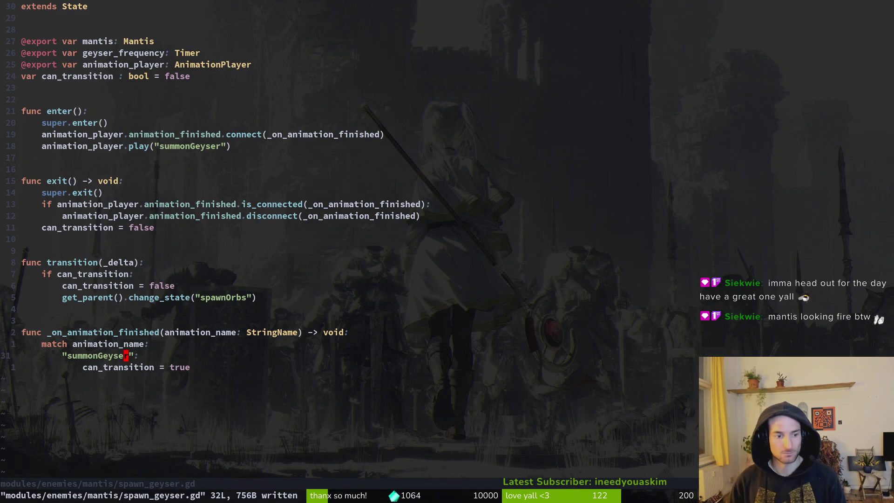
key(alt+Tab)
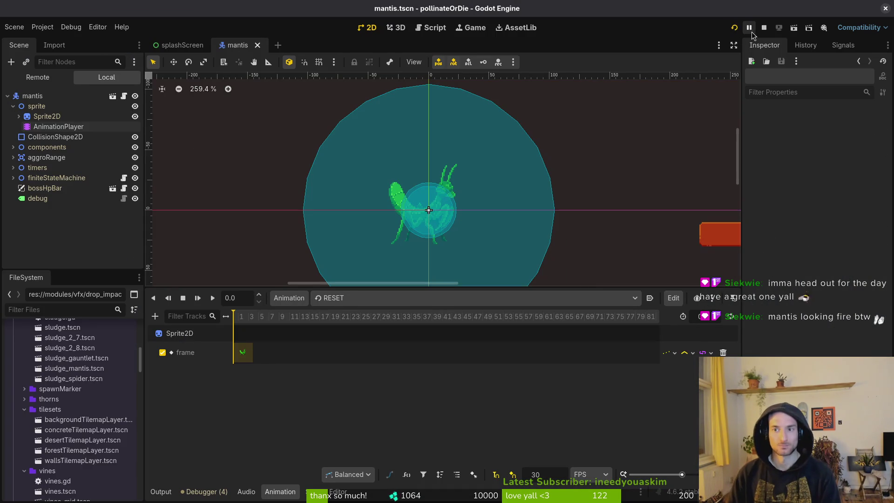
- Create a new animation named 'summonOrbsWall' in the mantis AnimationPlayer
key(alt+Tab)
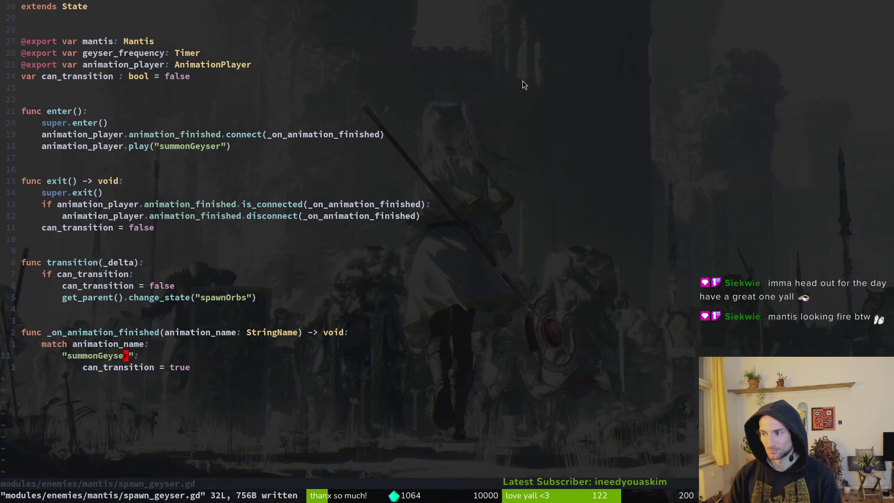
key(alt+Tab)
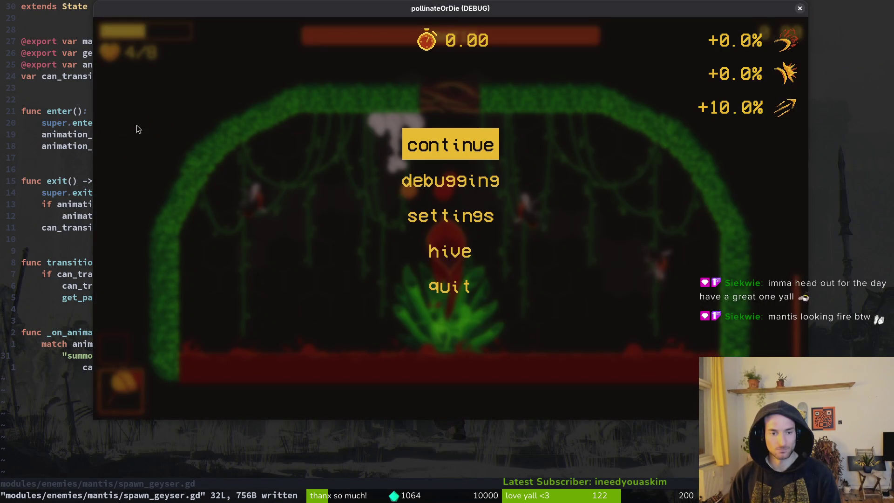
key(alt+Tab)
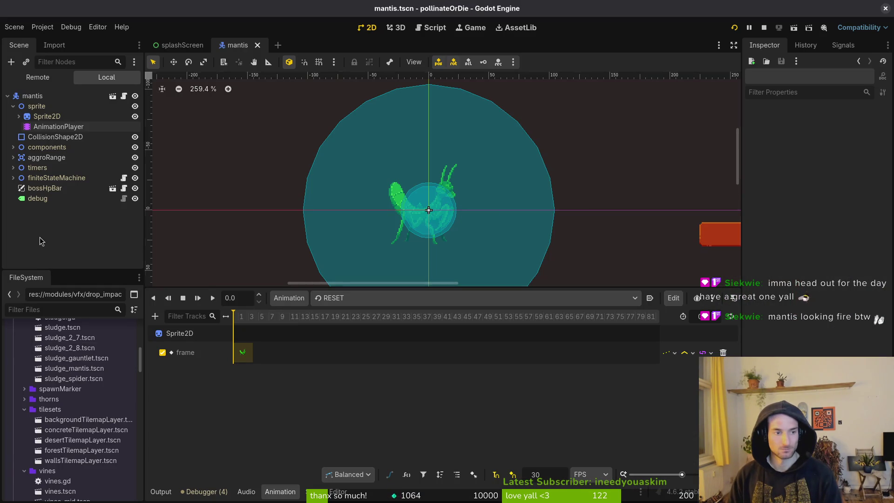
click(290, 298)
click(308, 319)
text(summonOrb)
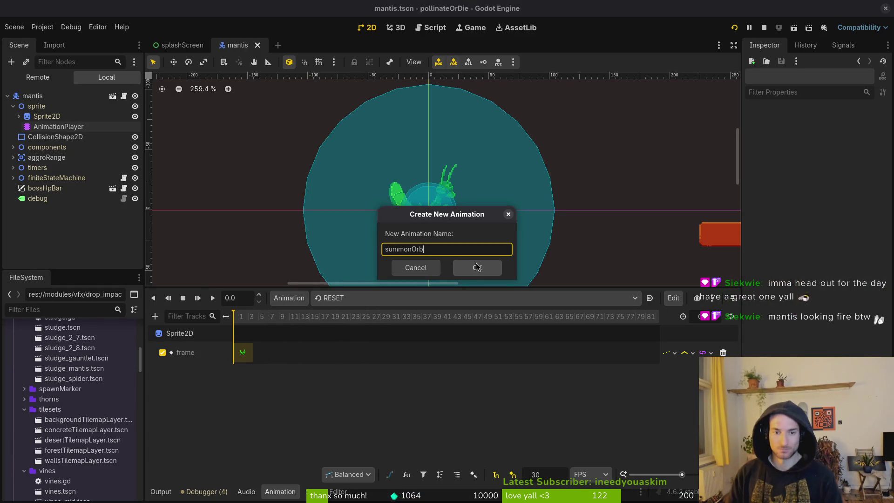
text(s)
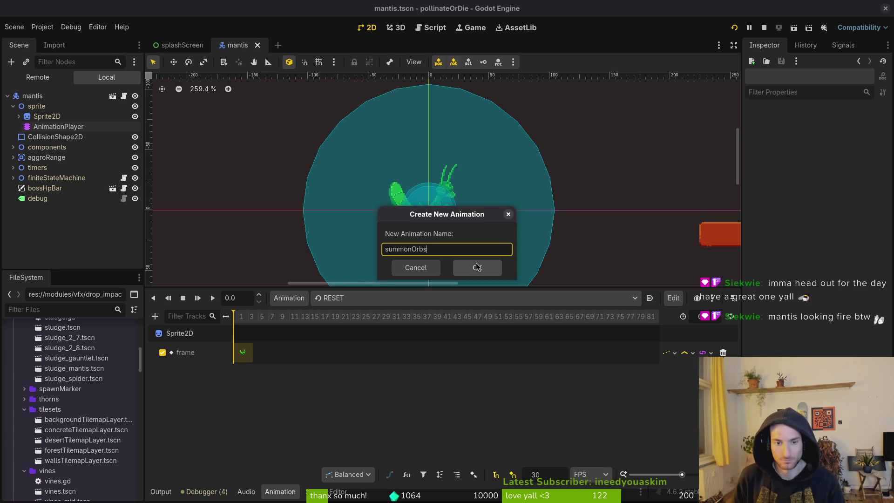
text(Wall)
click(476, 267)
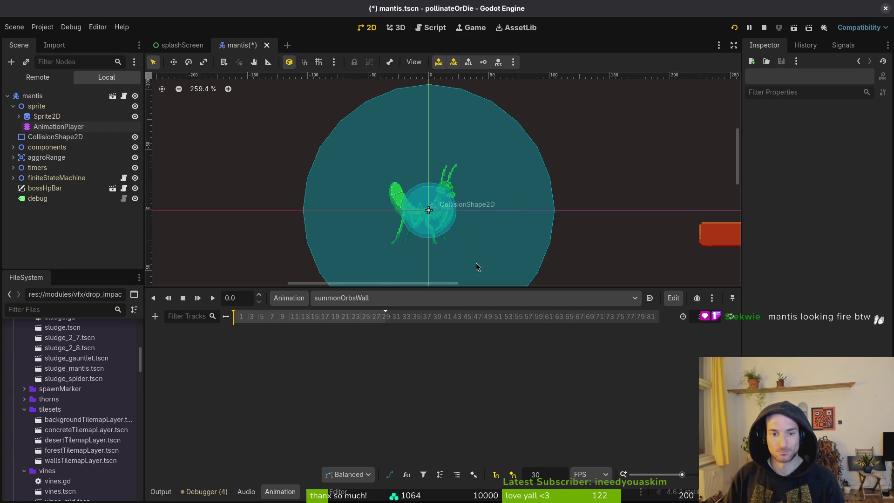
- Rename the summonOrbsWall animation to 'orbsWall' in Manage Animations
click(288, 298)
click(306, 329)
double_click(338, 302)
text(orbsWall)
key(Return)
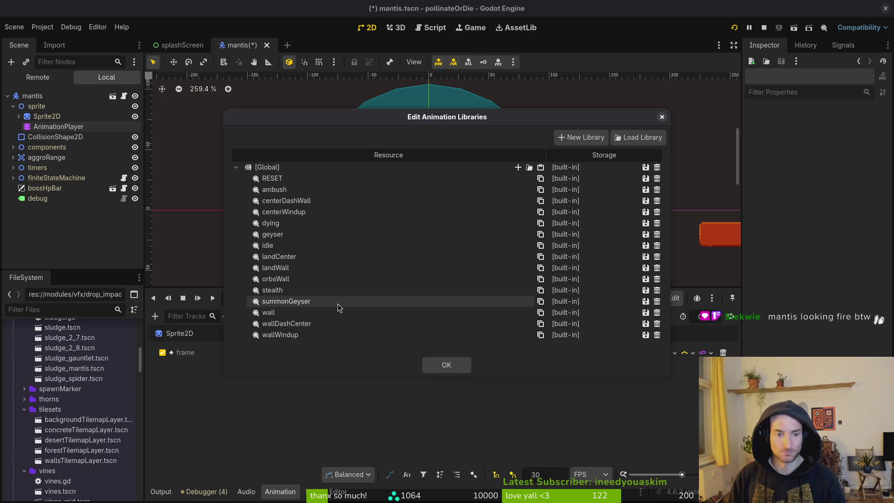
click(447, 364)
- Add a new 'orbsCenter' animation and save the mantis scene
click(287, 298)
click(294, 315)
text(orbsCenter)
key(Return)
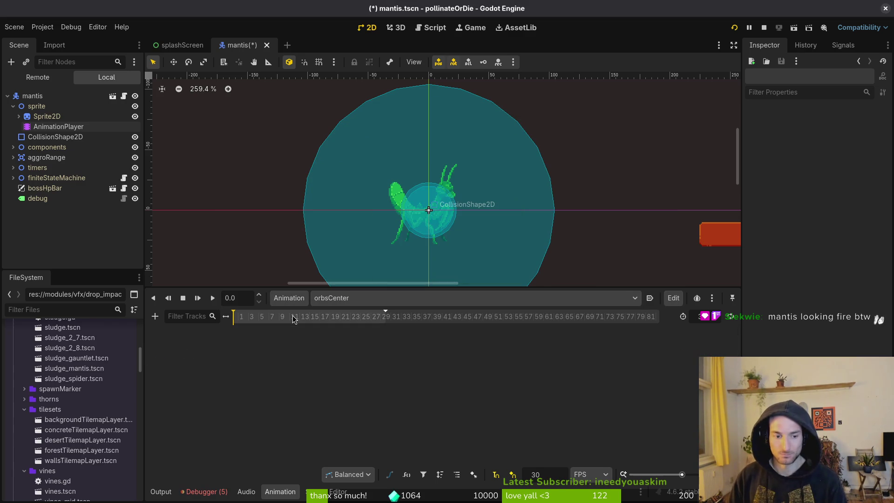
key(ctrl+s)
- Review the five errors listed in the debugger panel
click(216, 493)
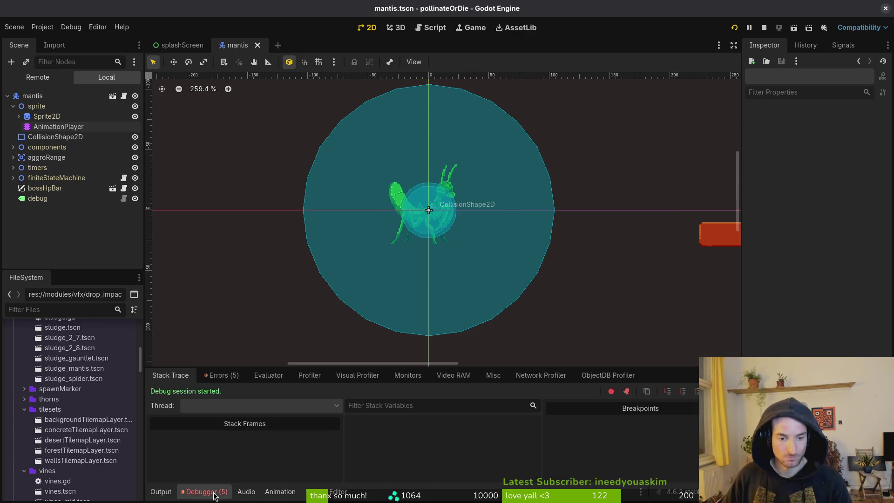
click(224, 376)
click(179, 376)
key(F5)
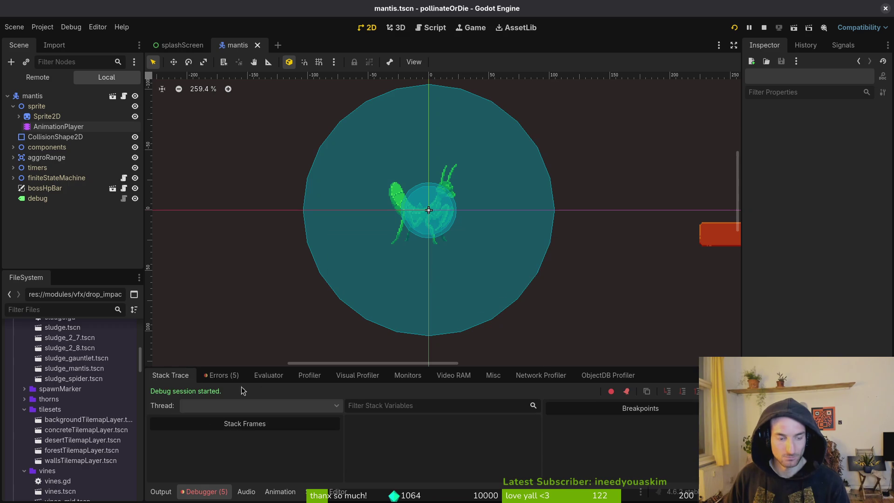
- Select the AnimationPlayer node and display the orbsCenter animation
click(62, 129)
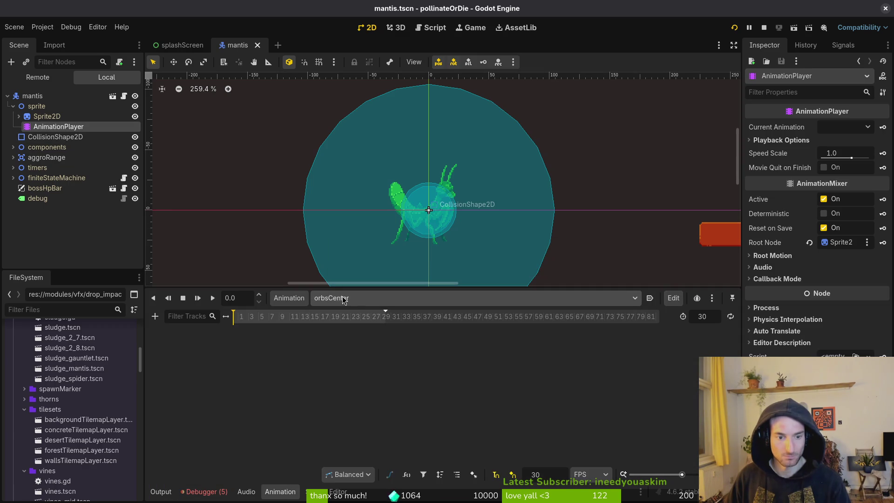
click(345, 301)
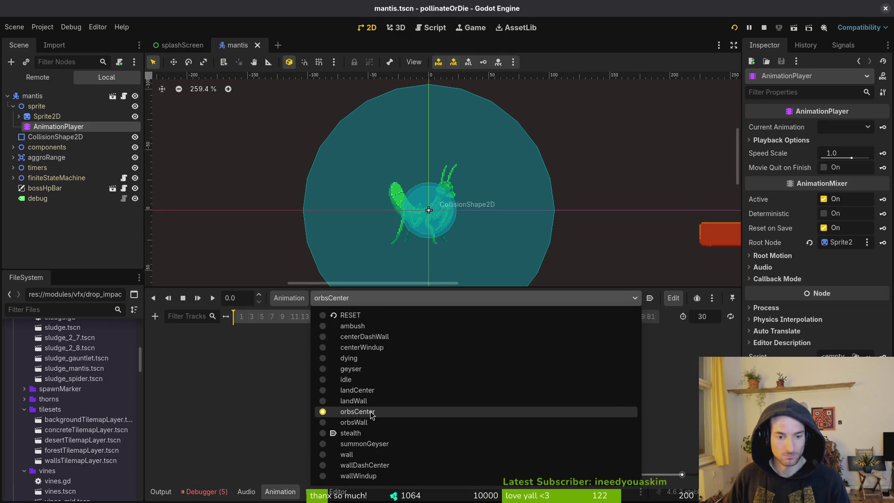
click(372, 412)
- Check the summonGeyser play call, then bring up spawn_orbs.gd in Neovim
key(alt+Tab)
click(175, 149)
key(ctrl+6)
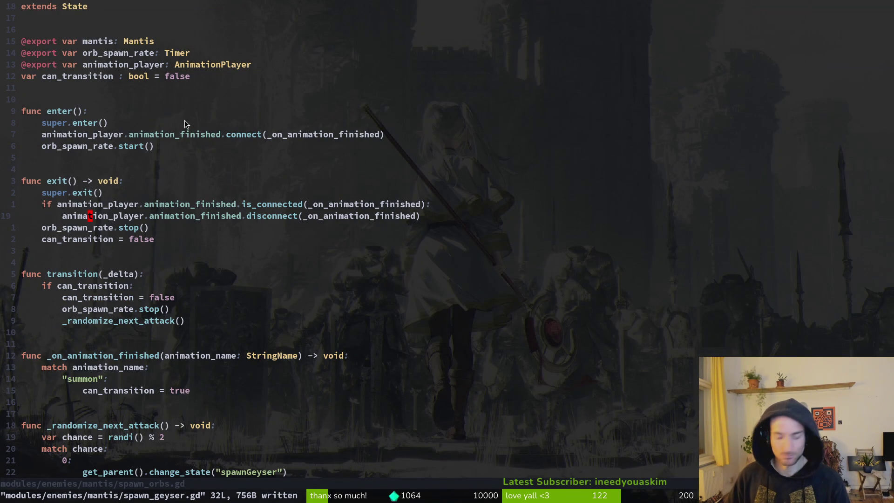
- Make enter() call animation_player.play("orbsCenter") and save spawn_orbs.gd
key(u)
key(c)
key(i)
key(quotedbl)
text(orbsCenter)
key(Escape)
text(:w)
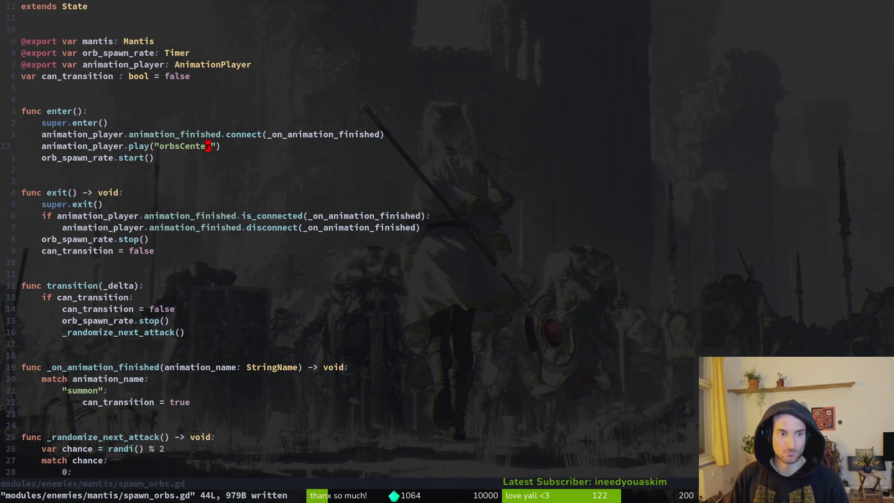
key(Return)
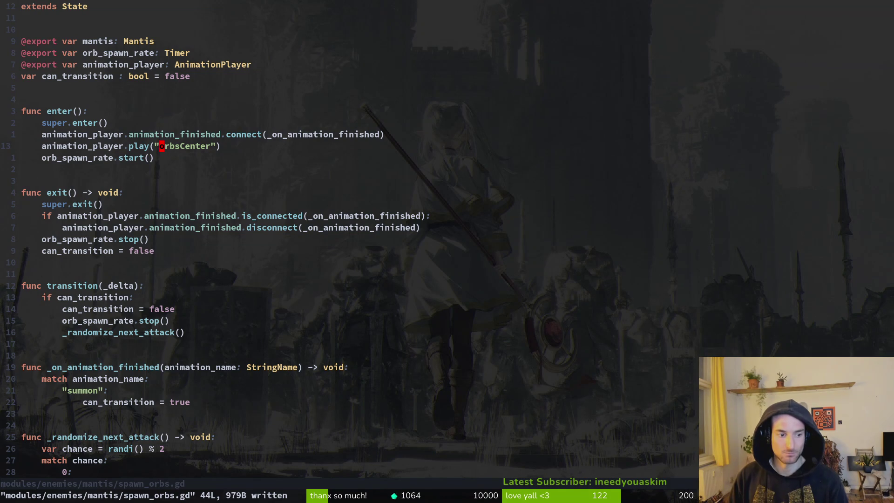
- Change the animation-finished match case from "summon" to "orbsCenter" and save
key(2)
key(1)
key(j)
key(period)
text(:w)
key(Return)
key(G)
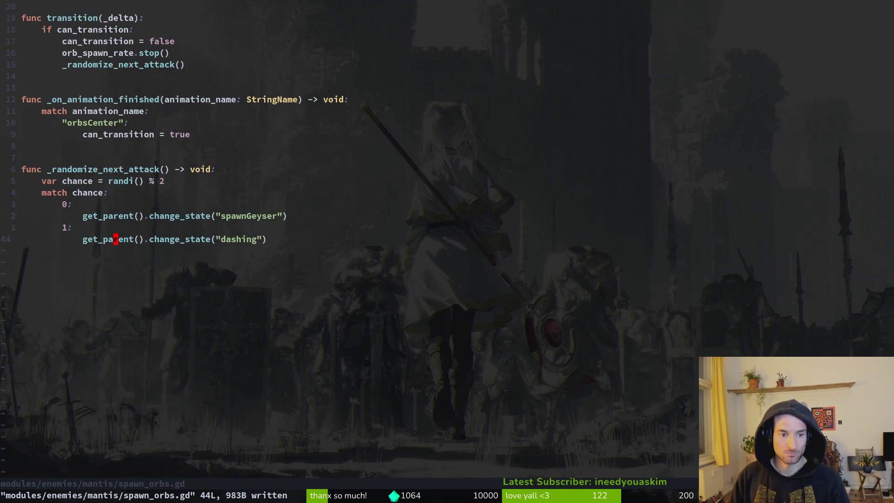
key(alt+Tab)
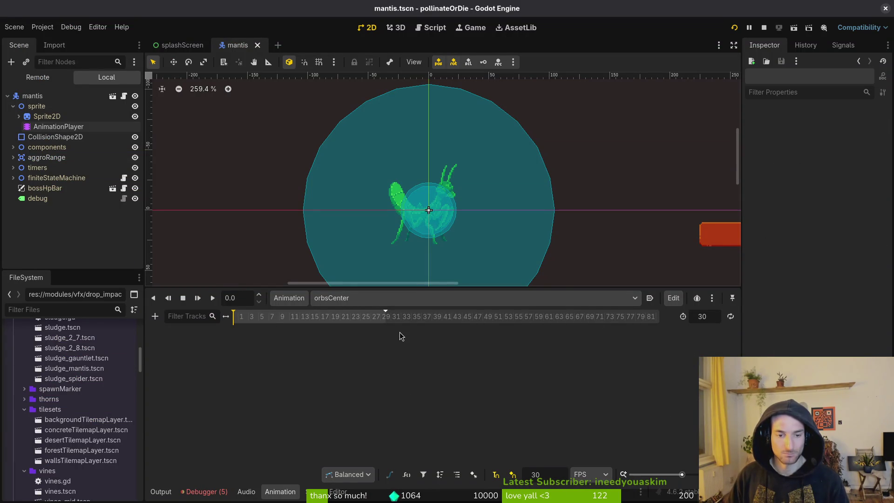
- Run the game and load the mantis boss level from the F1 debug level select
click(13, 106)
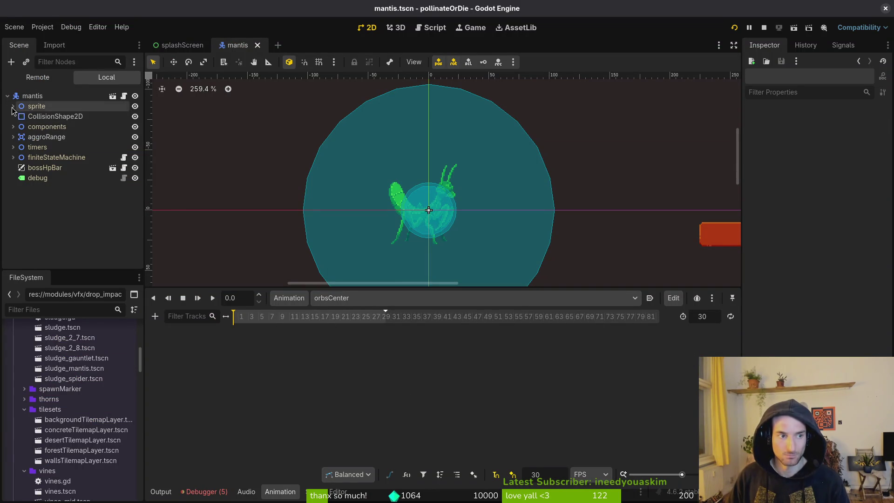
click(764, 27)
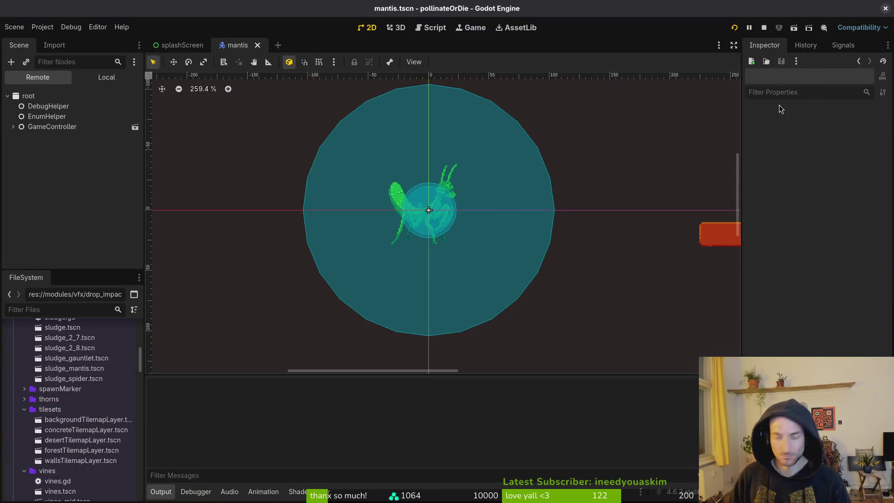
key(Return)
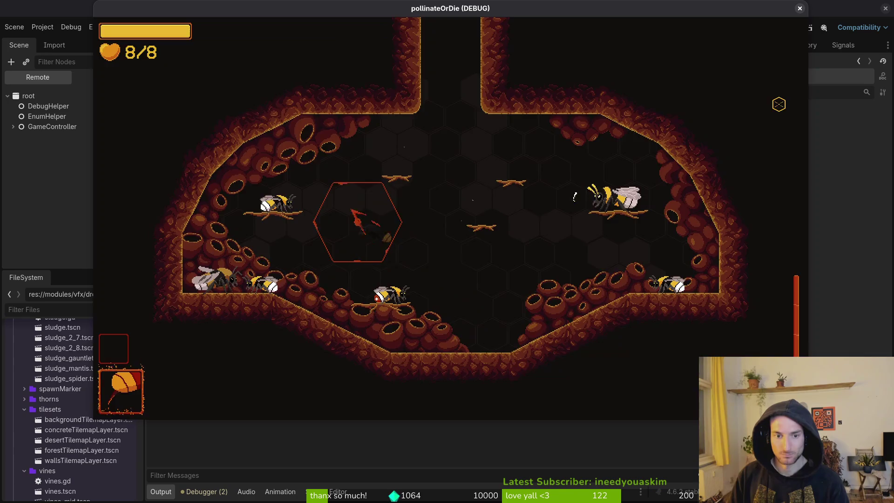
key(F1)
key(Return)
- Fly the bee around the arena dodging the thorn attack, then pause and resume the fight
key(Left)
key(Up)
key(Right)
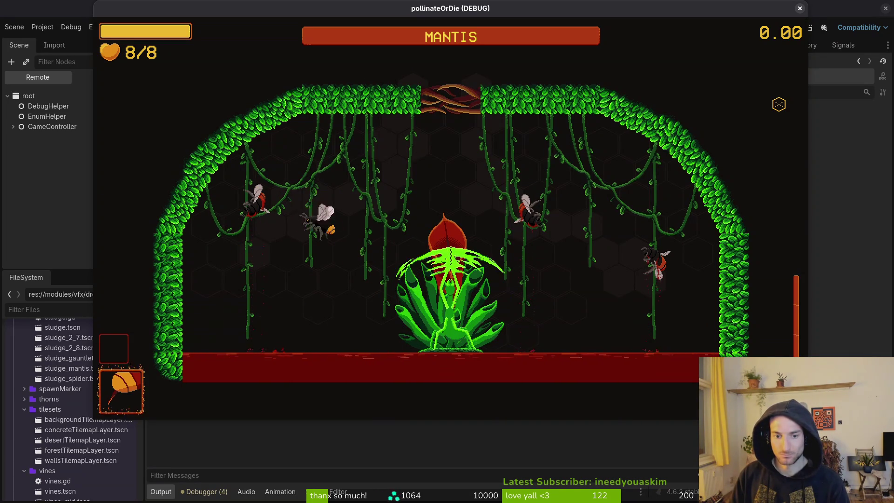
key(Right)
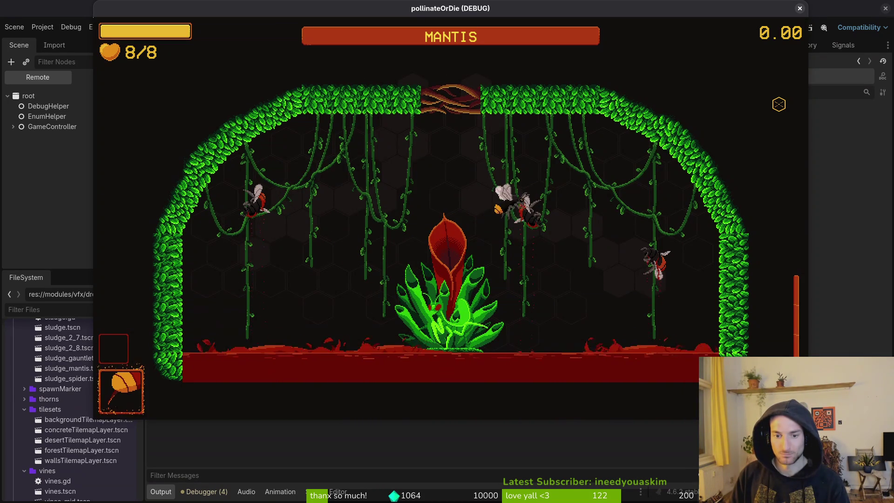
key(Down)
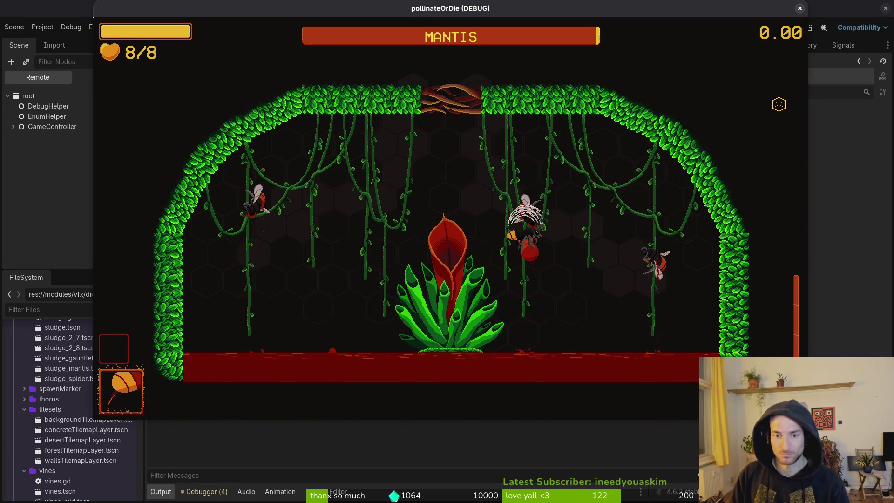
key(Left)
key(Up)
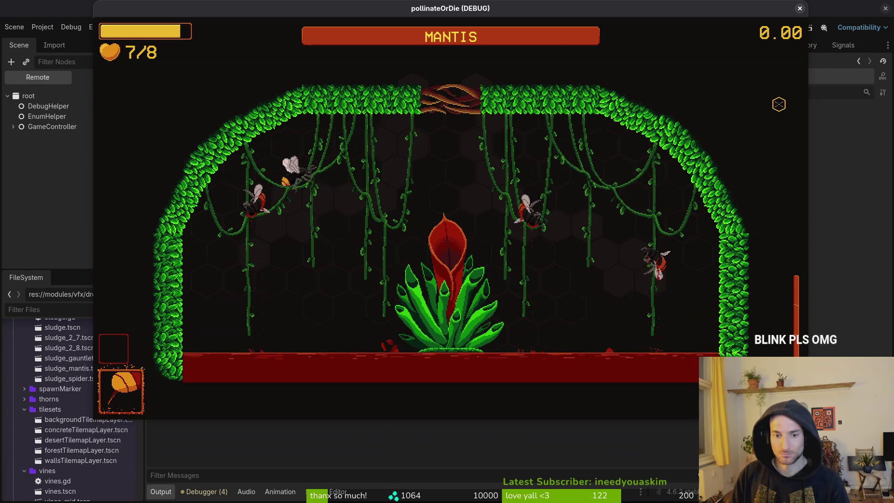
key(Escape)
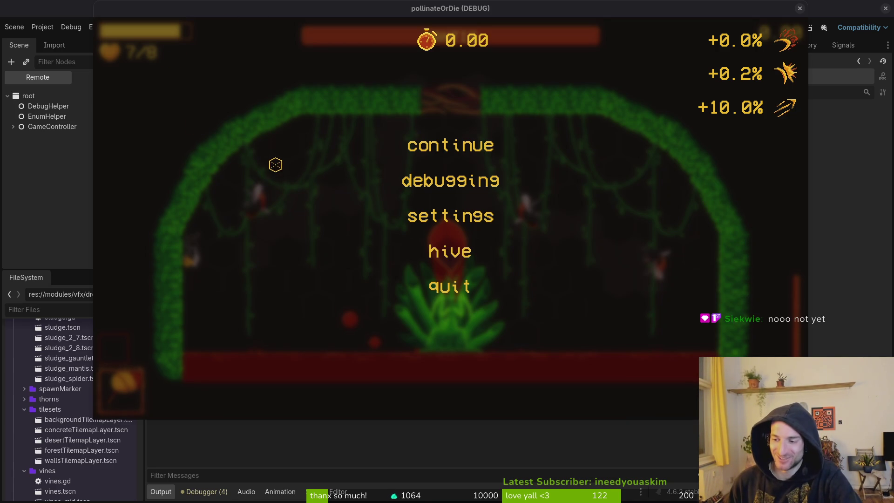
click(468, 155)
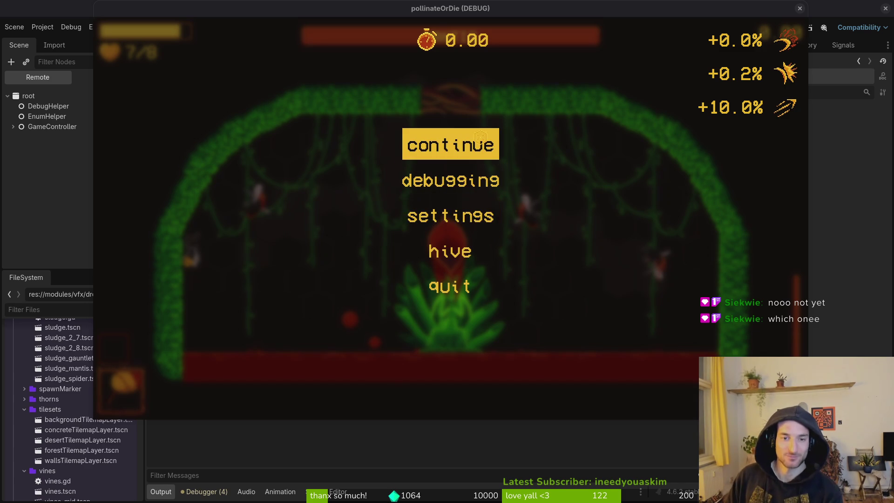
click(480, 137)
click(481, 137)
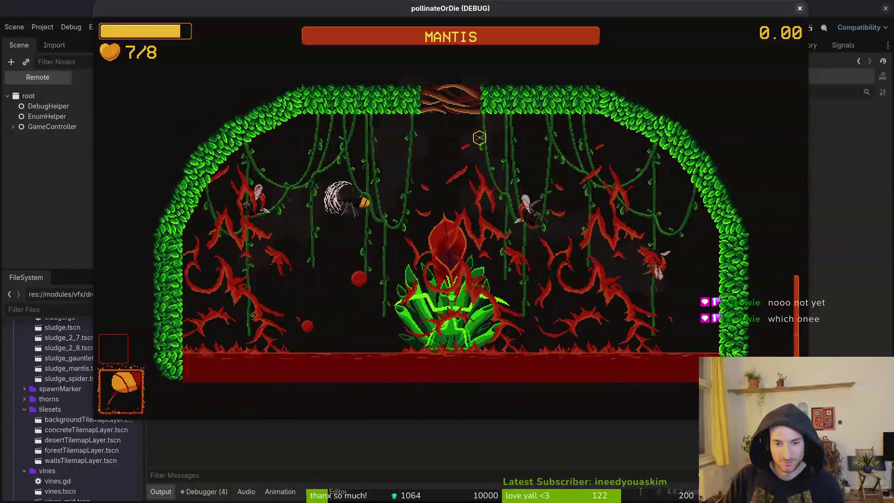
- Dodge the mantis attacks and slash at the mantis while carrying the orange orb
key(w)
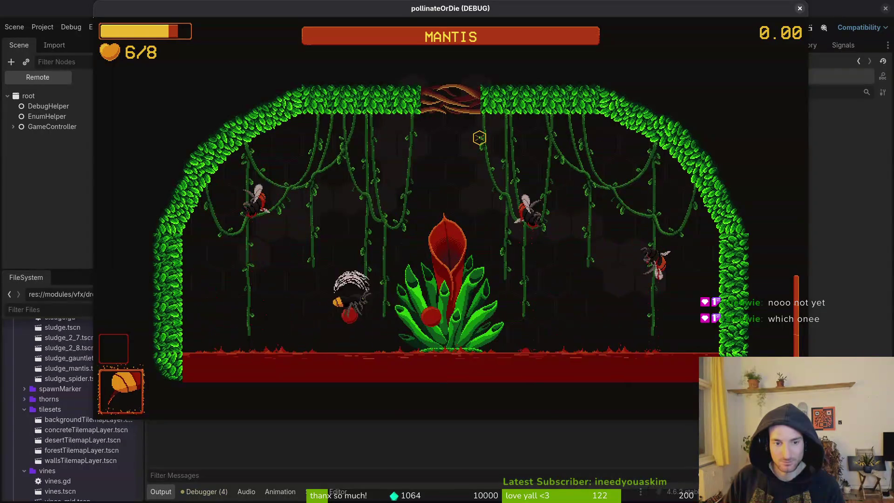
key(s)
key(a)
key(w)
key(d)
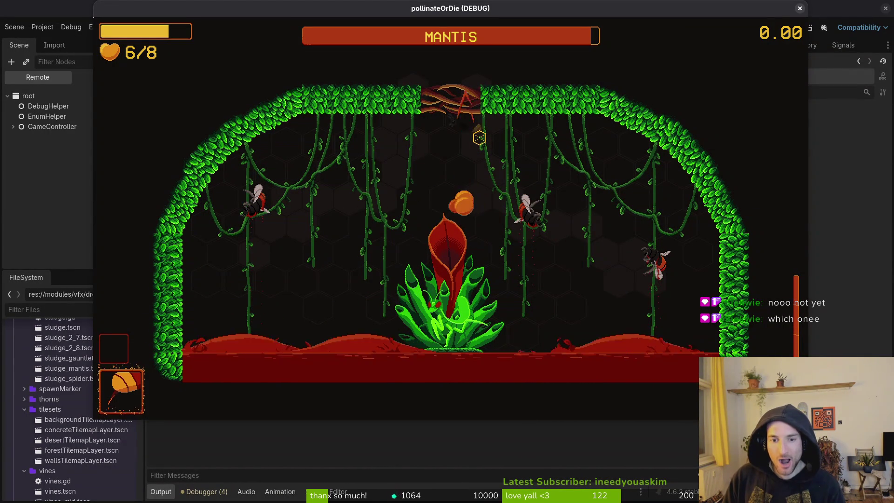
key(s)
key(a)
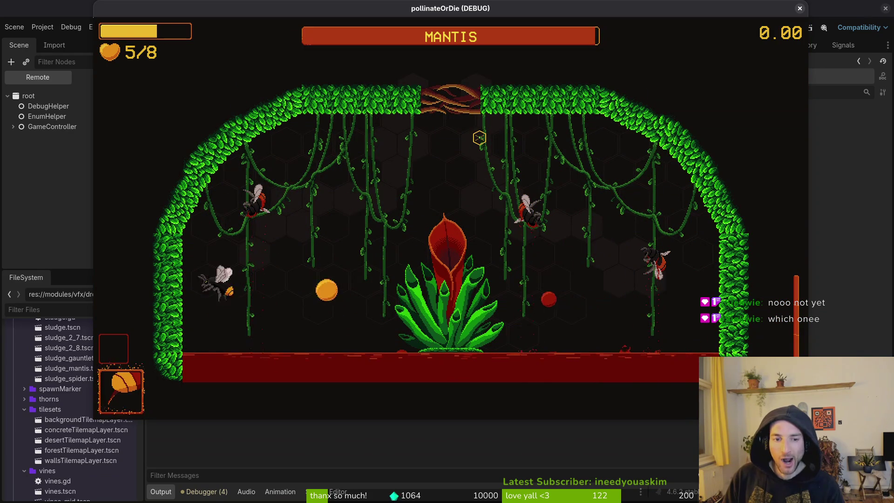
key(d)
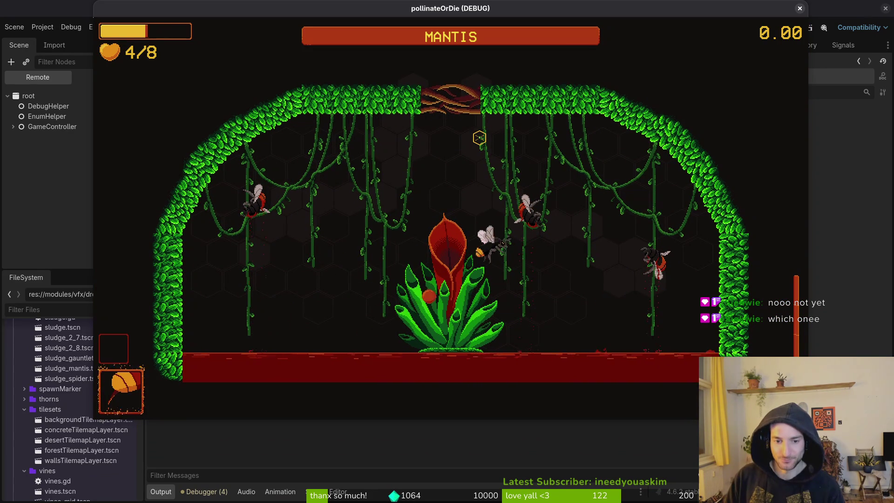
key(w)
key(a)
key(w)
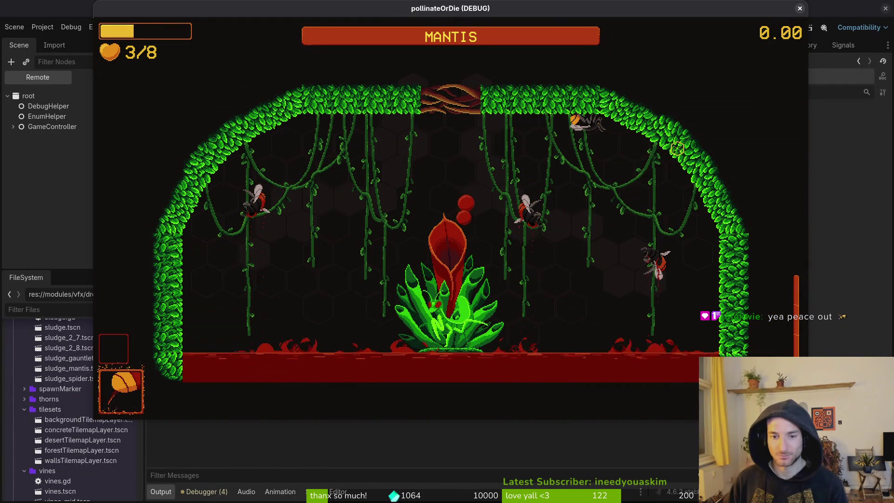
key(s)
key(a)
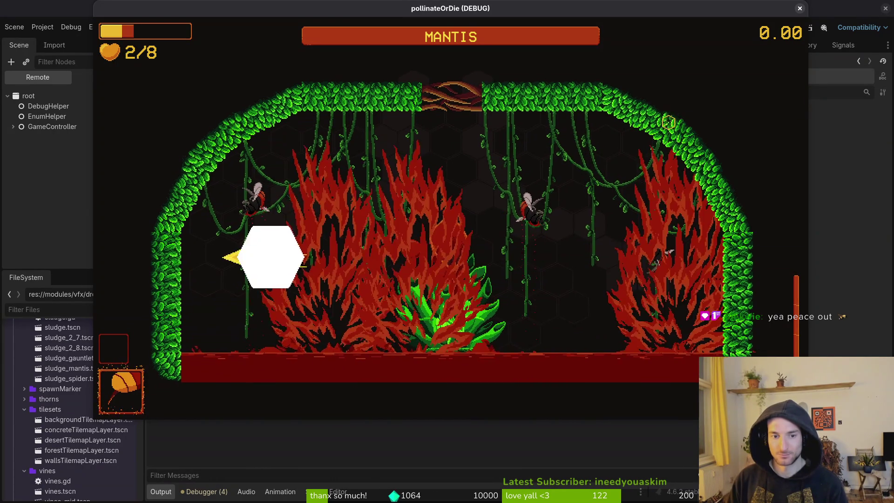
key(w)
key(s)
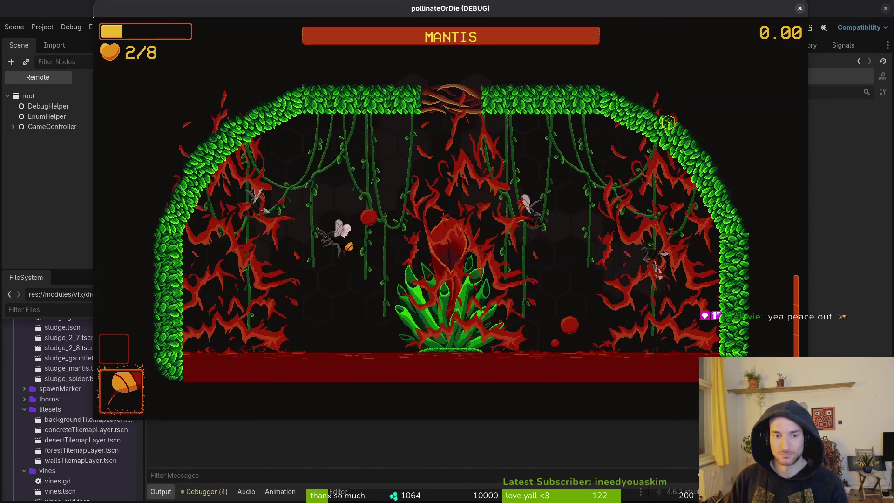
key(a)
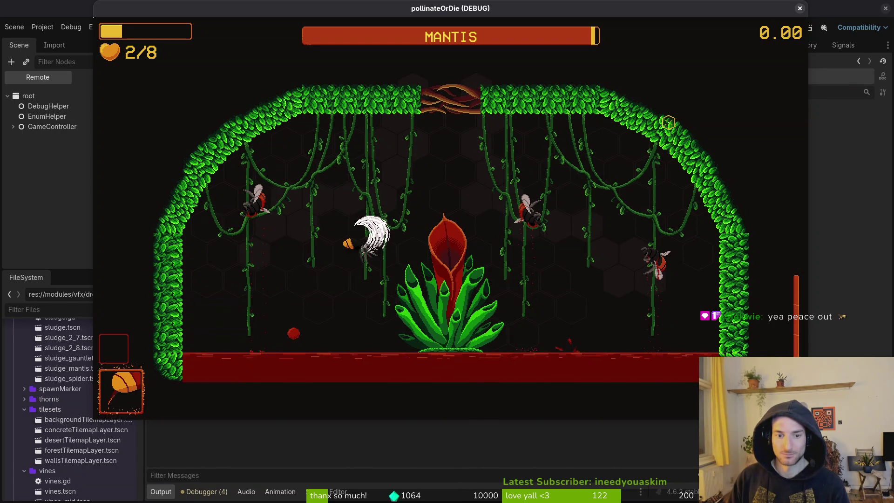
- Repeatedly strike the mantis plant to lower its health, then stop the game with F8
key(d)
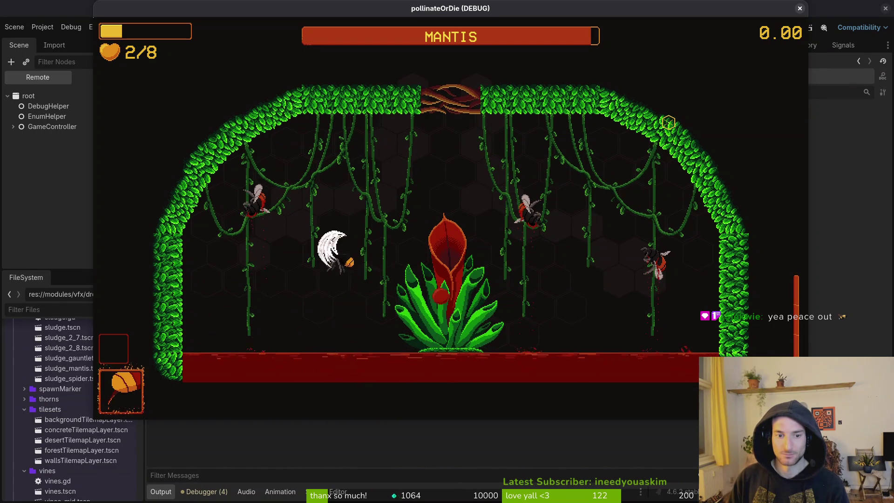
key(w)
key(d)
key(a)
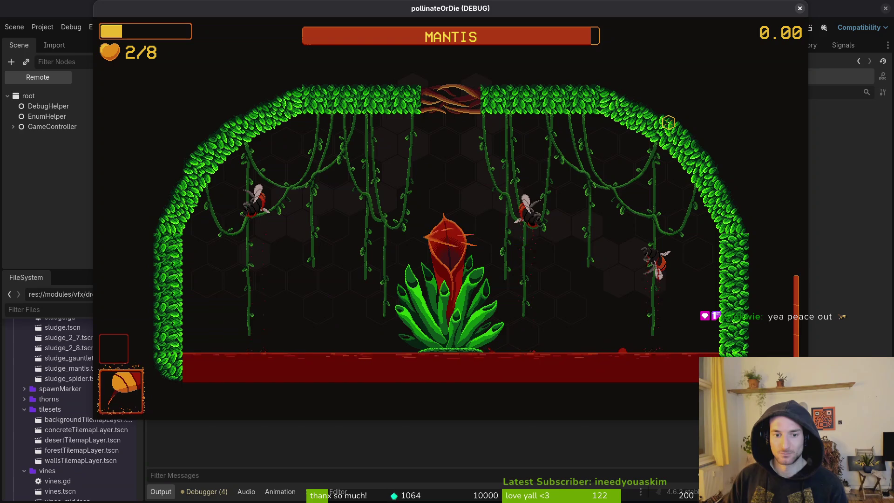
key(d)
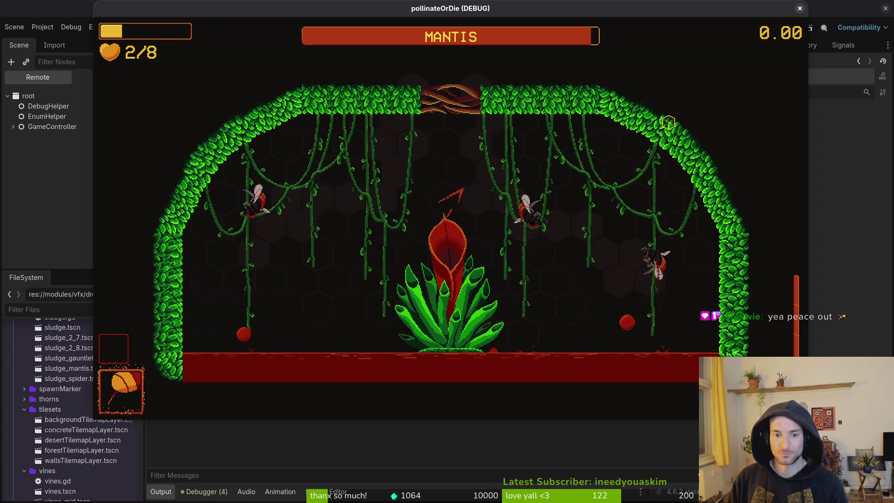
key(a)
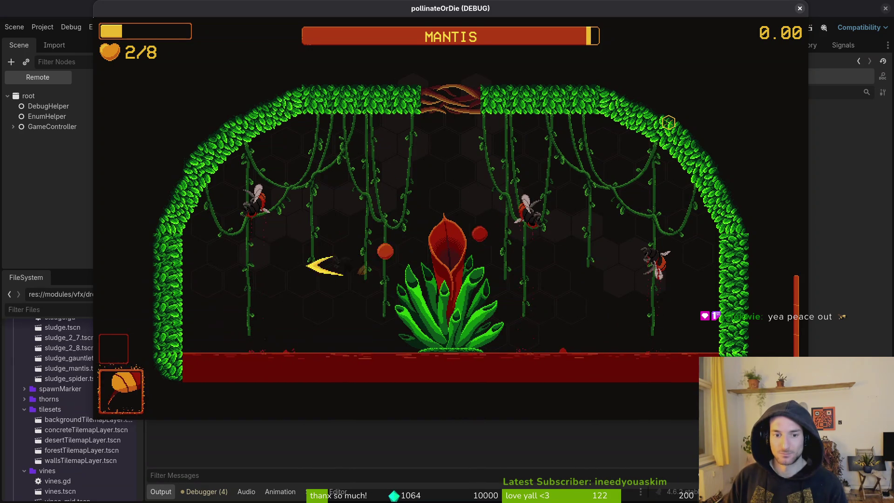
key(d)
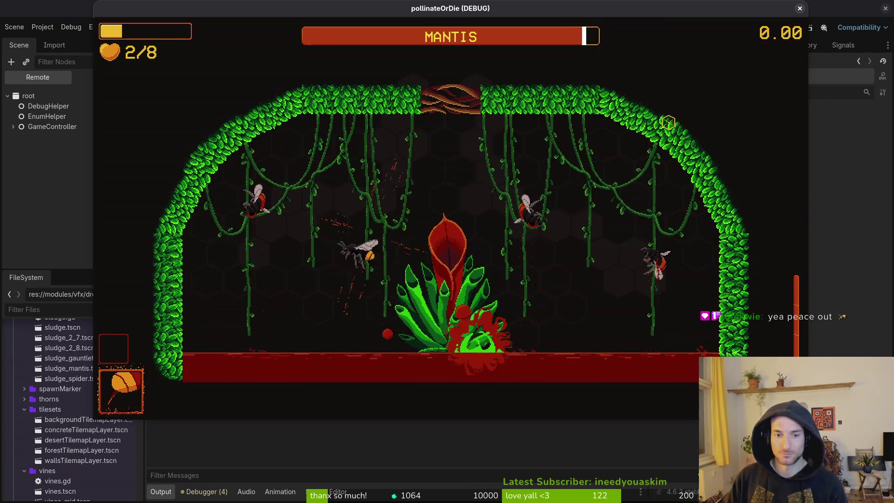
key(a)
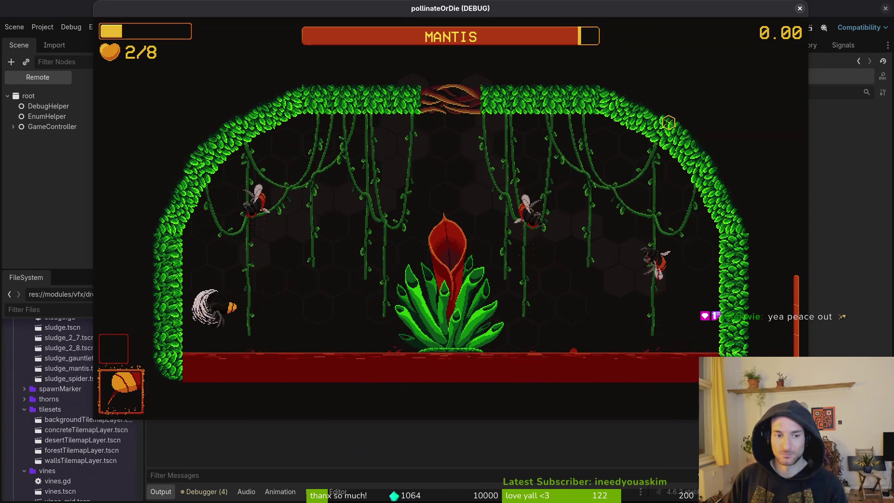
key(d)
key(a)
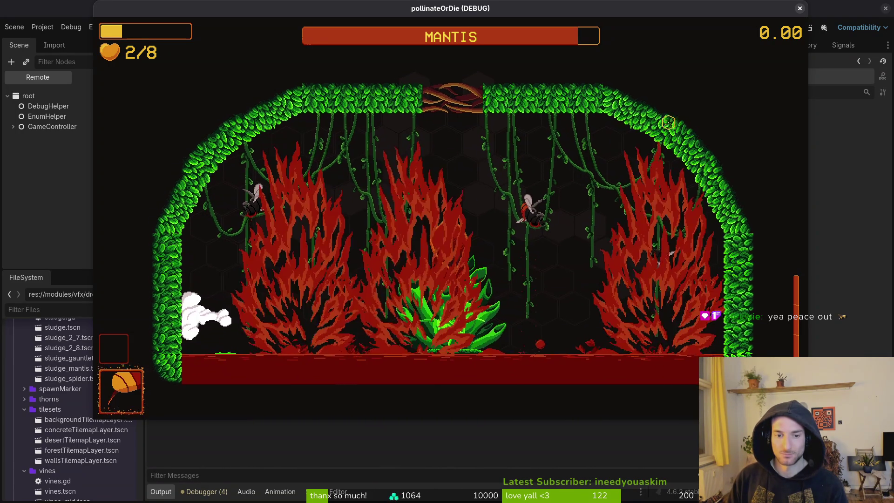
key(F8)
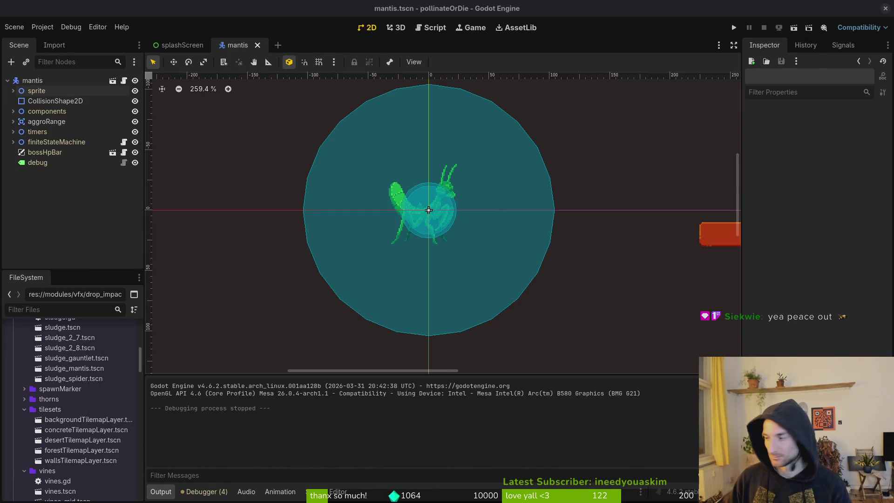
key(alt+Tab)
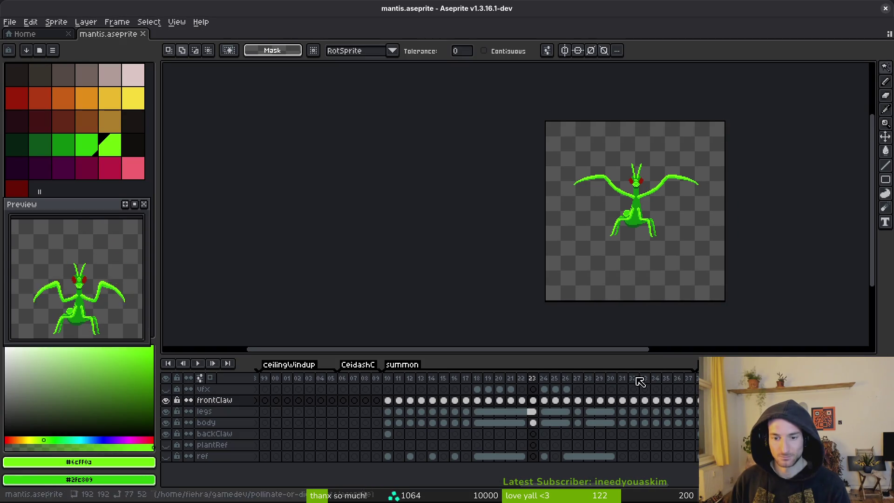
- Step through the mantis frames 19–22 in Aseprite, comparing claw and wing poses
scroll(596, 233, up, 4)
scroll(596, 233, down, 2)
key(Left)
key(Left)
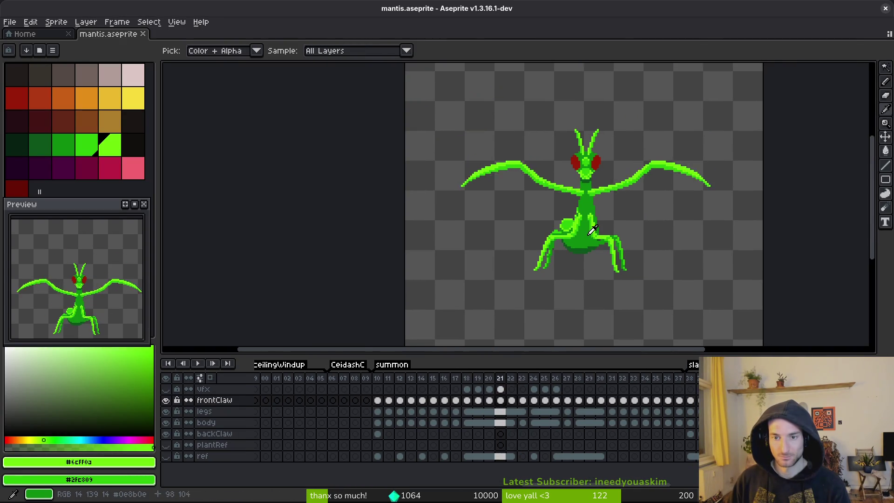
key(v)
key(Right)
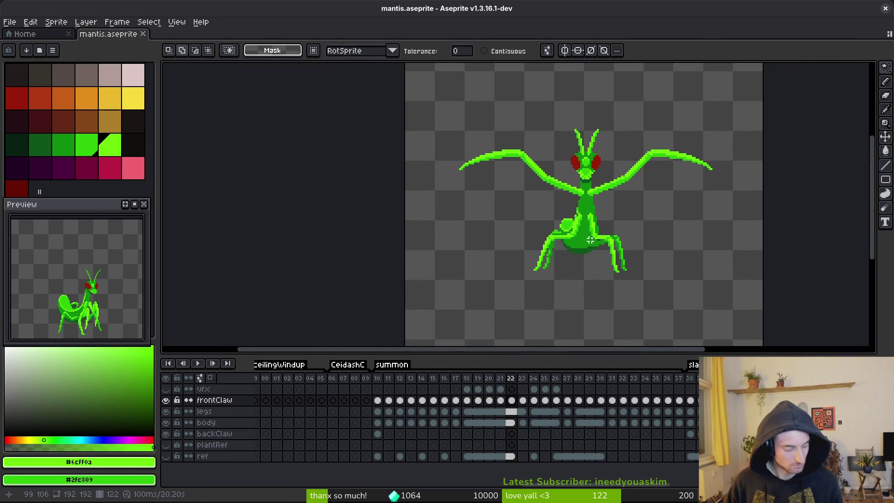
key(i)
key(Left)
key(Left)
key(Left)
key(Right)
key(Right)
key(Right)
key(Right)
key(Right)
key(Right)
key(Left)
key(Left)
key(Left)
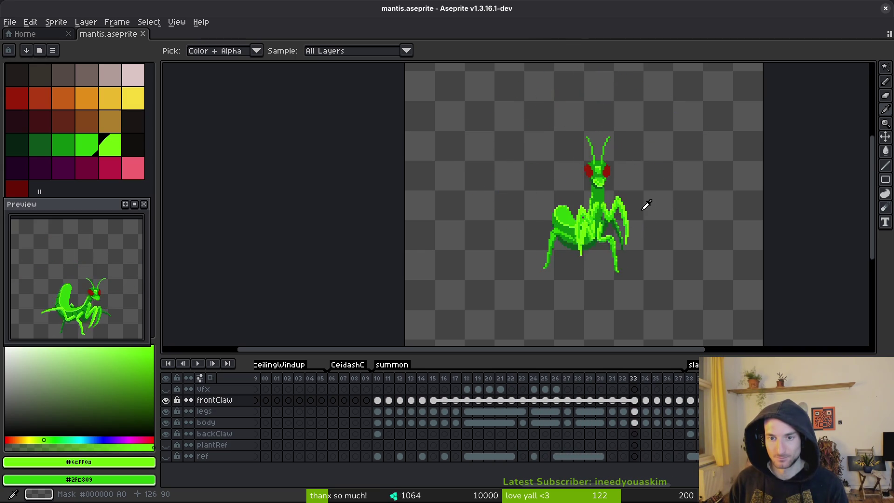
key(Left)
key(Left)
key(Left)
key(Left)
key(Left)
key(Left)
key(Right)
key(Right)
key(Right)
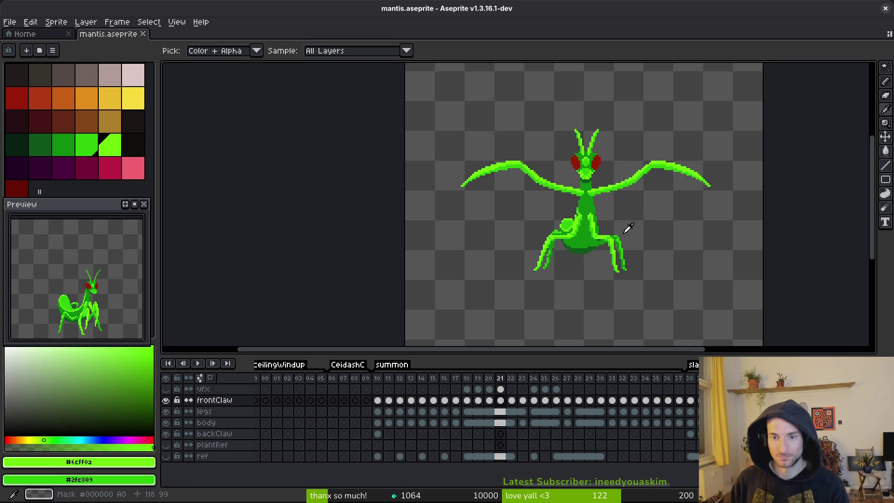
key(Right)
key(Right)
key(m)
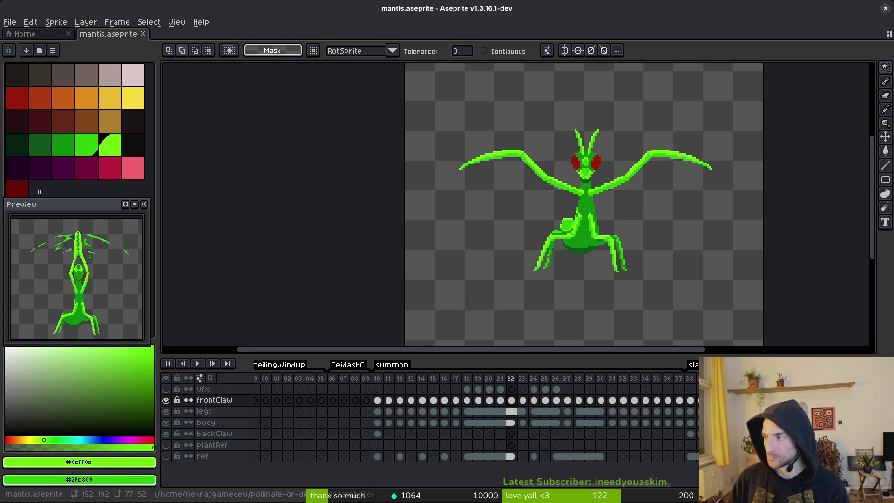
- In Godot, inspect the stunDuration and orbSpawnRate timers, noting the 0.5 s wait time
key(alt+Tab)
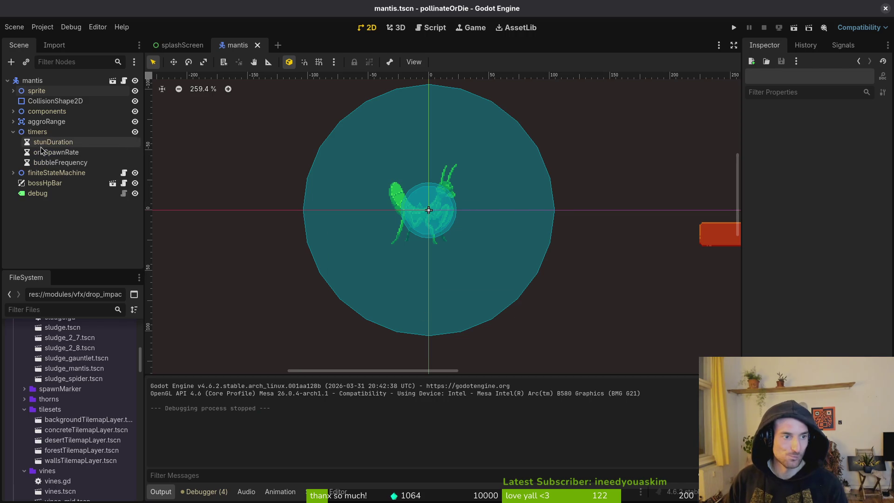
click(55, 142)
click(64, 153)
click(60, 163)
click(56, 152)
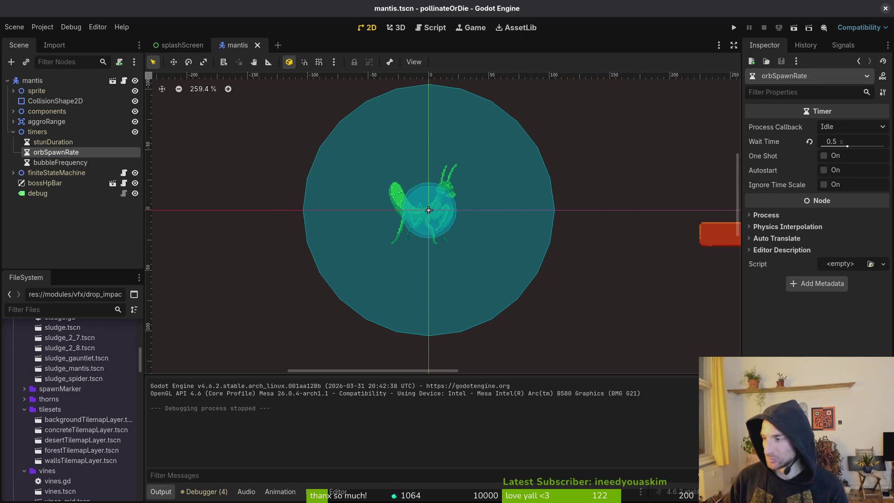
key(alt+Tab)
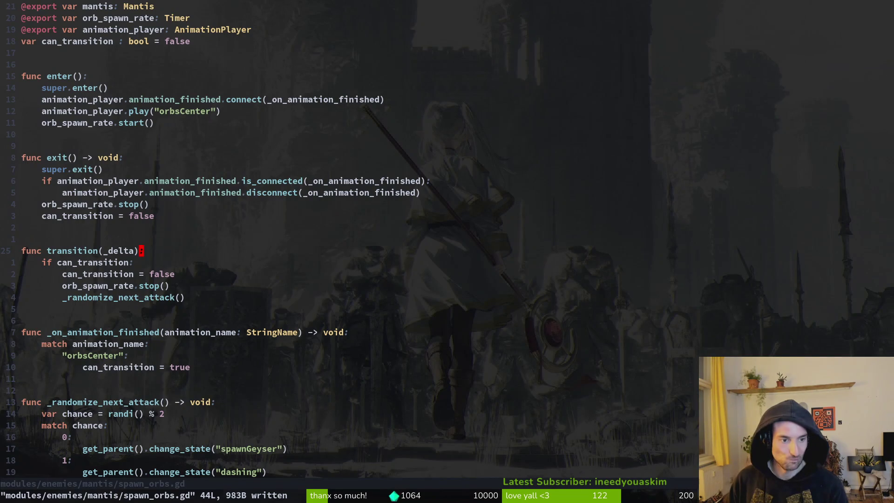
- Add orb_spawn_rate.stop() to exit() in spawn_orbs.gd and save it
click(119, 134)
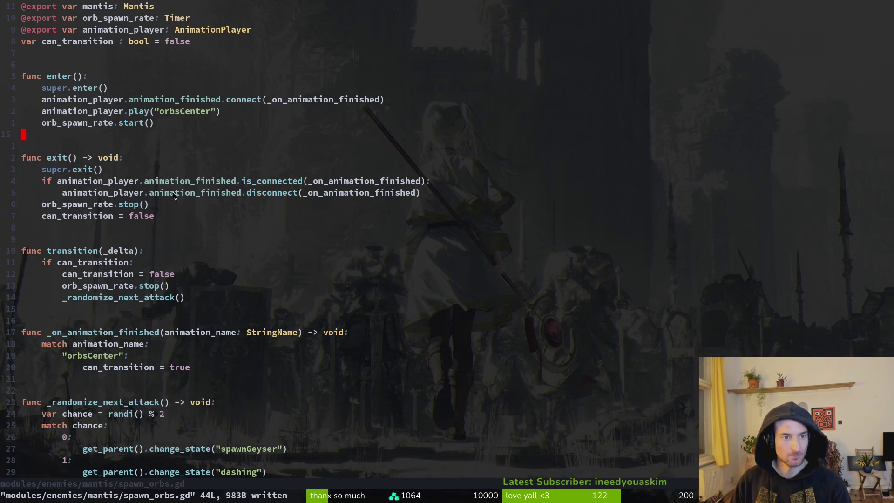
scroll(172, 197, down, 5)
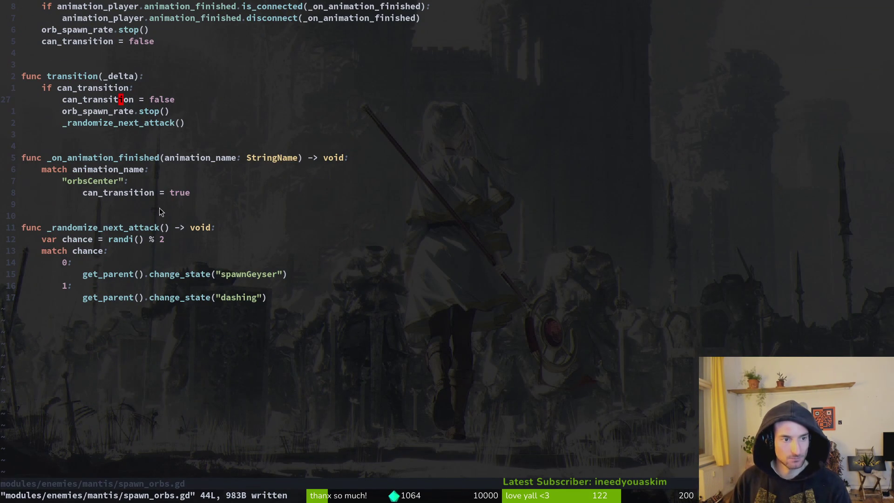
scroll(158, 191, up, 3)
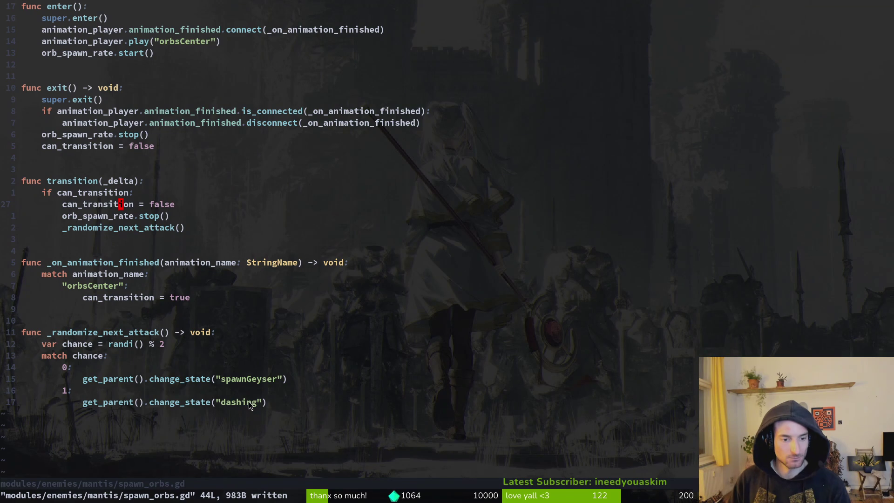
scroll(308, 154, up, 3)
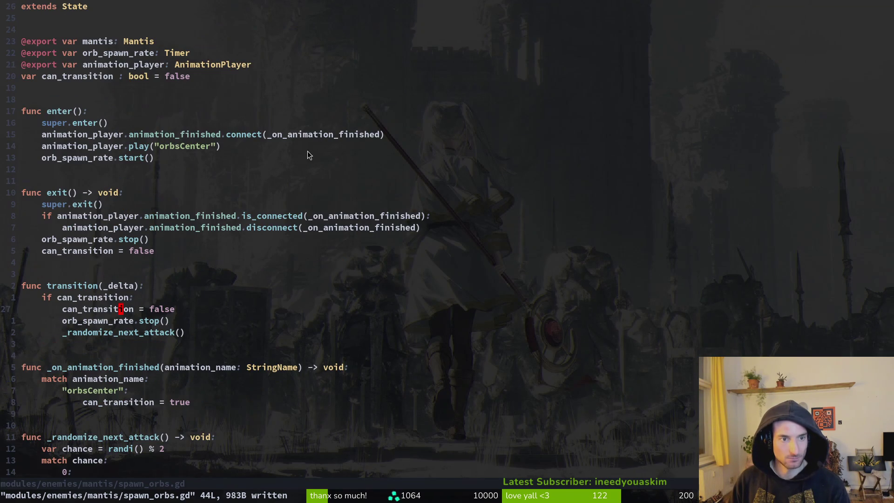
click(106, 158)
key(ctrl+s)
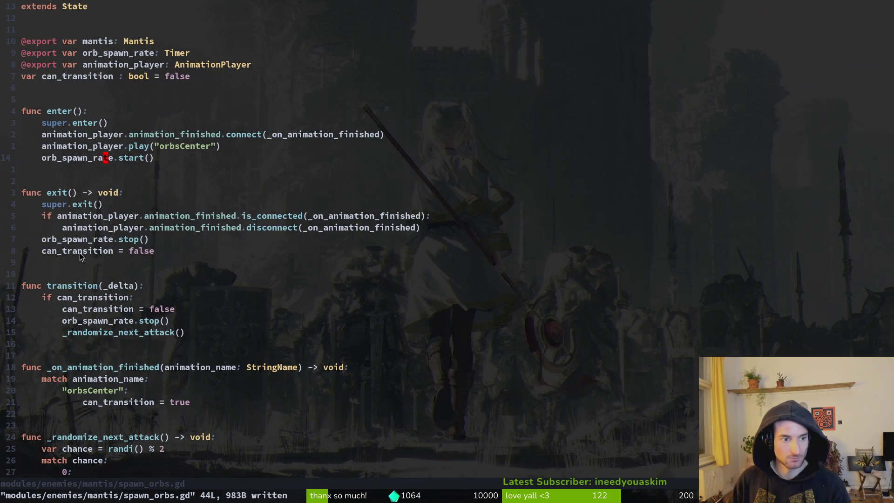
- Check the orb_spawn_rate.stop() line, then run the game from the Godot editor
click(87, 238)
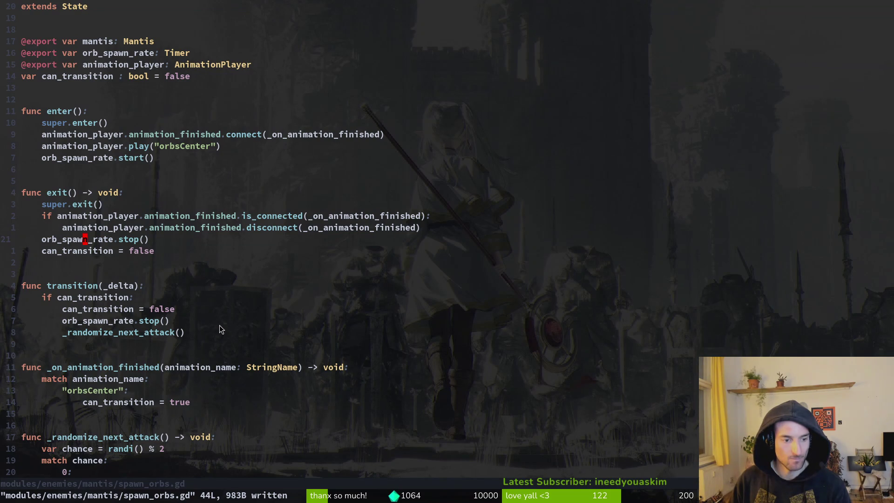
key(alt+Tab)
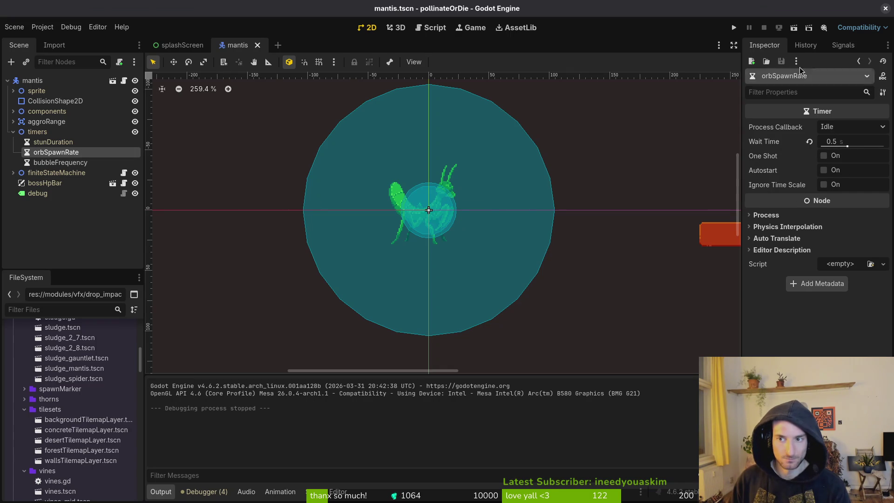
click(734, 28)
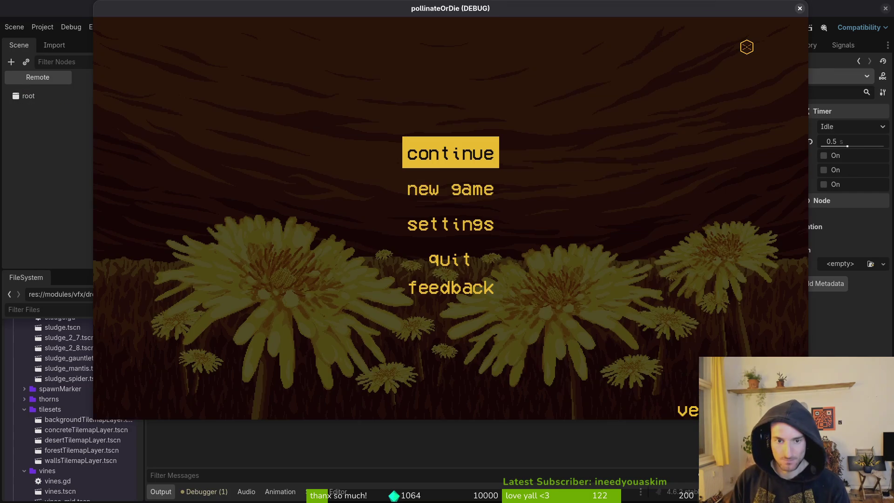
- Pick the Mantis level from level select and dash past the boss slashing it
key(Return)
key(Down)
key(Return)
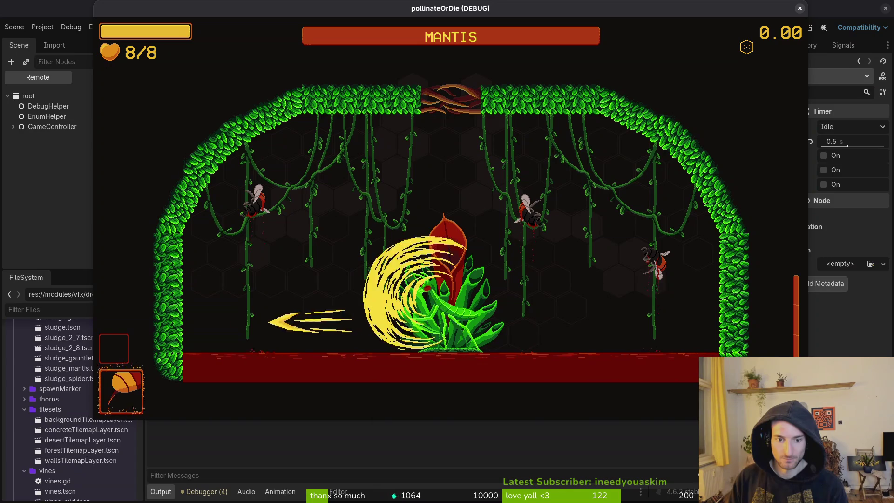
key(Up)
key(Right)
key(Down)
key(Up)
key(Left)
key(Down)
key(Right)
key(Up)
key(Up)
- Keep attacking the mantis while evading thorns, then pause and close the game window
key(Left)
key(Down)
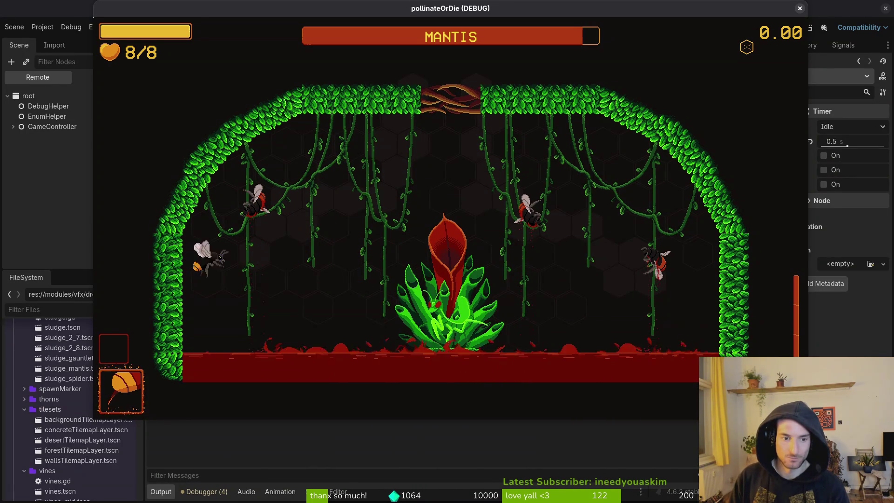
key(Right)
key(Left)
key(Up)
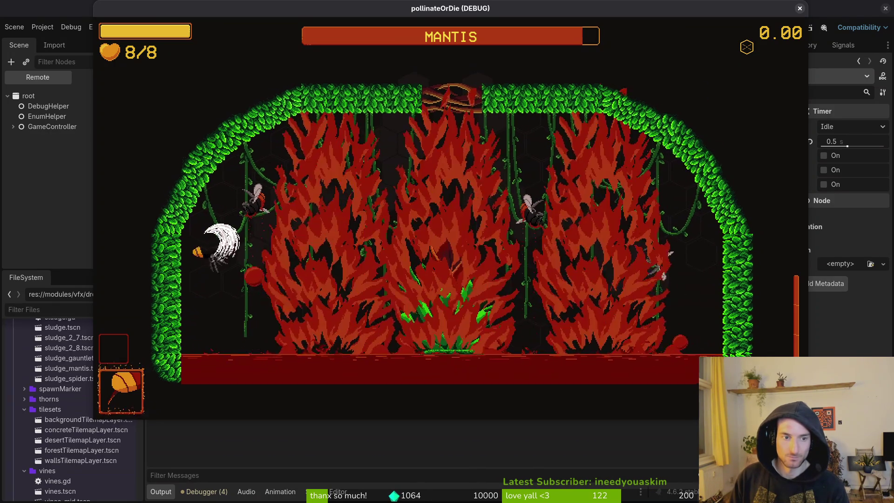
key(Right)
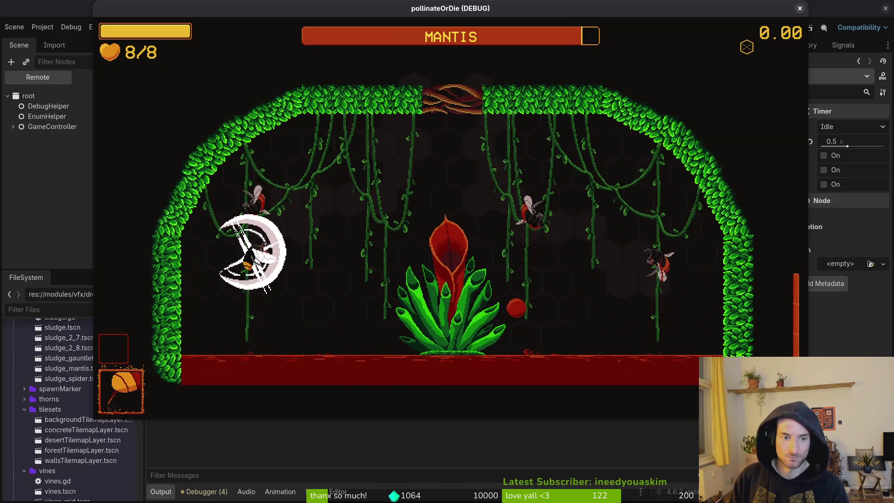
key(Right)
key(Up)
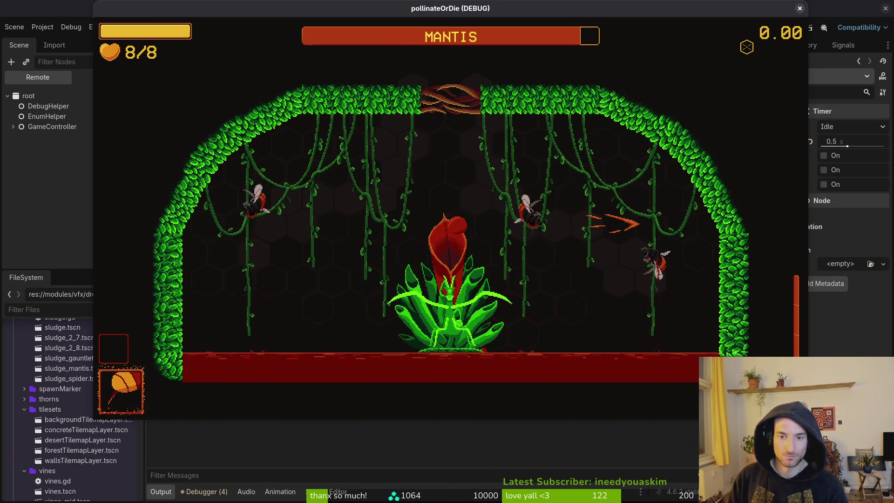
key(Escape)
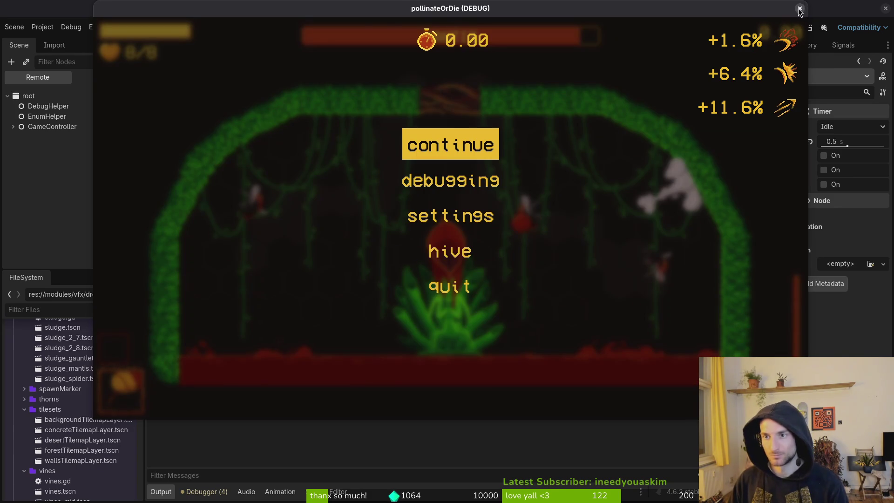
click(800, 8)
key(alt+Tab)
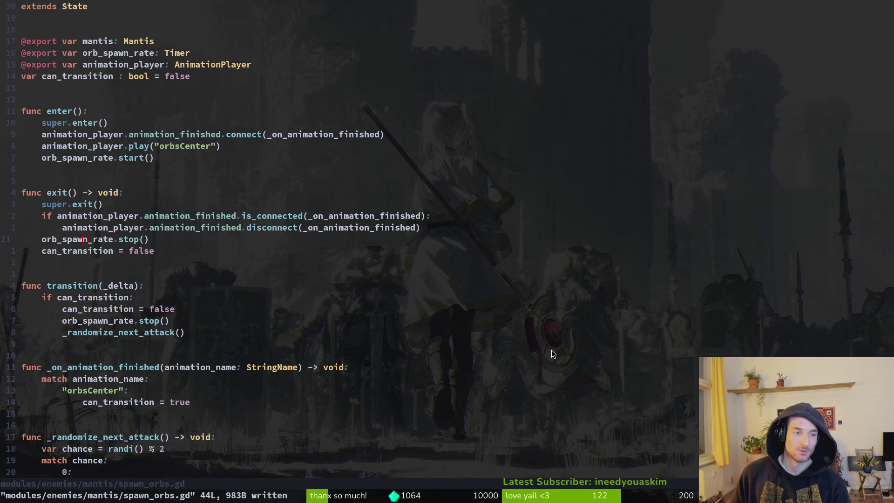
- Open spawn_geyser.gd in Neovim through the Telescope file finder
key(k)
key(k)
key(j)
key(j)
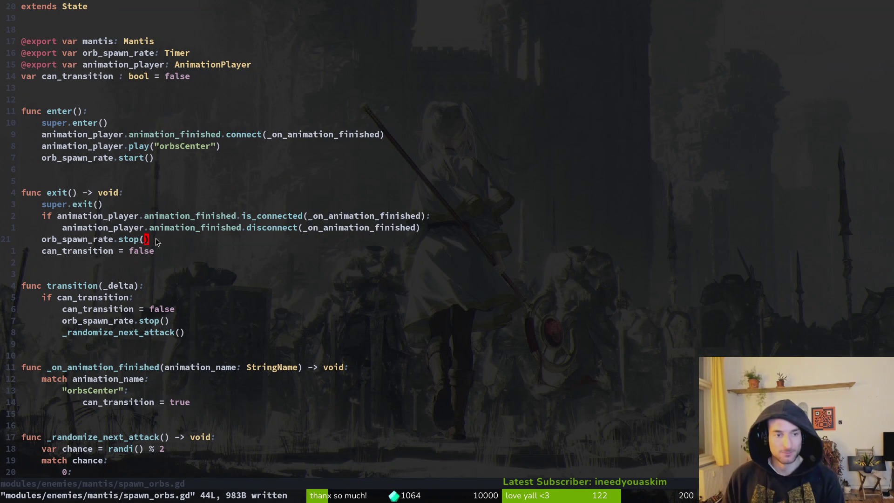
key(space)
key(f)
key(f)
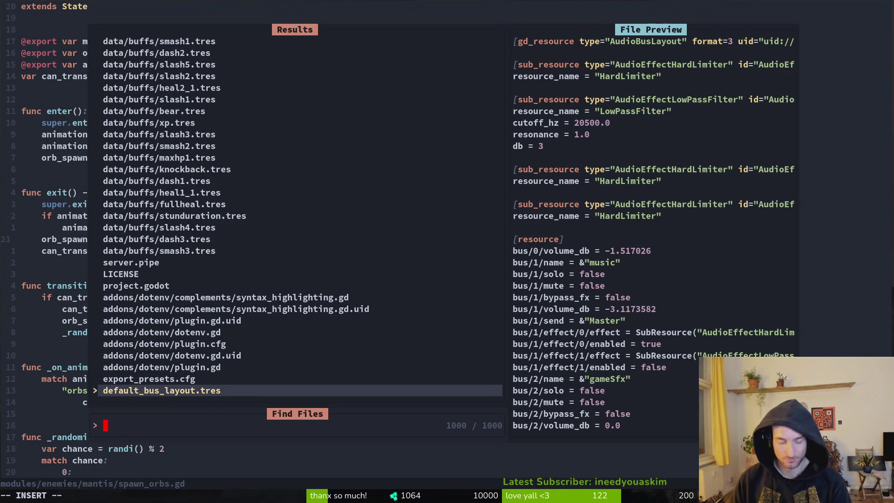
text(spawn_geyser)
key(Return)
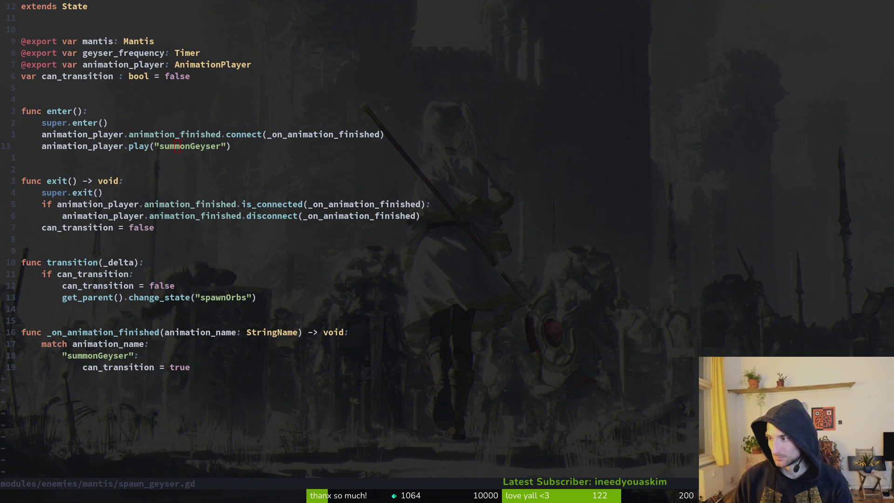
- In Godot, compare the bubbleFrequency timer's settings with the orbSpawnRate timer
key(alt+Tab)
click(61, 165)
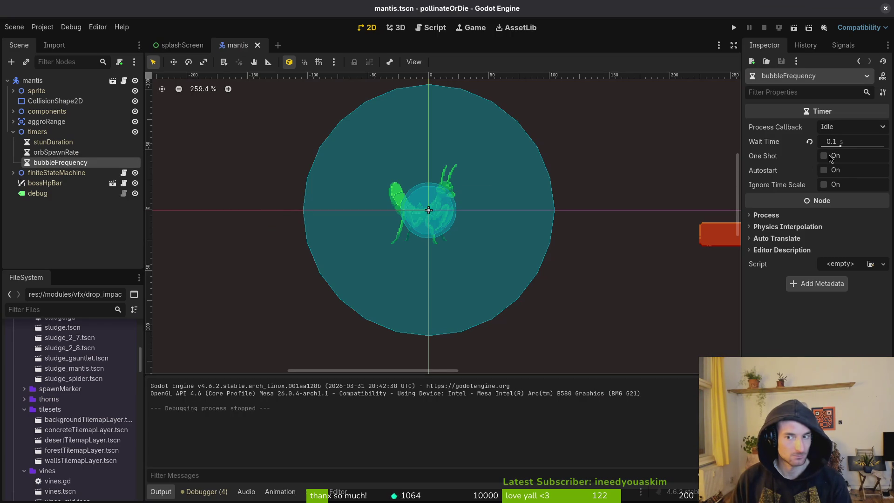
click(55, 153)
click(61, 162)
- Save spawn_geyser.gd, open blood_geyser.gd, then return to Godot's mantis scene
key(alt+Tab)
click(145, 229)
key(ctrl+s)
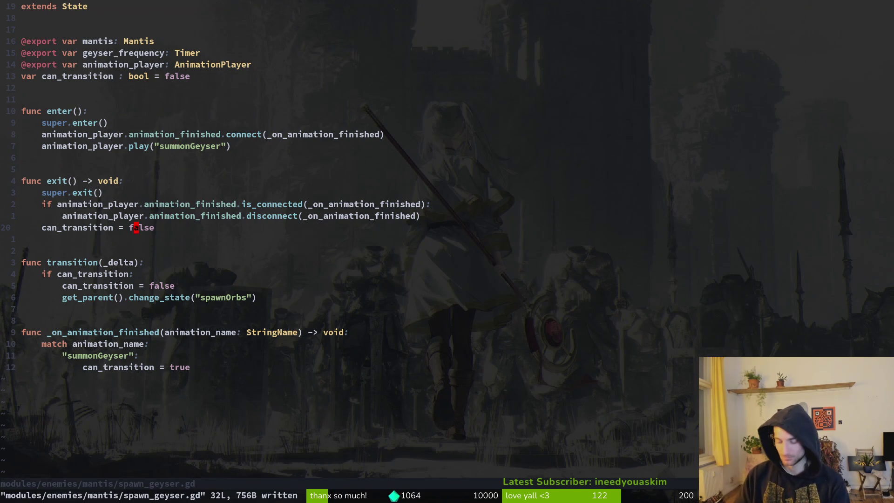
key(space)
key(f)
key(f)
text(geysedr)
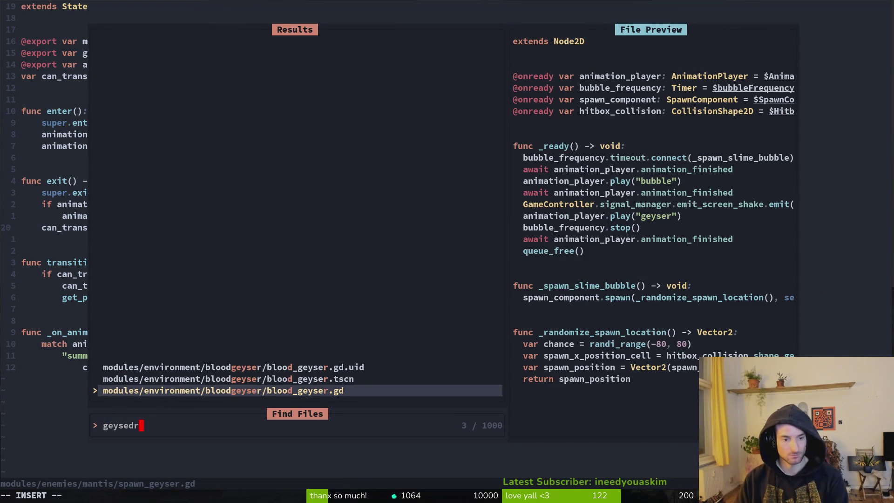
key(Return)
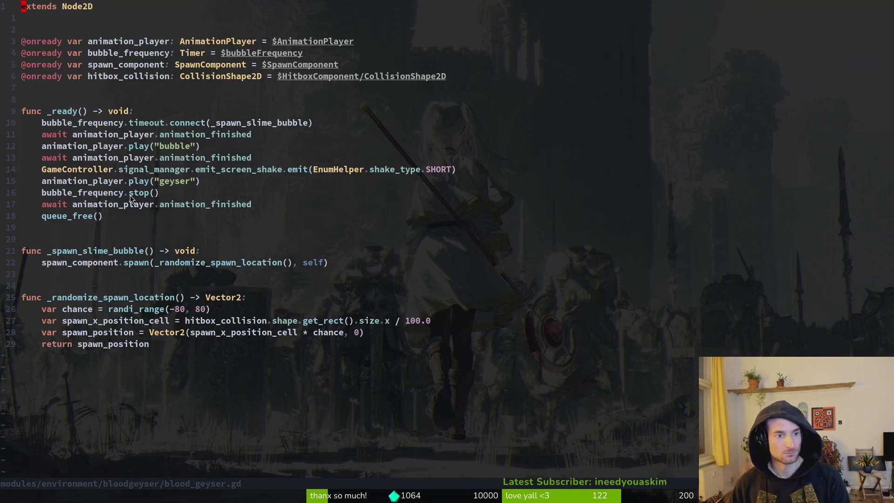
key(alt+Tab)
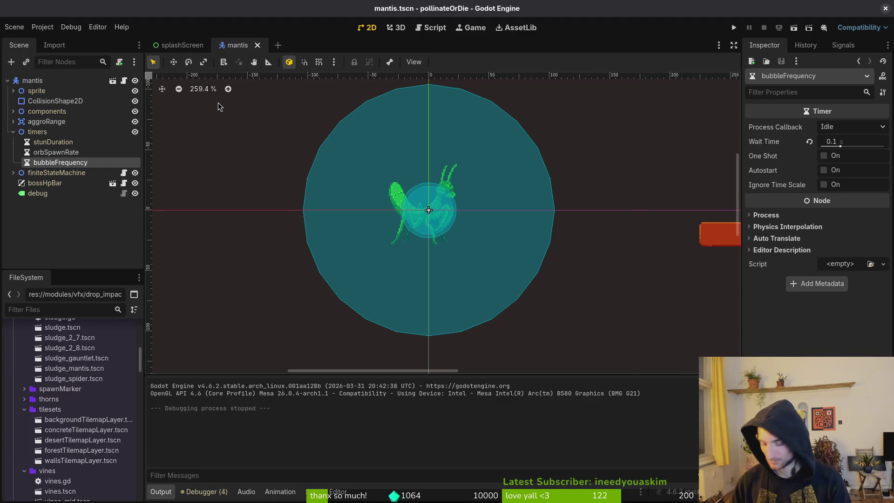
- Quick-open the blood_geyser.tscn scene
key(shift+alt+o)
text(geyser)
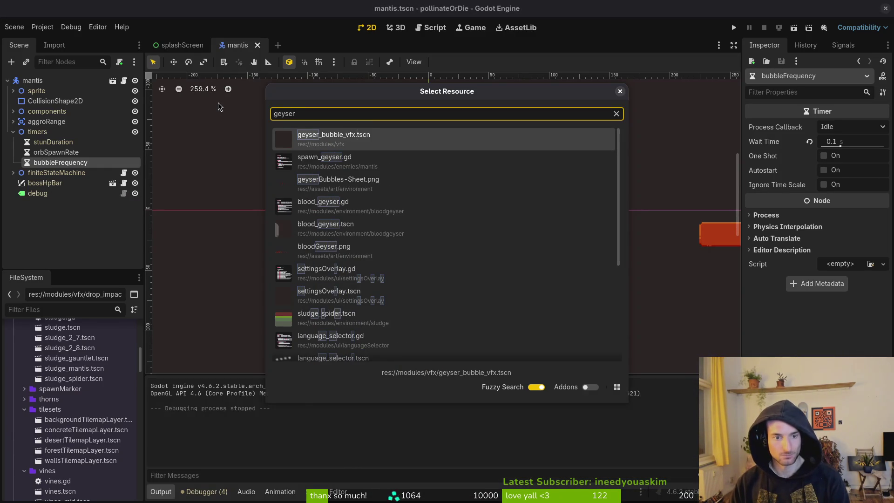
text(ts)
key(Down)
key(Return)
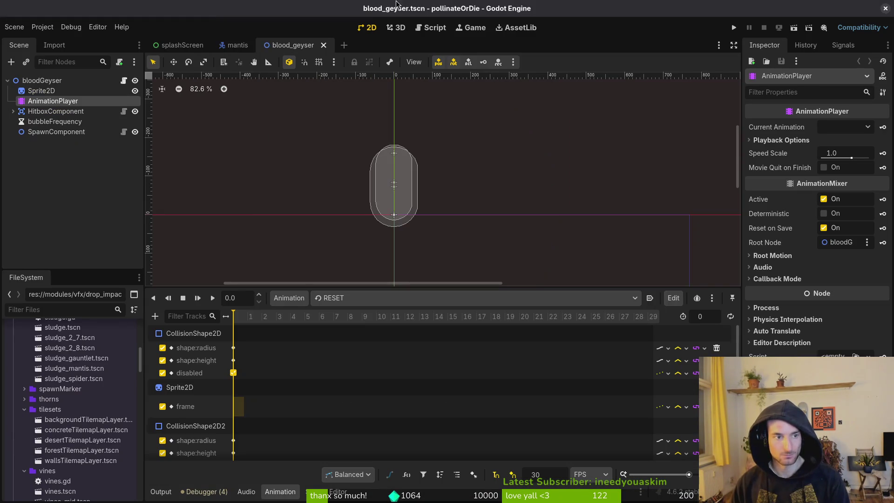
scroll(294, 379, down, 1)
scroll(292, 428, up, 1)
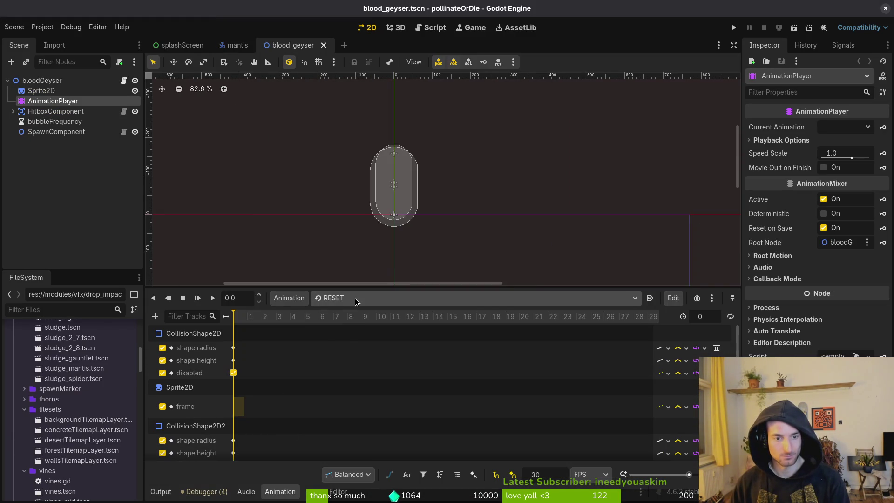
- Review the geyser, startup and bubble animation tracks from the Animation dropdown
click(355, 298)
click(363, 339)
scroll(331, 389, down, 1)
scroll(331, 390, up, 1)
click(336, 300)
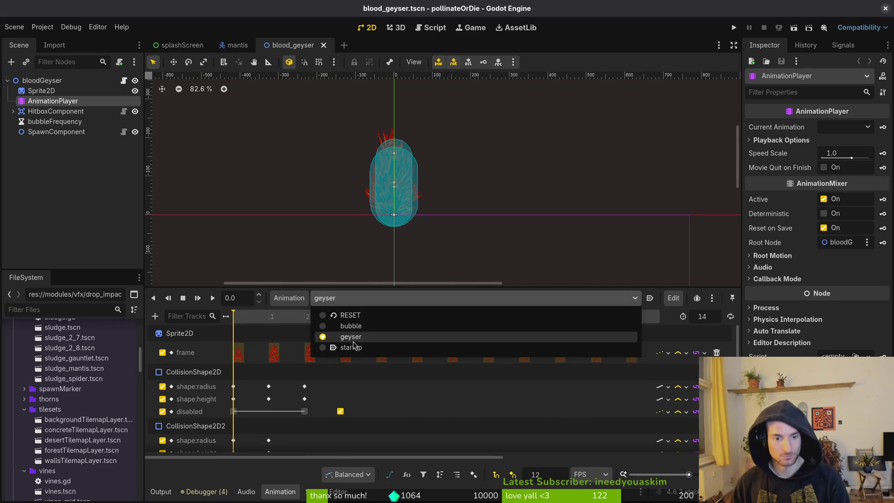
click(351, 348)
click(351, 298)
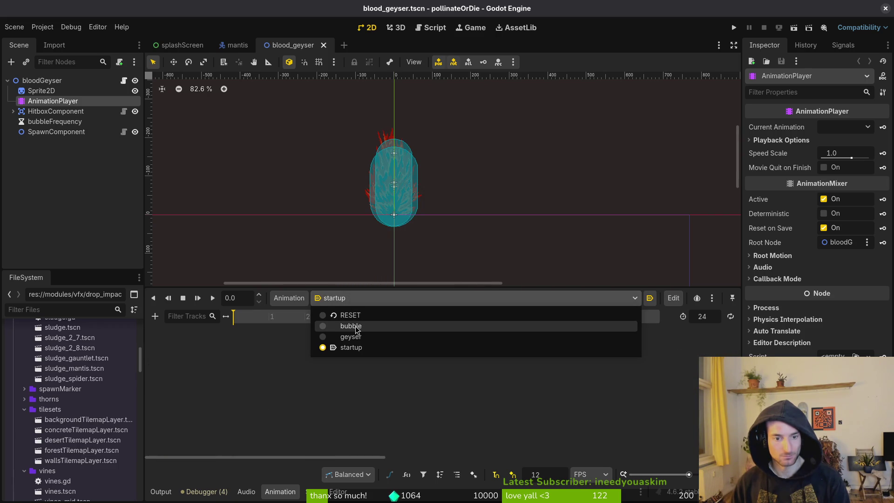
click(356, 328)
click(328, 298)
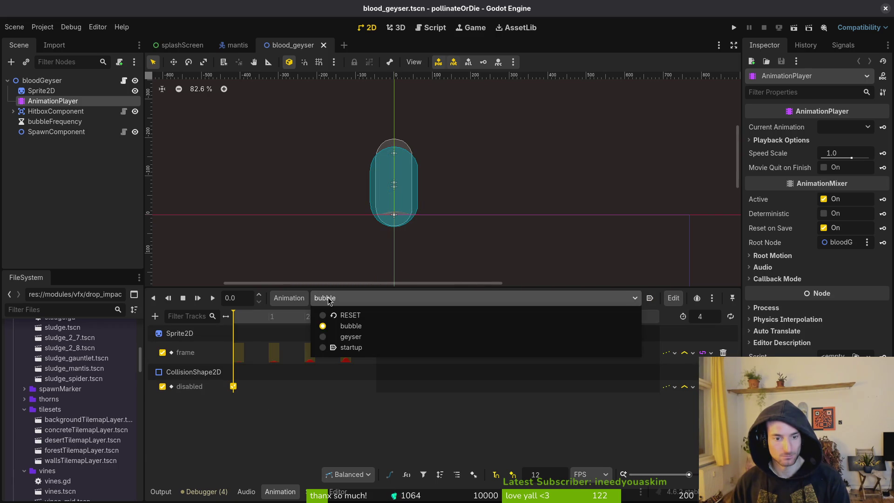
click(360, 339)
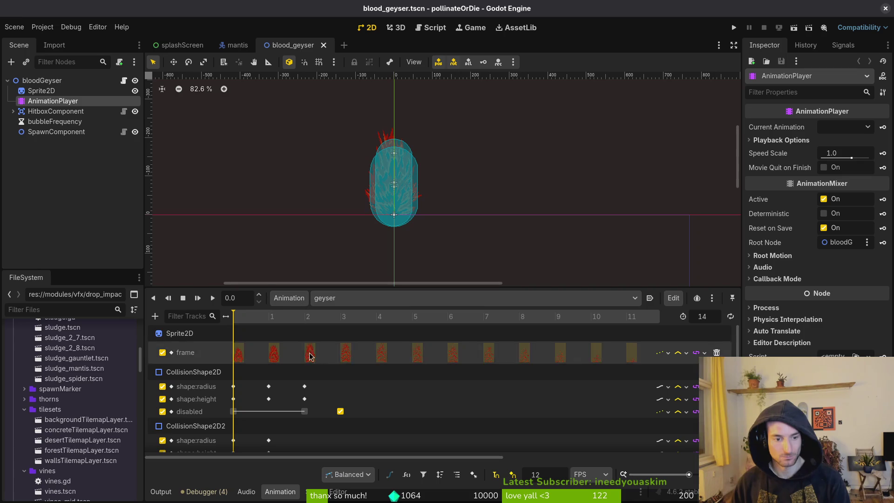
scroll(354, 390, down, 1)
scroll(354, 390, up, 1)
mouse_move(259, 319)
mouse_down()
mouse_move(358, 321)
mouse_move(236, 319)
mouse_move(304, 320)
mouse_move(344, 331)
mouse_move(234, 326)
mouse_up()
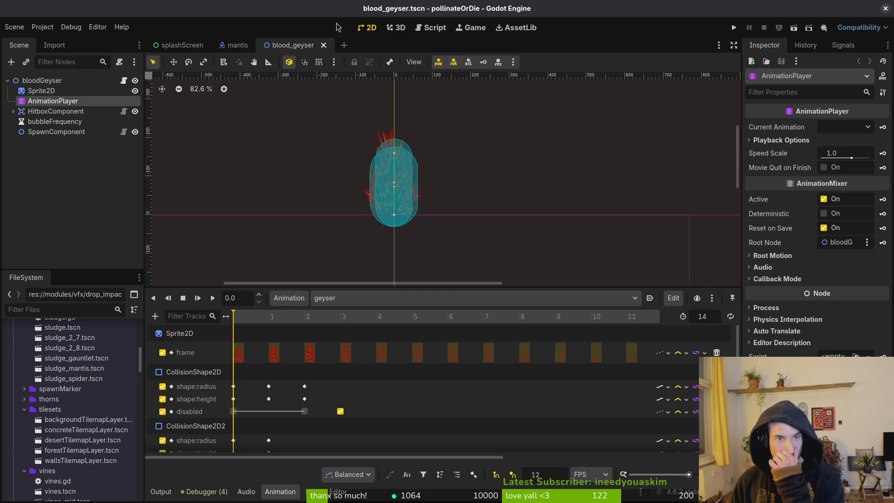
- Close blood_geyser, lower the animation panel split, and switch to Aseprite
click(323, 45)
scroll(461, 192, down, 1)
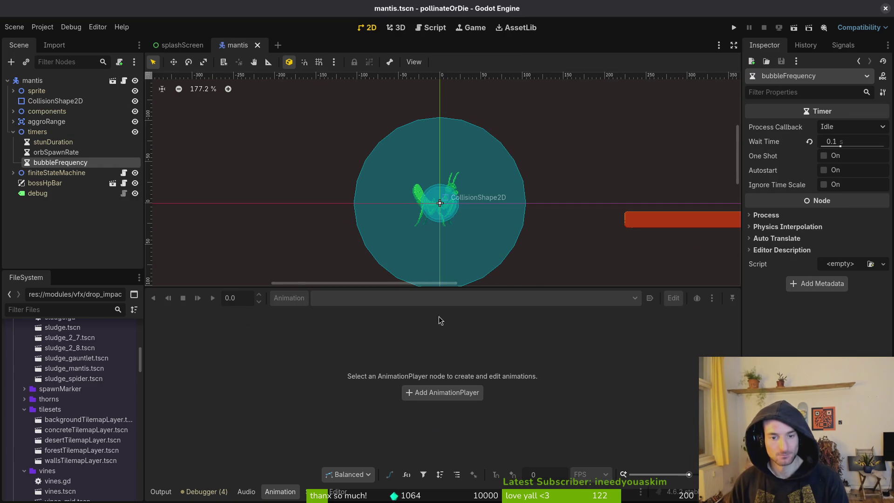
drag(439, 286, 440, 368)
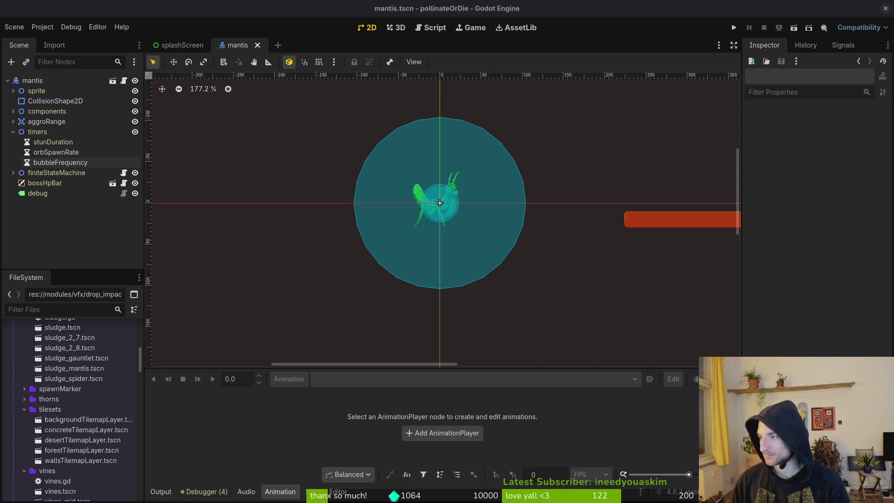
key(alt+Tab)
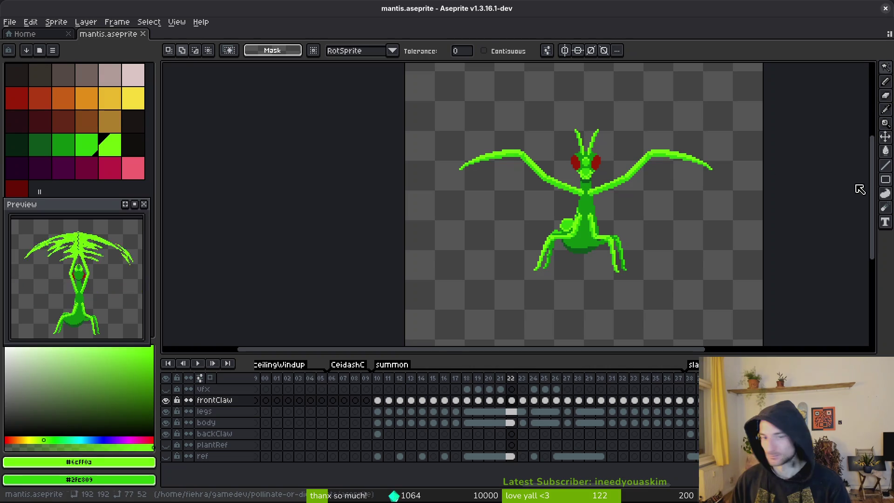
- Close the start page and compare frame 23 against the claws-up frame
click(41, 37)
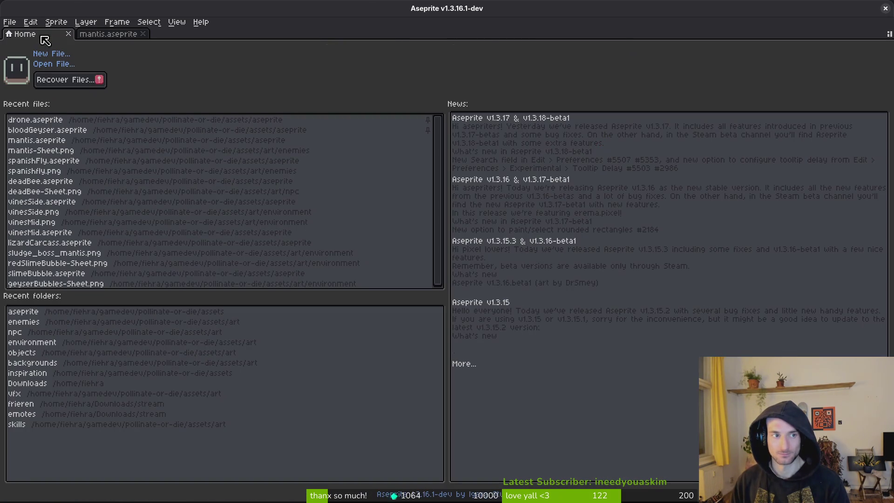
click(69, 34)
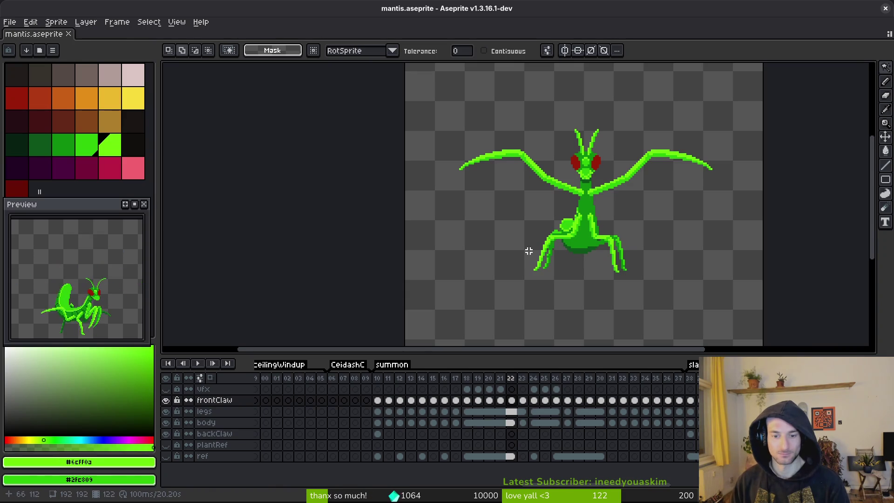
key(Right)
key(Right)
key(Left)
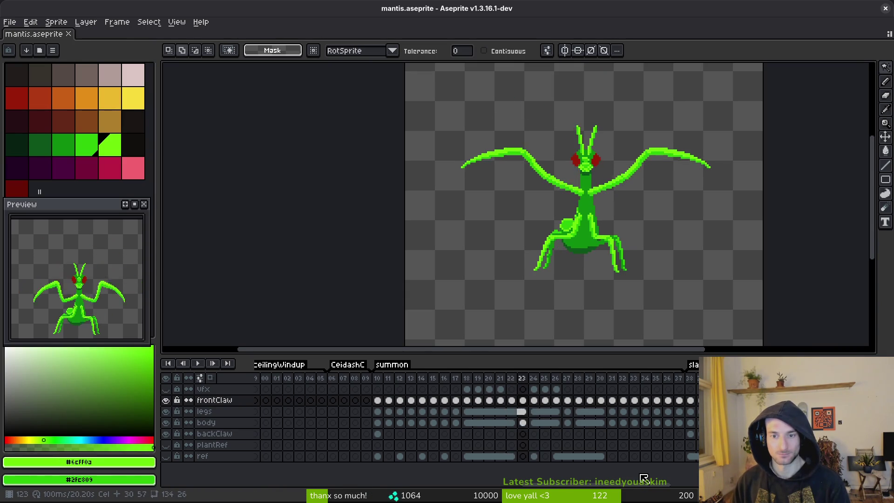
key(Right)
key(Left)
key(Right)
key(Left)
key(Left)
key(Left)
key(Left)
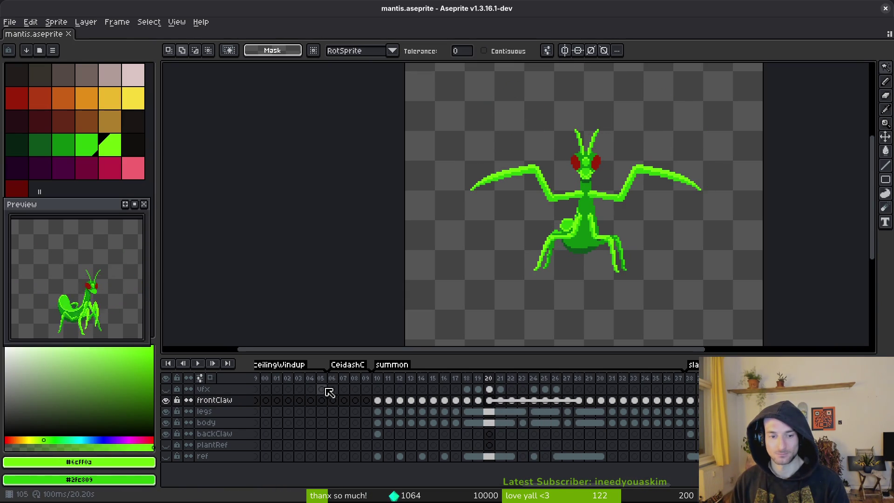
- Return the timeline to frame 1 and save mantis.aseprite
scroll(326, 392, left, 15)
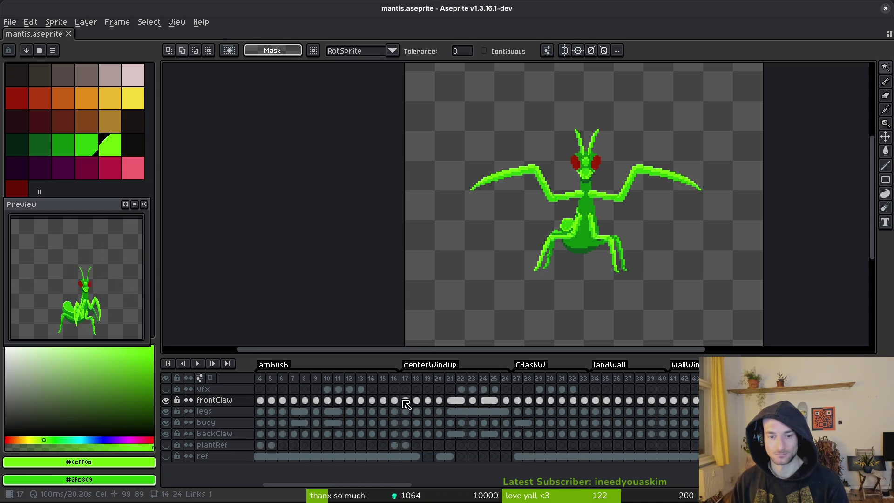
scroll(406, 404, left, 2)
click(260, 390)
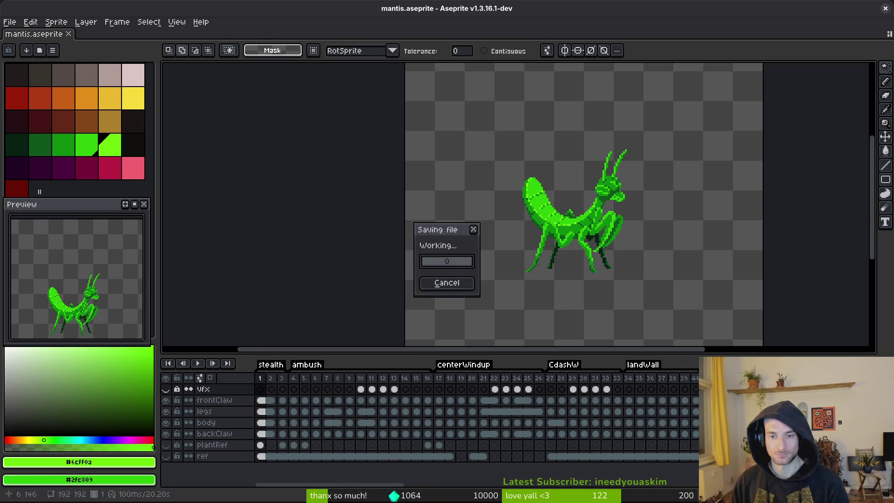
key(alt+Tab)
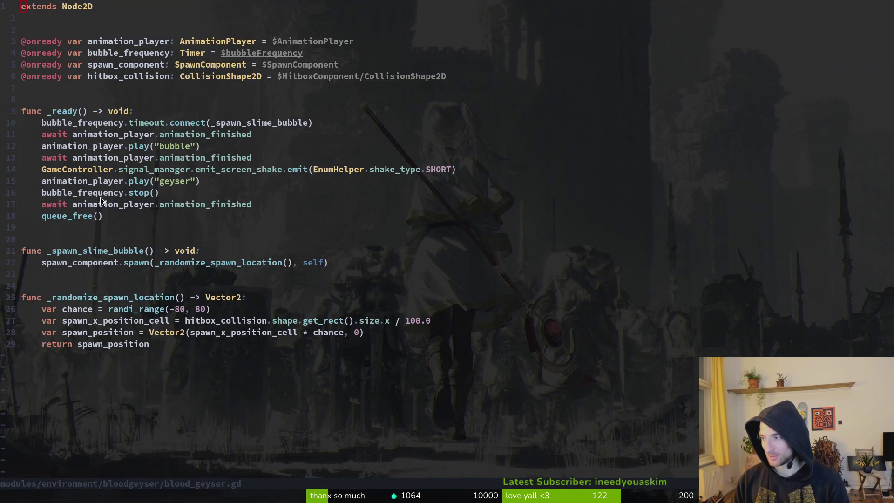
- Assign the bubbleFrequency timer to spawnGeyser's Geyser Frequency under finiteStateMachine
key(alt+Tab)
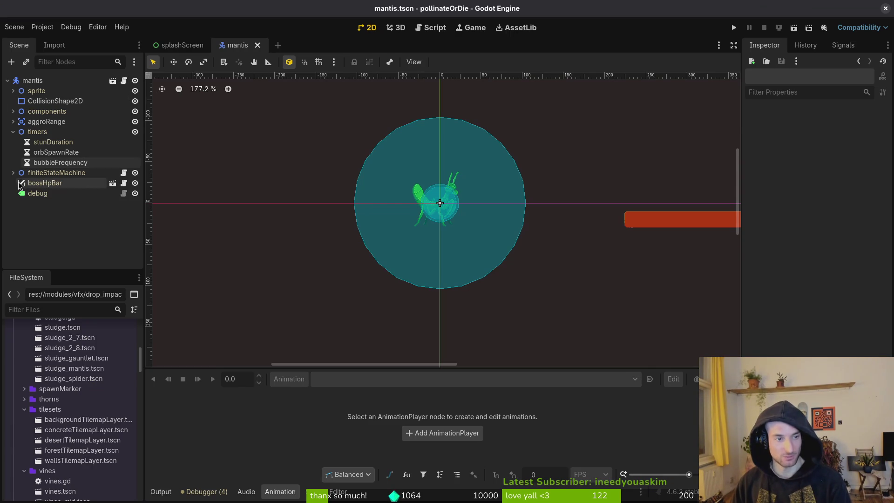
click(13, 173)
scroll(70, 219, down, 2)
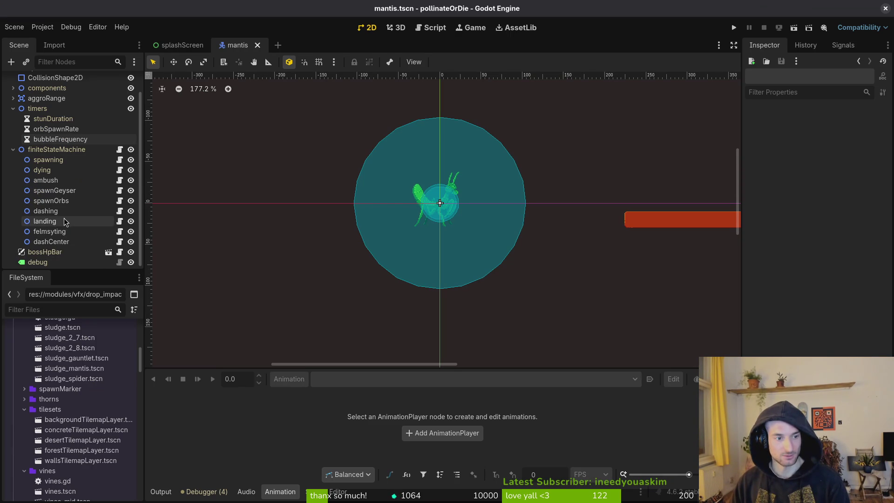
click(70, 190)
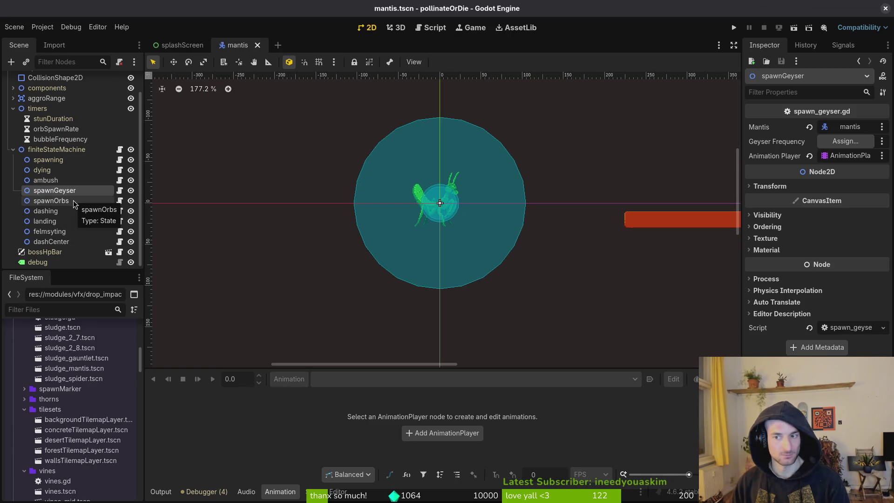
click(836, 141)
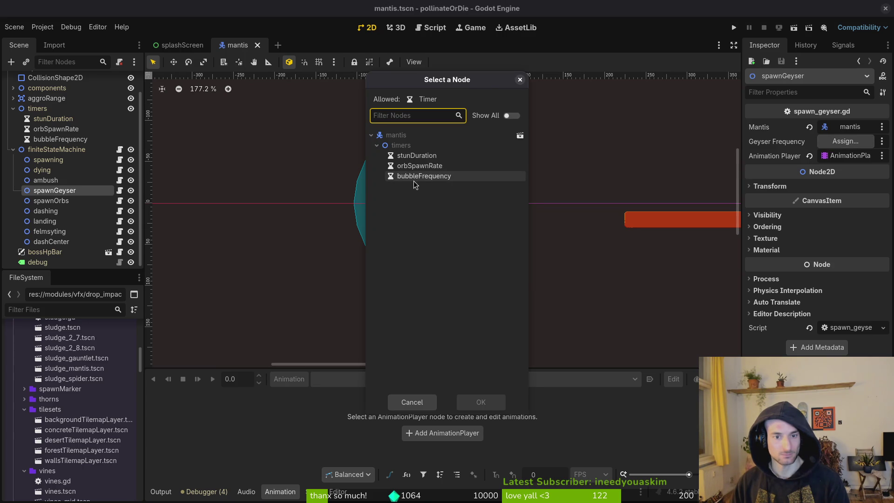
double_click(414, 180)
key(alt+Tab)
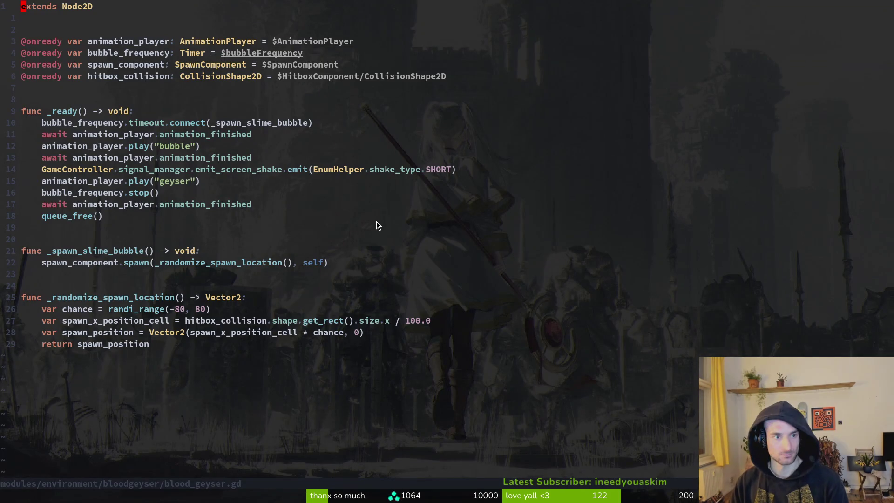
- Delete the geyser_frequency export line from spawn_geyser.gd and save with :w
key(j)
key(j)
key(j)
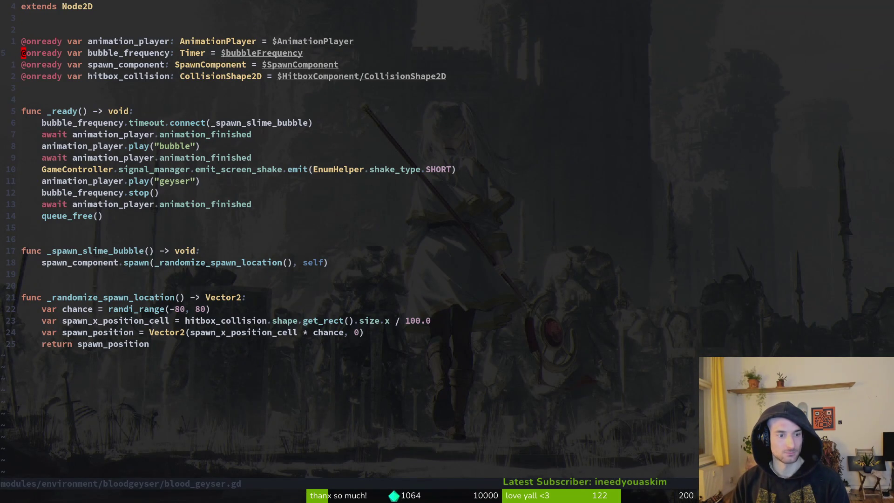
key(ctrl+6)
key(ctrl+6)
key(ctrl+6)
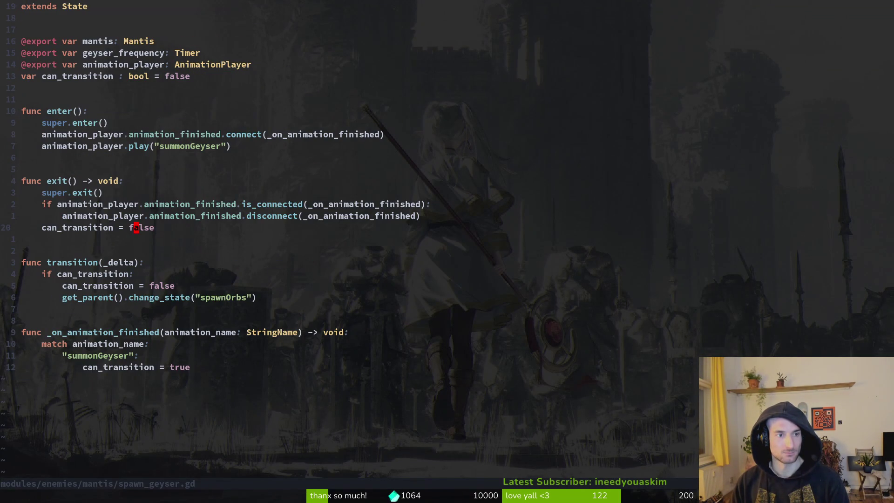
key(1)
key(4)
key(k)
key(d)
key(d)
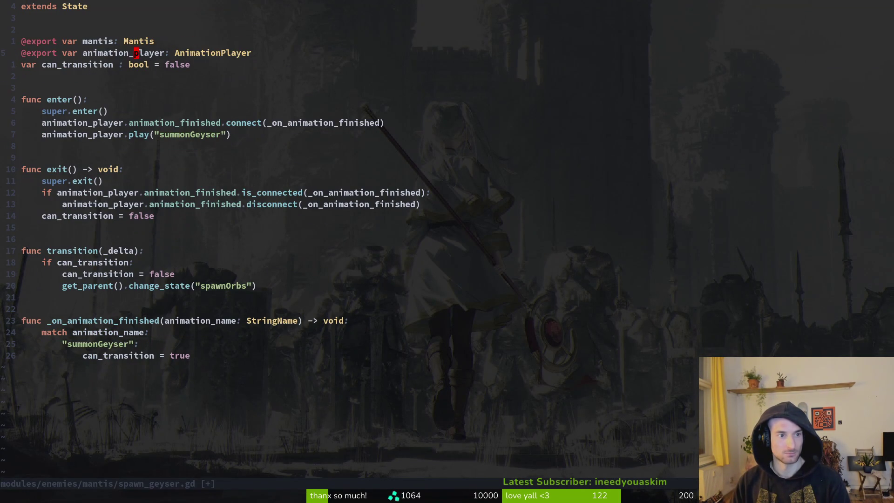
text(:w)
key(Return)
- Reselect the spawnGeyser state in Godot to check its refreshed properties
key(alt+Tab)
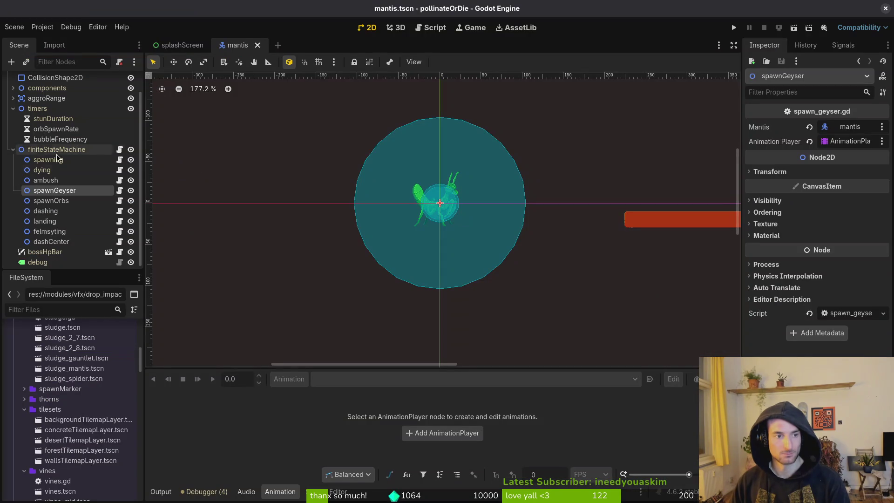
click(46, 181)
click(65, 190)
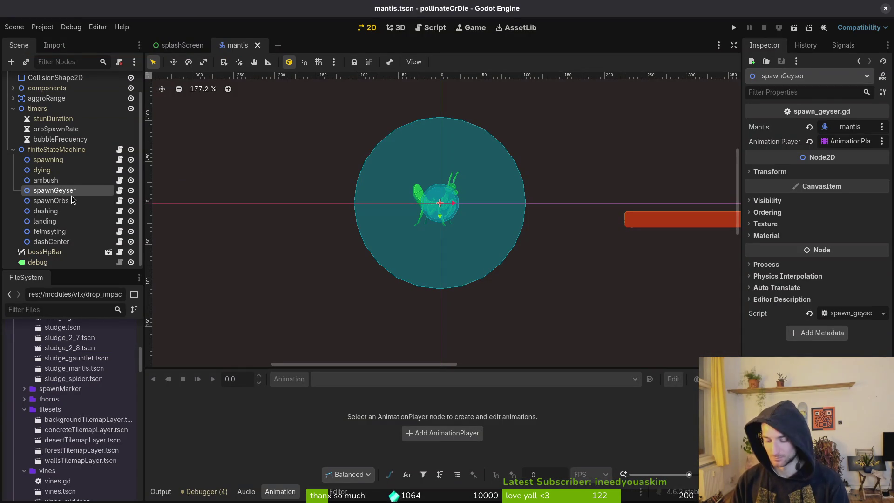
key(alt+Tab)
- Quit Neovim, then in tig stage mantis.tscn and the state scripts after reviewing diffs
text(:q)
key(Return)
text(tig)
key(Return)
key(Down)
key(Down)
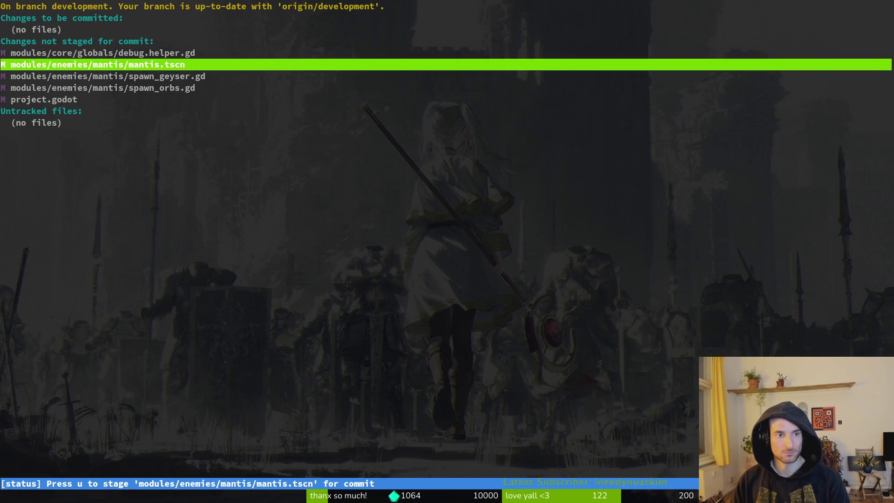
key(u)
key(Return)
key(Up)
key(Up)
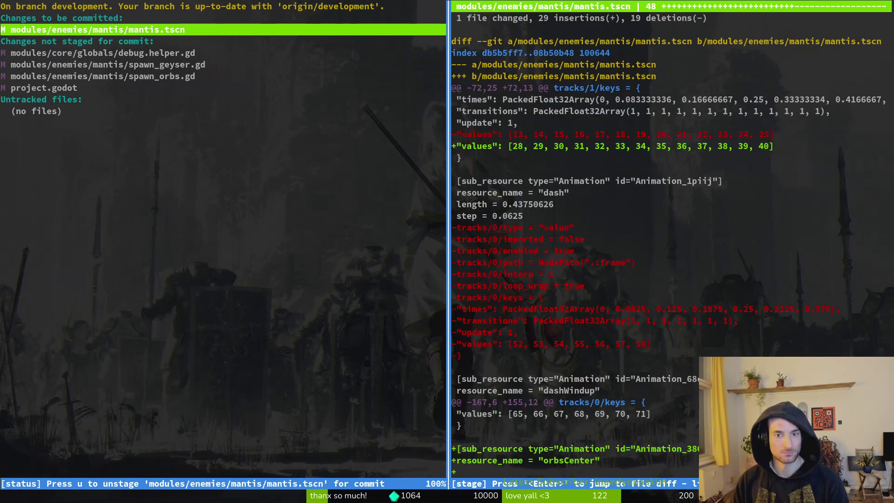
key(Down)
key(Down)
key(Down)
- Start a git commit -m command in the terminal
text(uu)
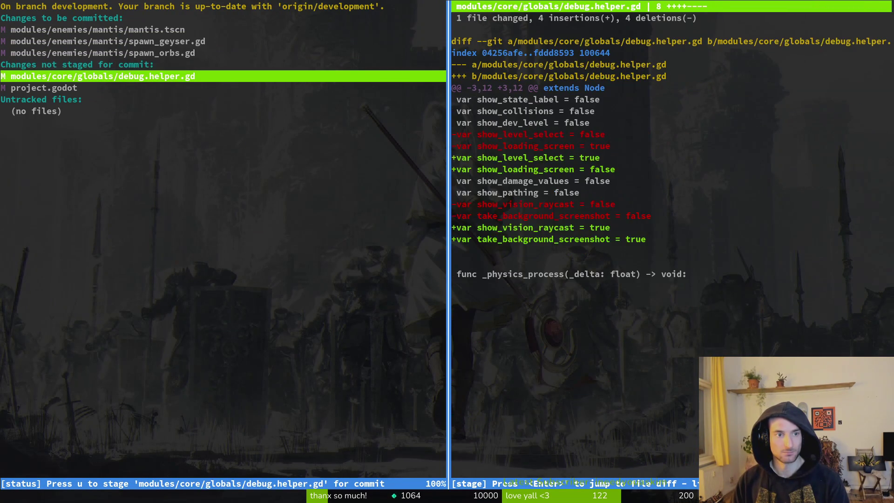
text(qigt)
key(BackSpace)
key(BackSpace)
key(BackSpace)
text(git ocmmi)
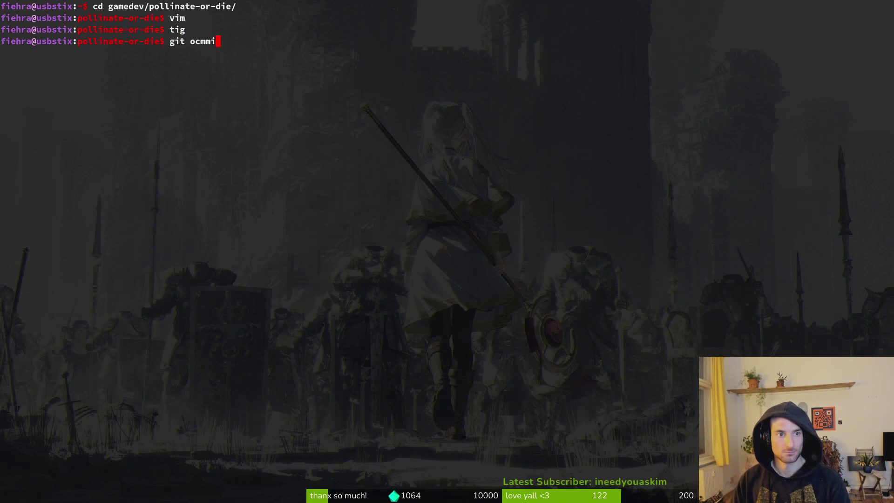
key(BackSpace)
key(BackSpace)
key(BackSpace)
text(commit -& ")
key(BackSpace)
key(BackSpace)
key(BackSpace)
text(m ")
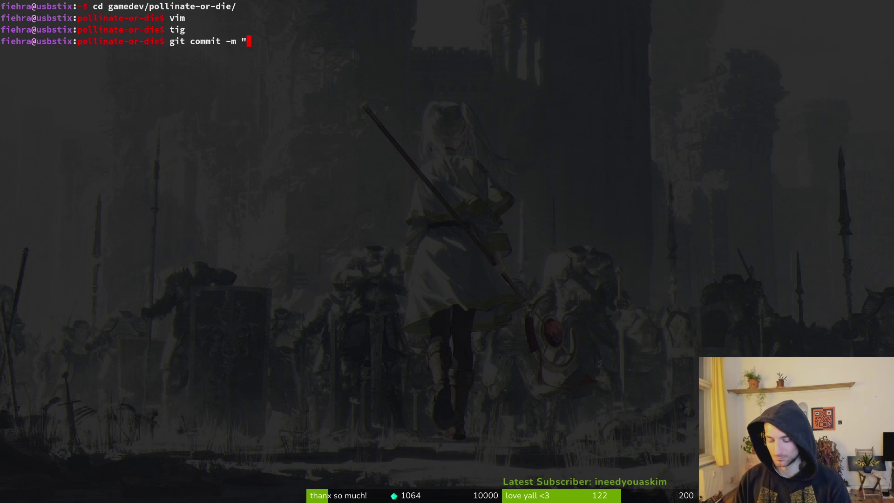
key(alt+Tab)
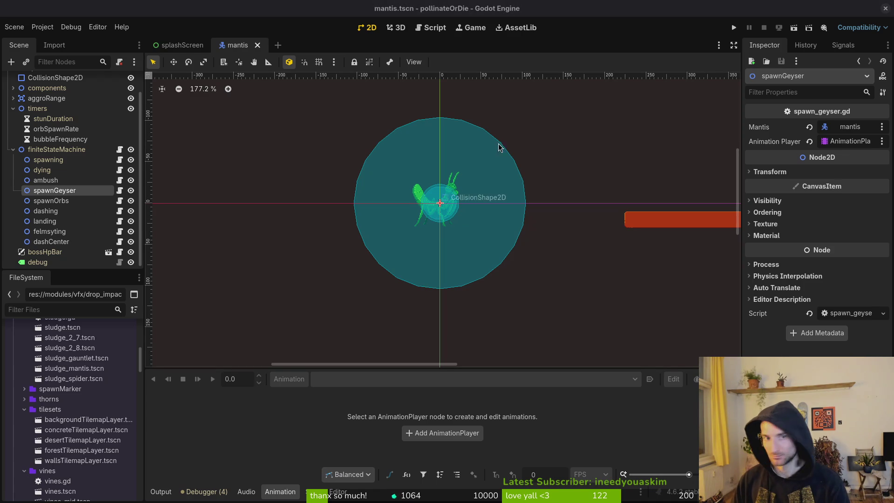
key(alt+Tab)
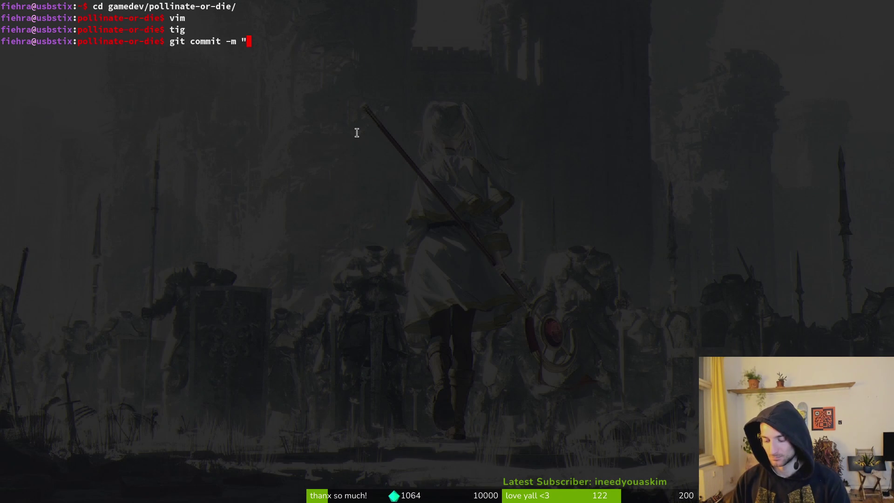
- Commit with the message 'updated some mantis animations and cleaned state machine'
text(u)
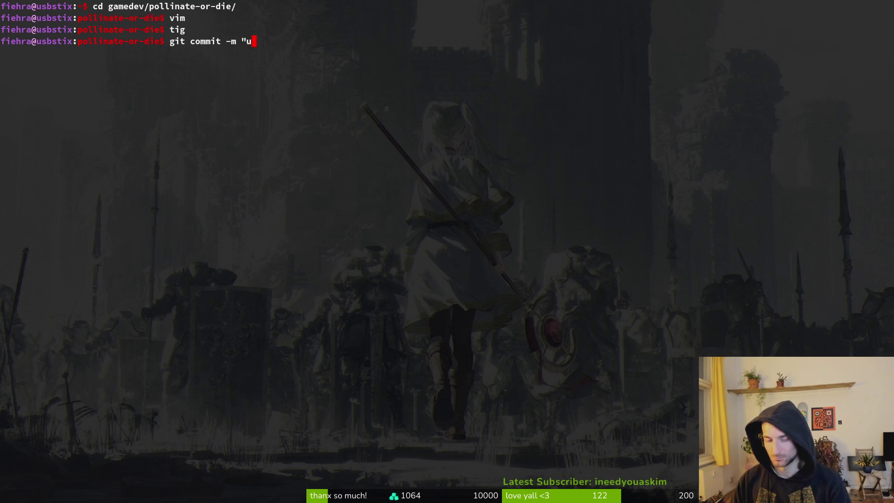
text(pdated some mantiss)
key(BackSpace)
key(BackSpace)
key(BackSpace)
text(ntis n)
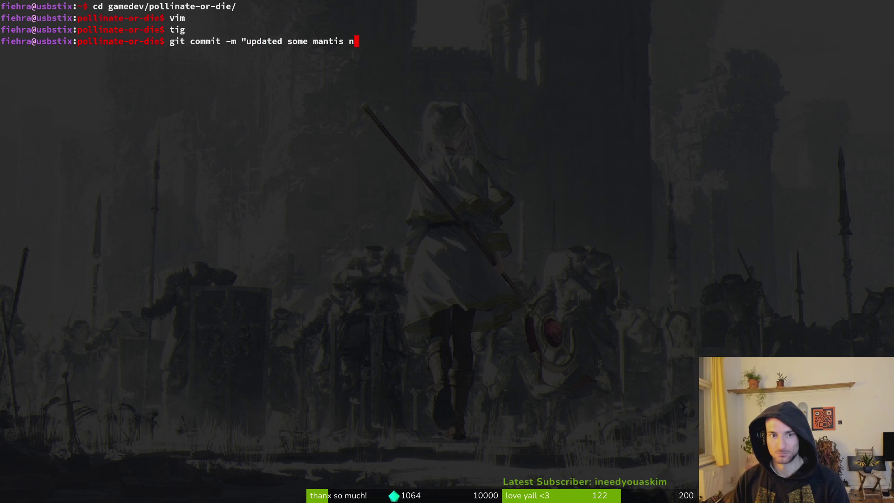
key(BackSpace)
text(animations and )
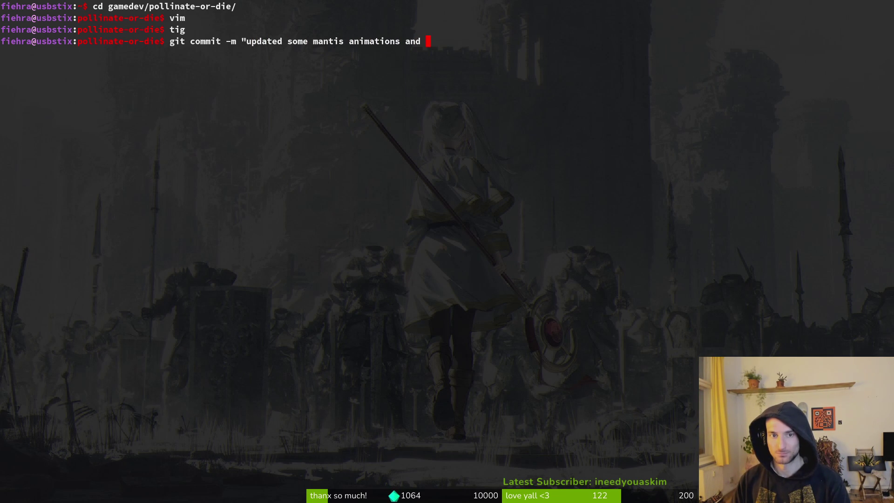
text(fixed state)
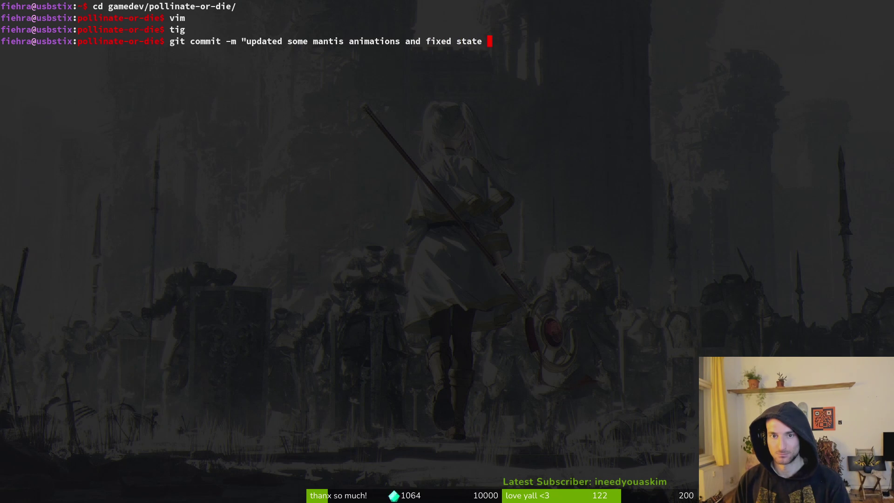
key(BackSpace)
key(BackSpace)
key(BackSpace)
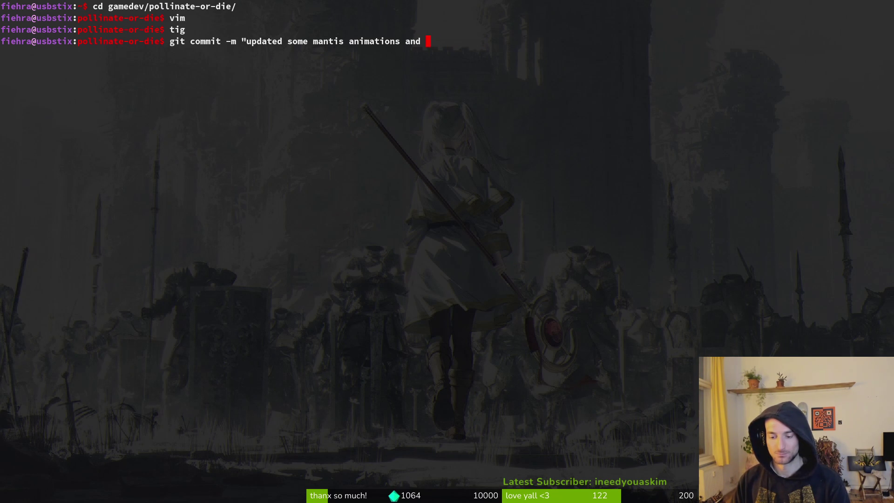
text(cleane)
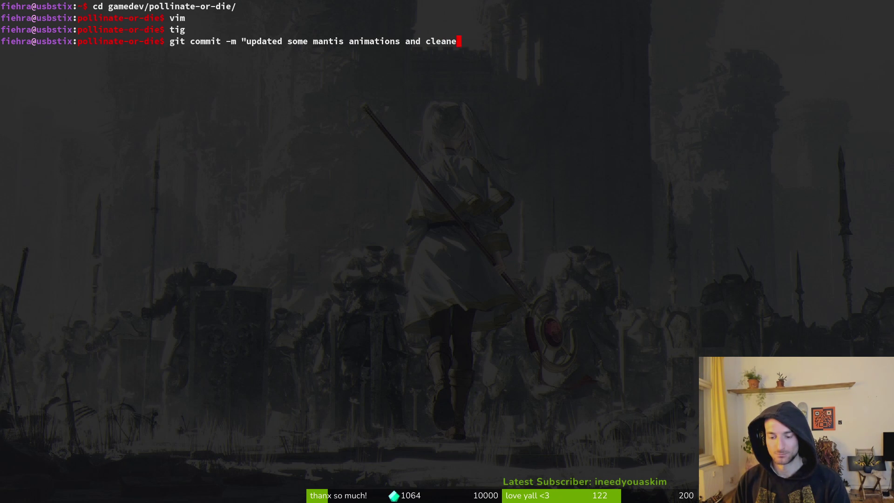
text(d state machine")
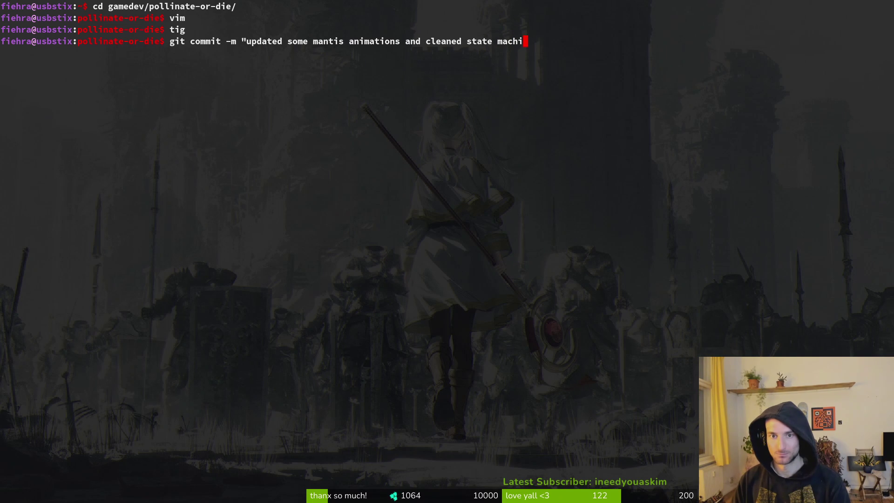
key(Return)
- Run git push to send the commit to the remote
text(git push)
key(Return)
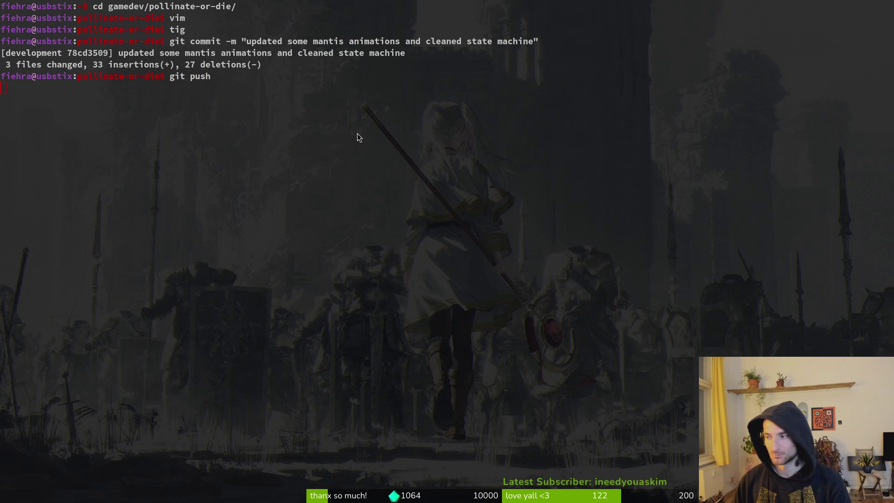
key(alt+Tab)
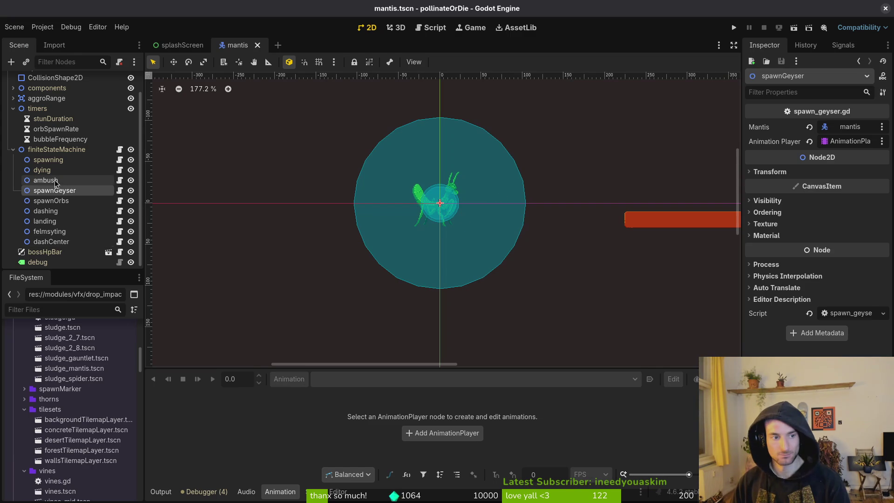
- Collapse the finiteStateMachine and timers nodes and select the mantis AnimationPlayer
click(13, 149)
click(13, 132)
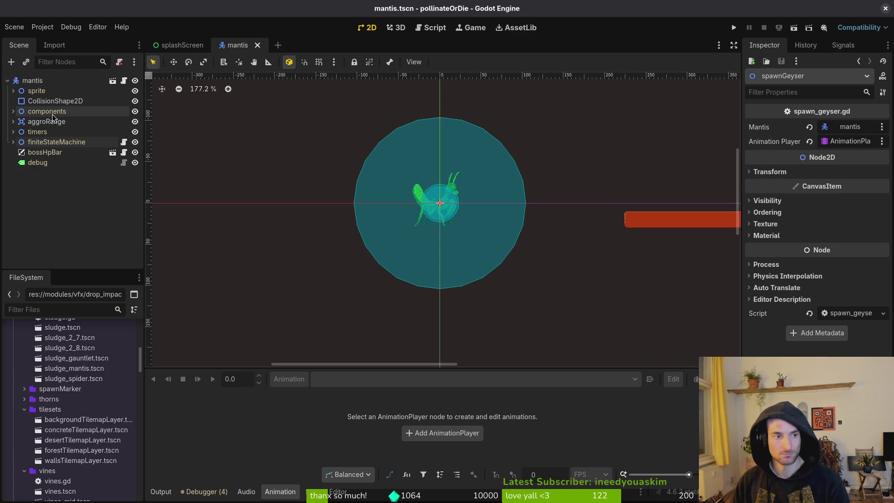
click(13, 112)
click(13, 111)
click(13, 91)
click(59, 112)
- Set orbsCenter's timeline snapping to 12 FPS and save the mantis scene
click(368, 378)
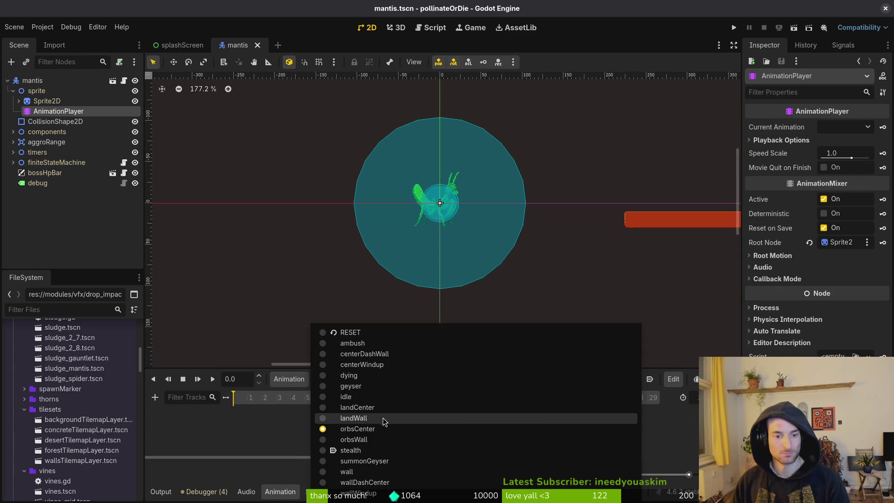
click(384, 429)
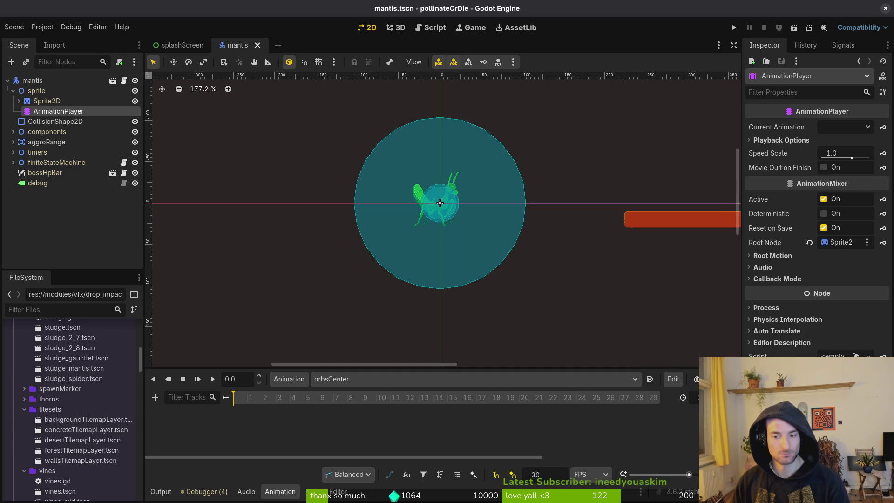
text(12)
key(Return)
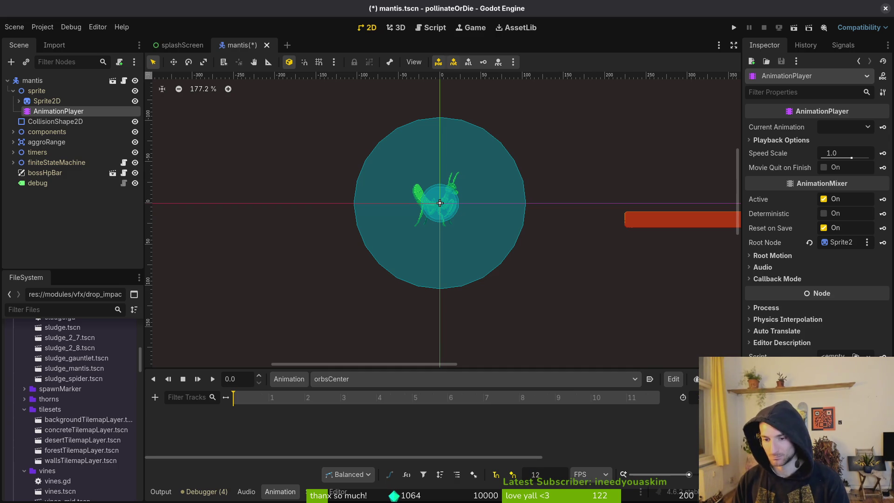
key(ctrl+s)
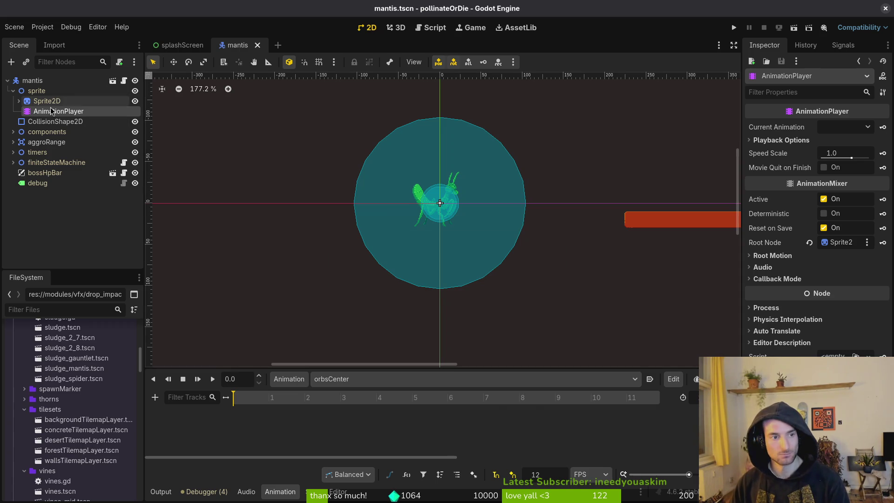
- Switch the animation editor to the centerDashWall animation
double_click(368, 381)
click(365, 381)
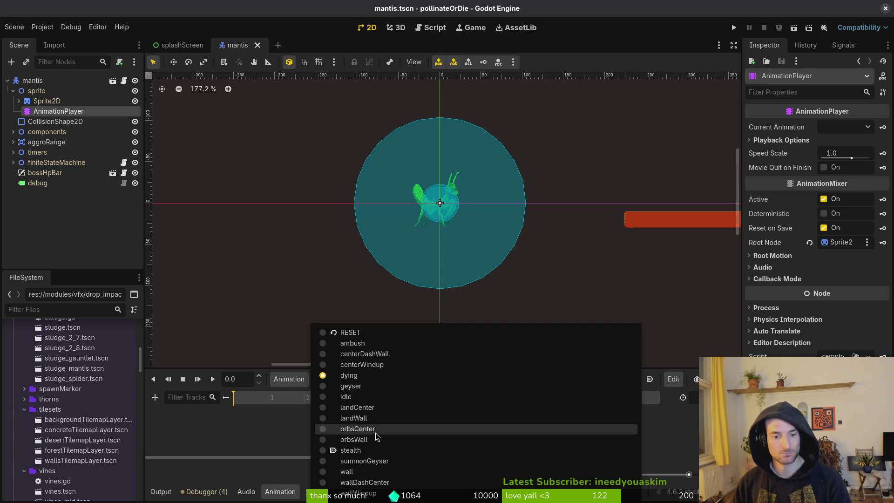
click(379, 433)
click(387, 381)
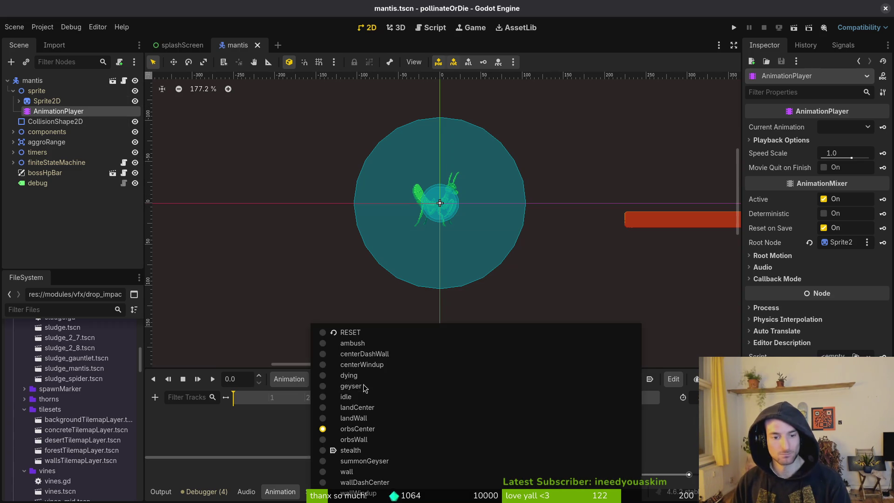
click(390, 354)
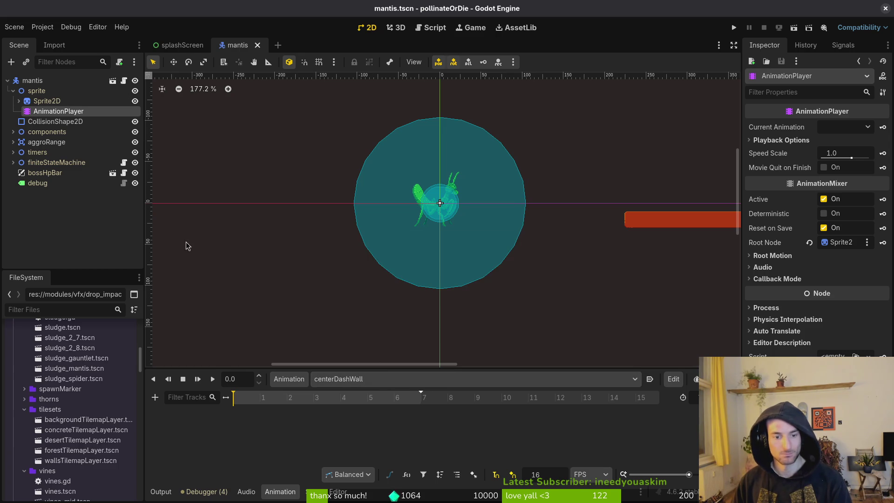
- Set the Sprite2D's Frame Coords to the first cell of row 4
click(48, 101)
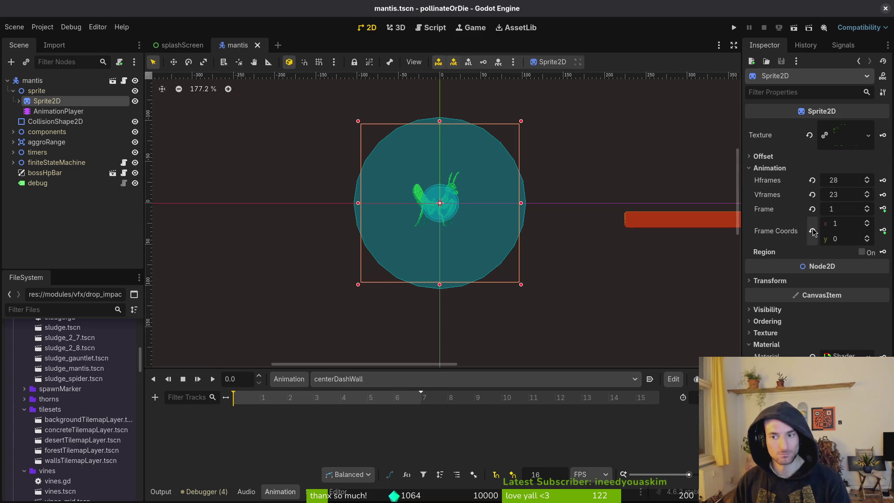
click(812, 209)
click(867, 239)
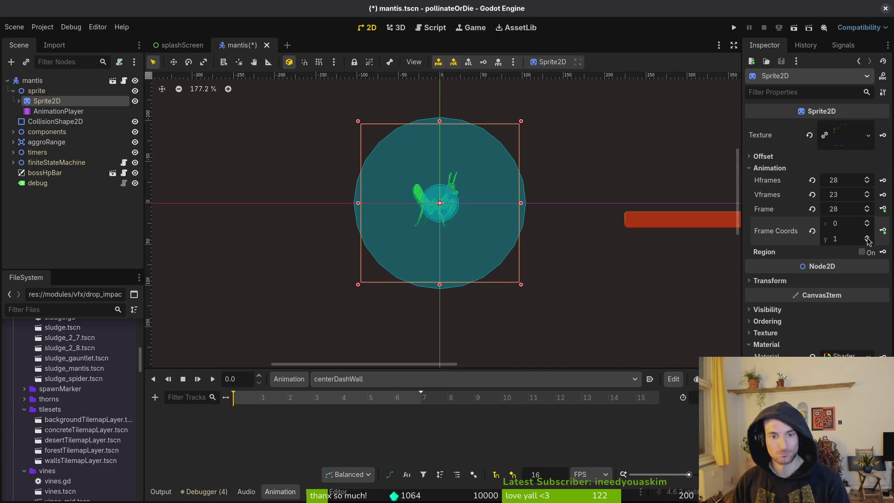
click(867, 239)
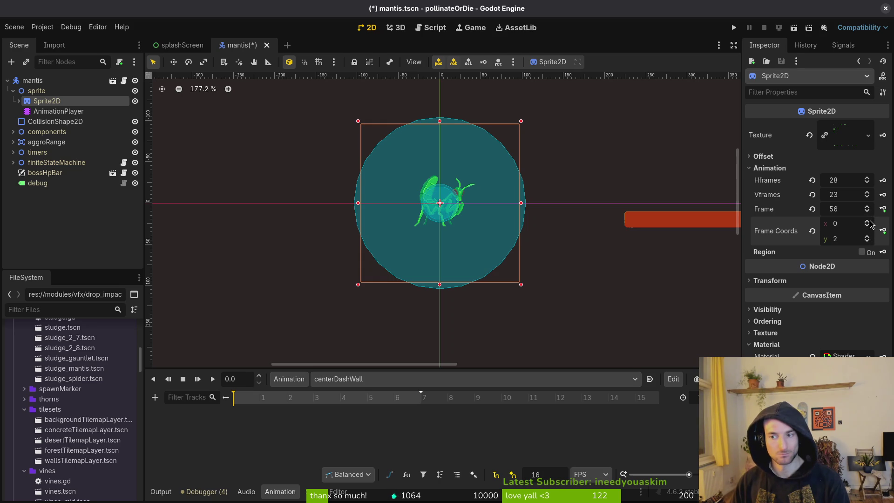
click(869, 238)
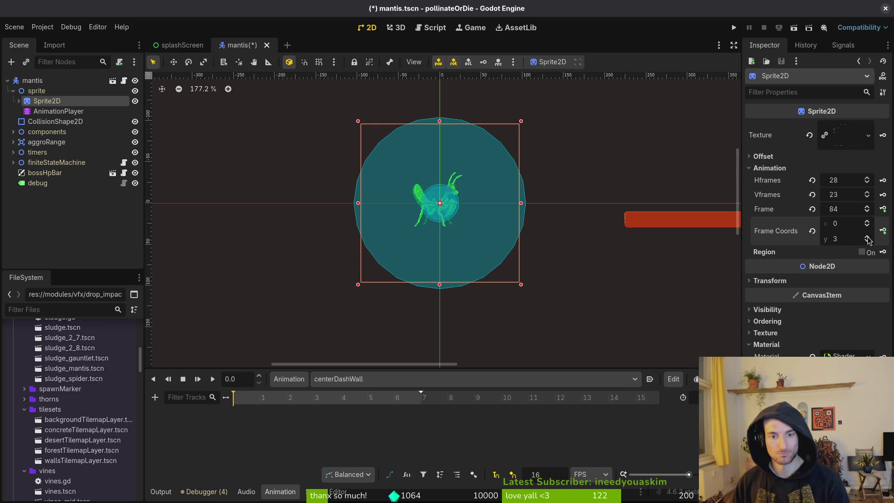
click(868, 238)
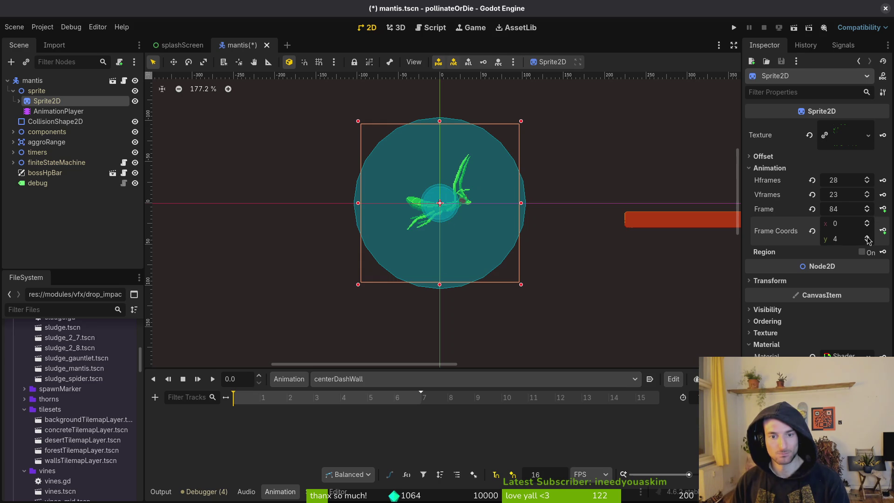
- Create a frame track keying sprite frames 112 through 118, then save
click(884, 209)
click(484, 278)
click(883, 208)
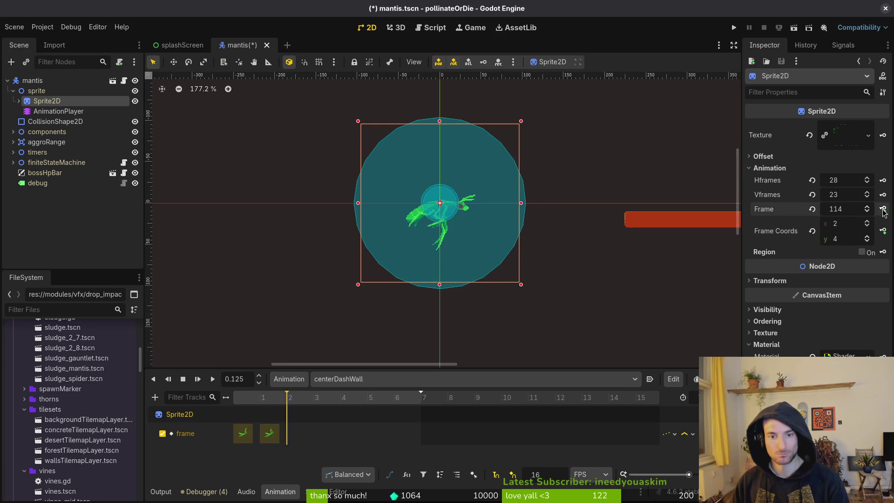
click(883, 209)
click(883, 209)
click(884, 208)
click(884, 208)
click(884, 209)
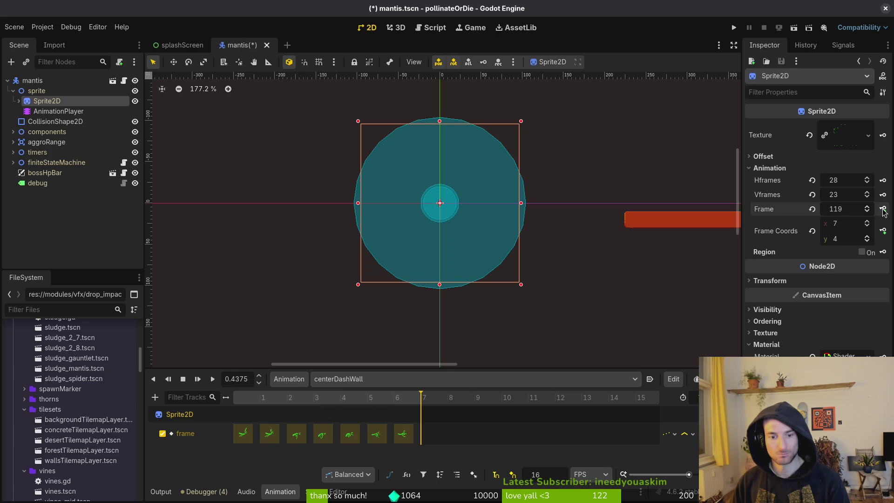
key(ctrl+s)
click(510, 326)
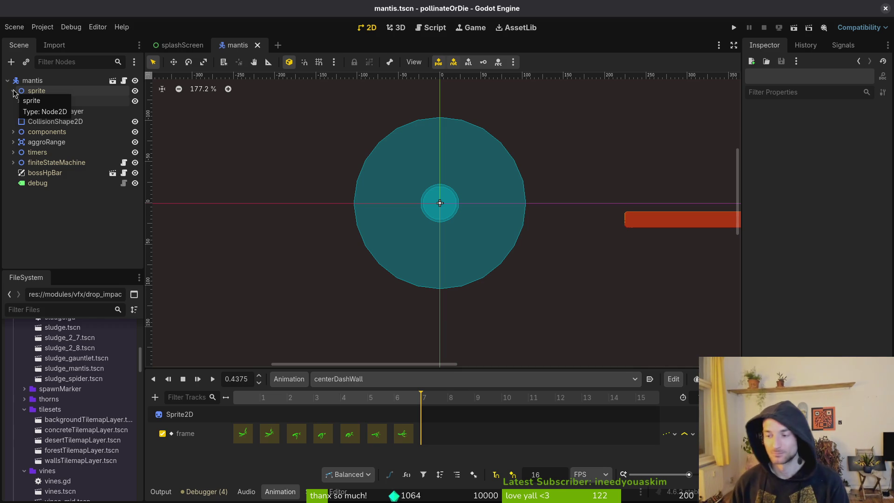
- Delete the outdated frame track from centerWindup and save the scene
click(379, 381)
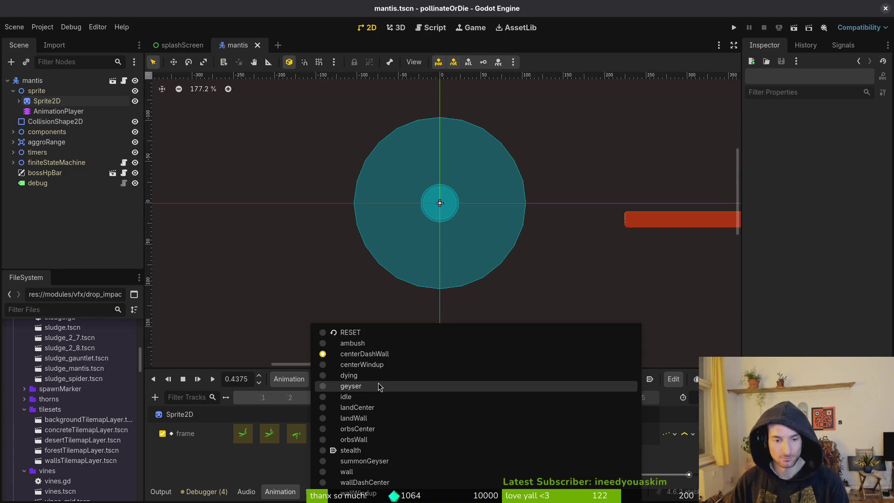
click(381, 365)
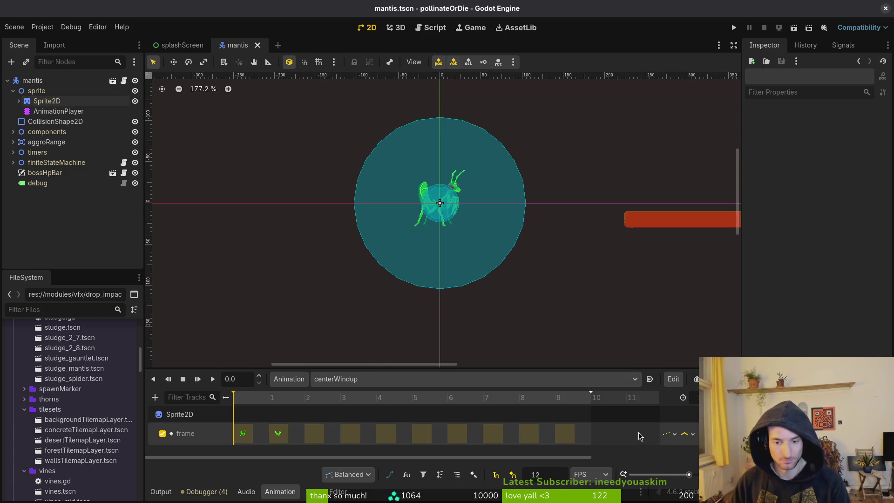
click(719, 434)
key(ctrl+s)
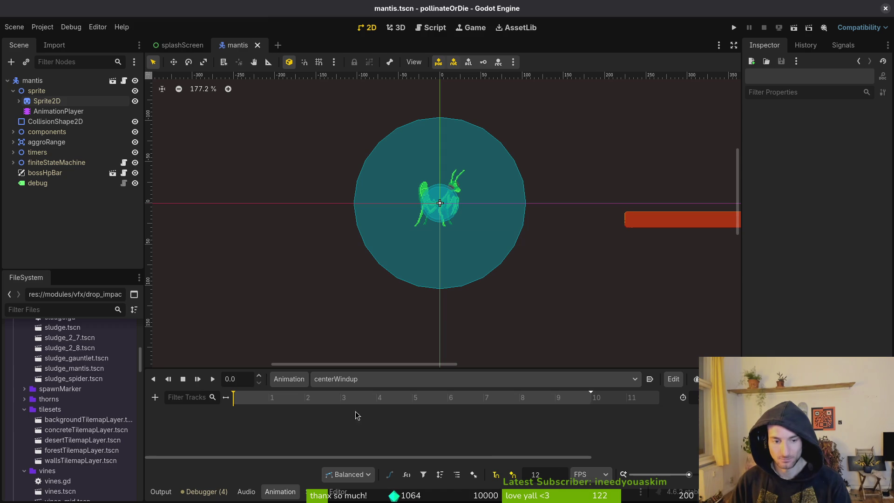
- Set the Sprite2D's Frame Coords to (0,2), frame 56
click(47, 101)
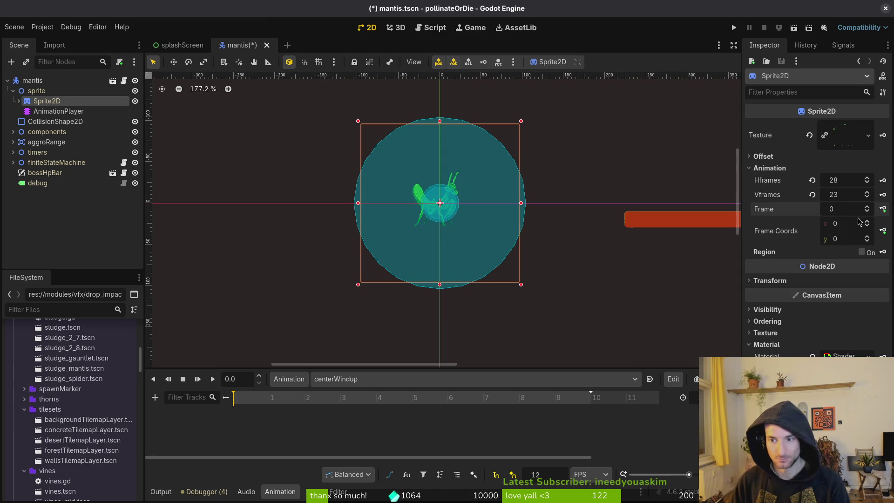
click(868, 237)
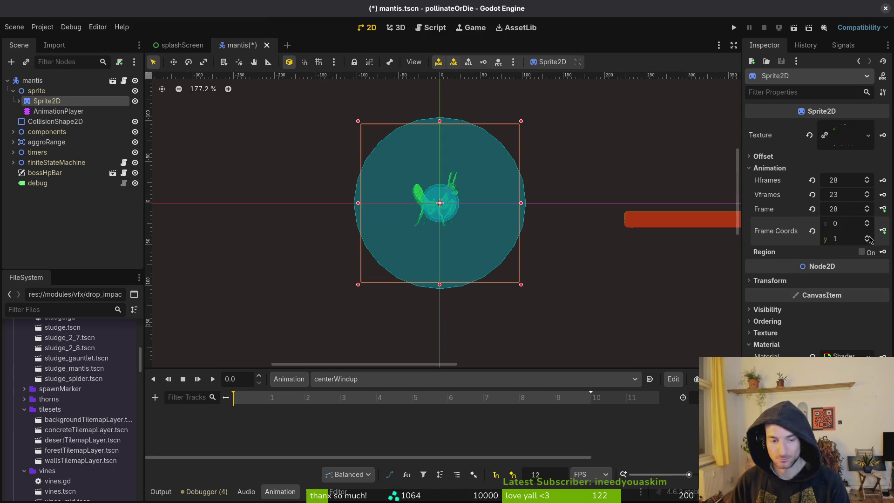
click(868, 237)
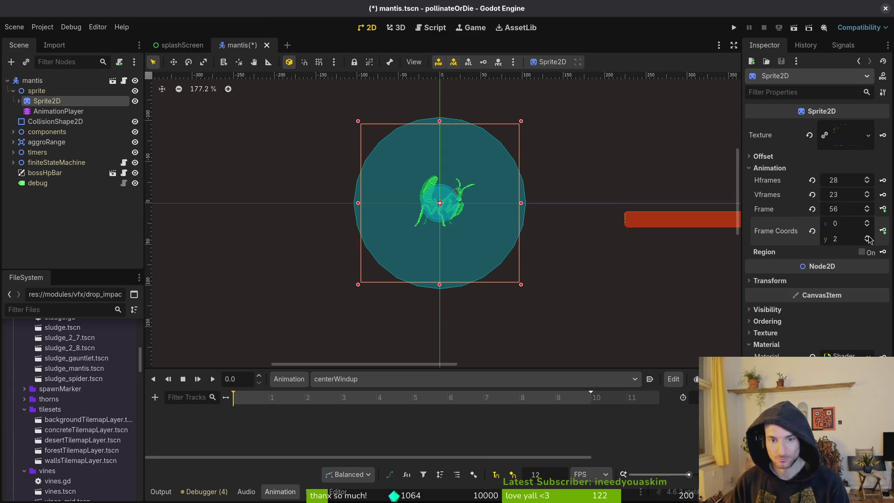
click(867, 206)
click(868, 207)
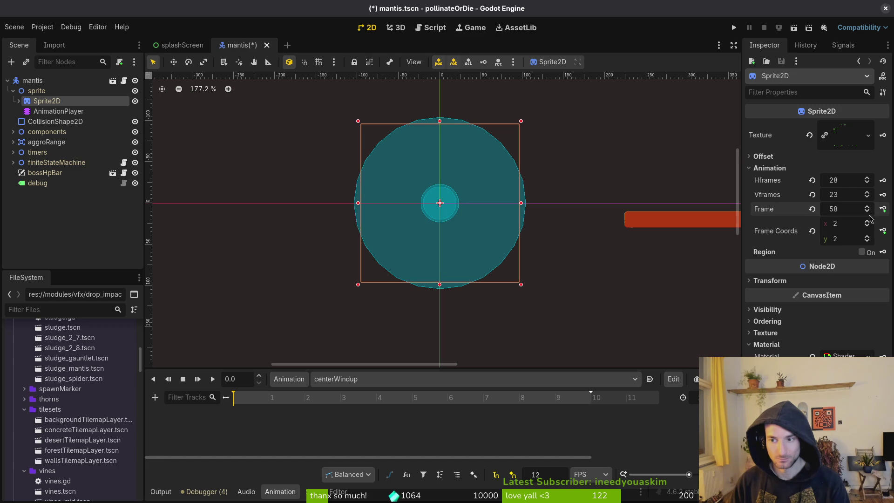
click(869, 215)
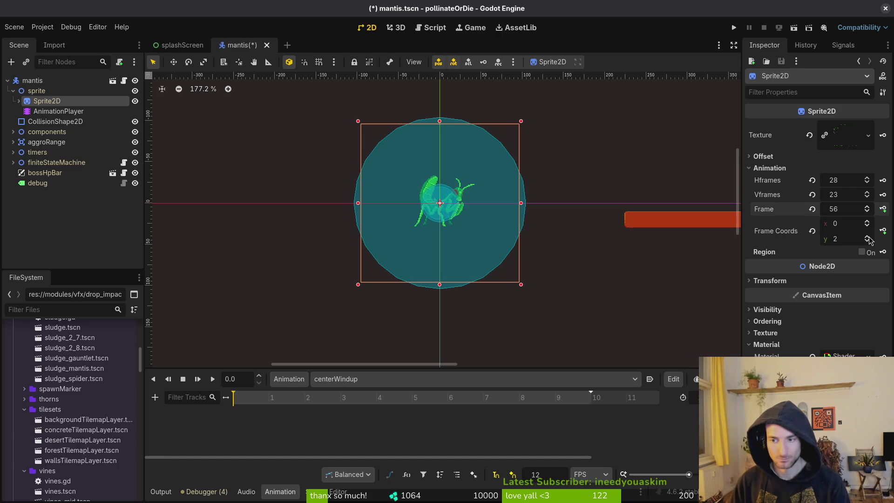
key(alt+Tab)
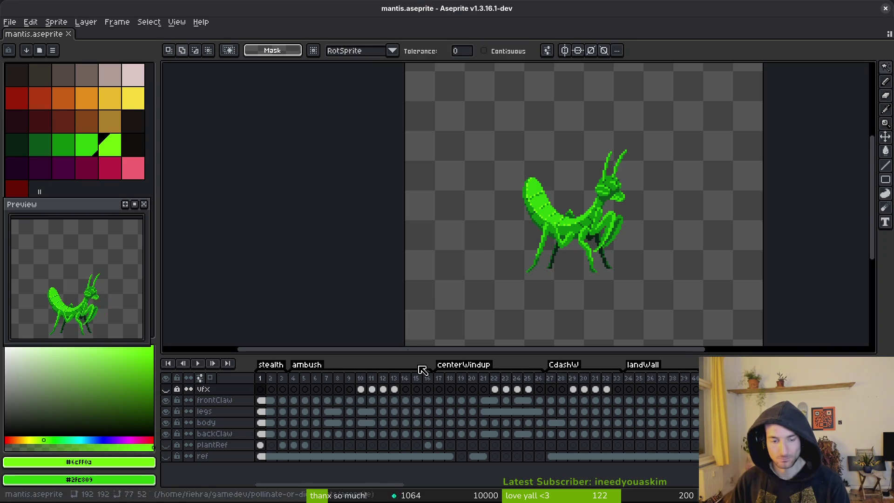
- Generate the mantis sprite sheet from the updated Aseprite file
key(ctrl+e)
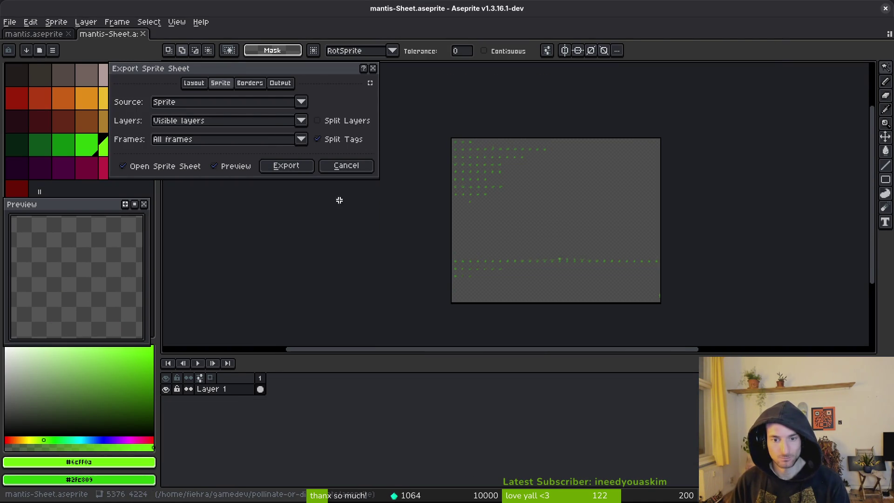
click(294, 167)
key(ctrl+alt+shift+s)
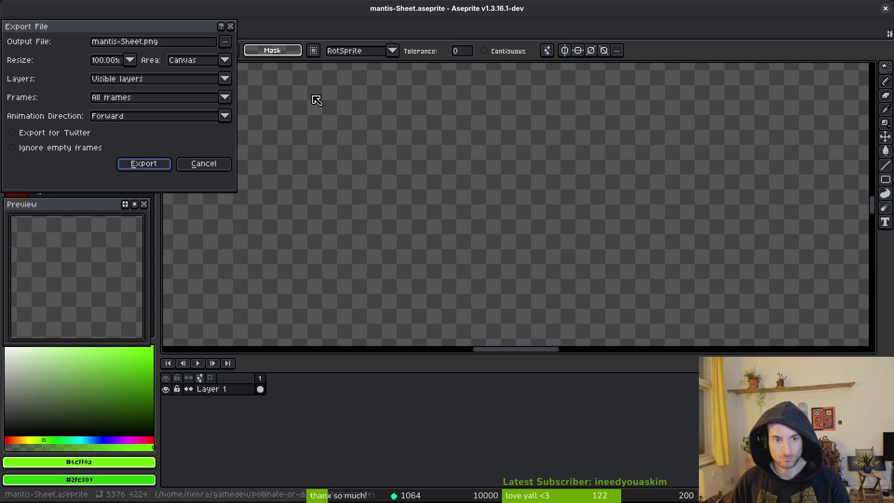
- Export the sheet as PNG into assets/art/enemies, overwriting mantis-Sheet.png
click(228, 43)
click(233, 56)
click(95, 50)
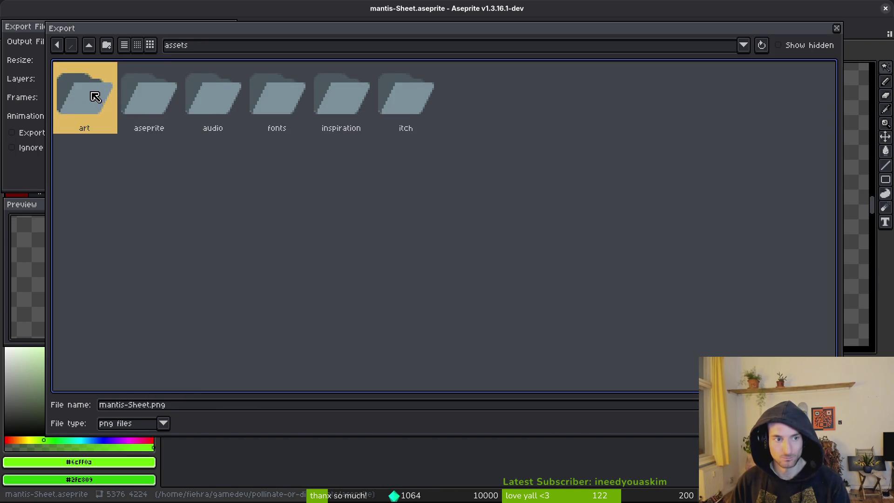
double_click(88, 90)
double_click(342, 93)
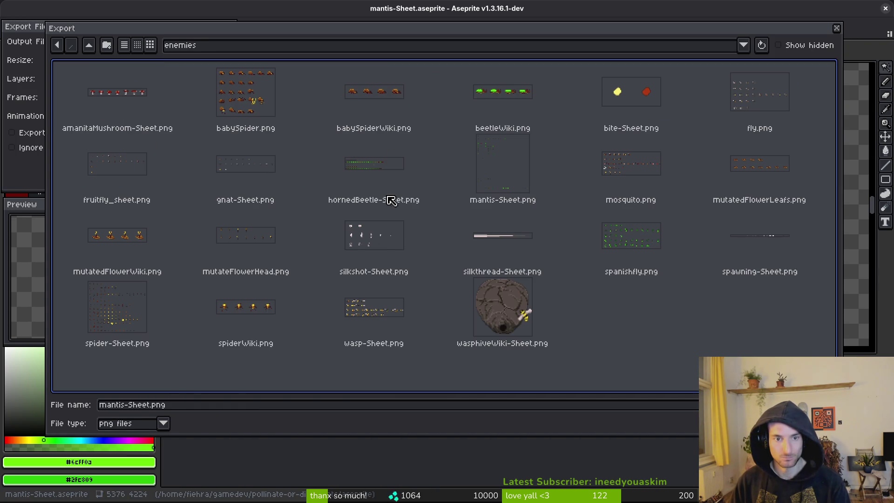
click(512, 177)
click(813, 404)
click(387, 281)
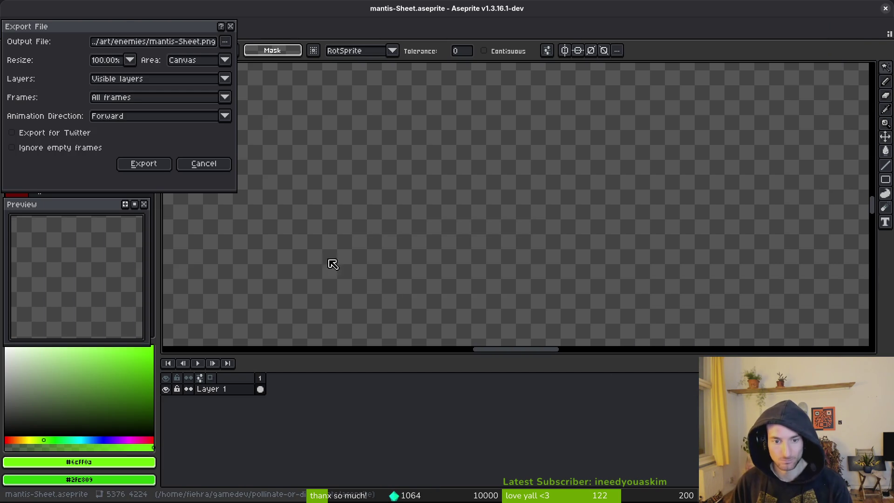
click(139, 164)
key(i)
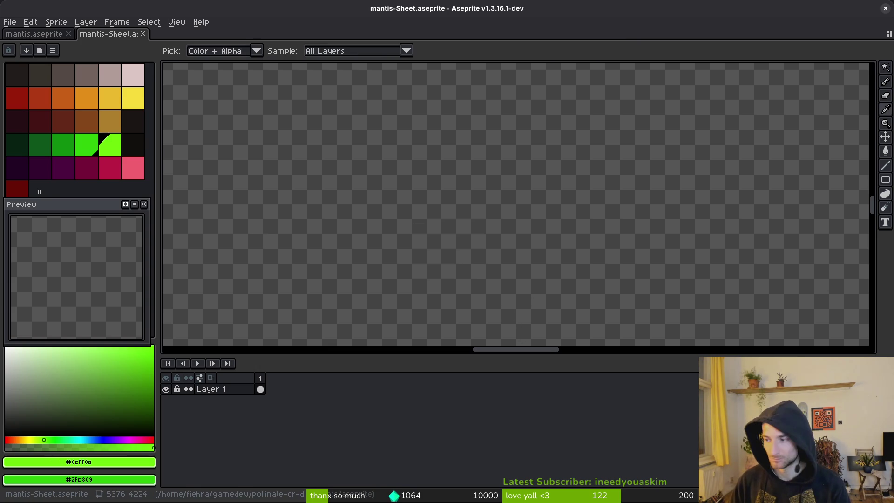
key(alt+Tab)
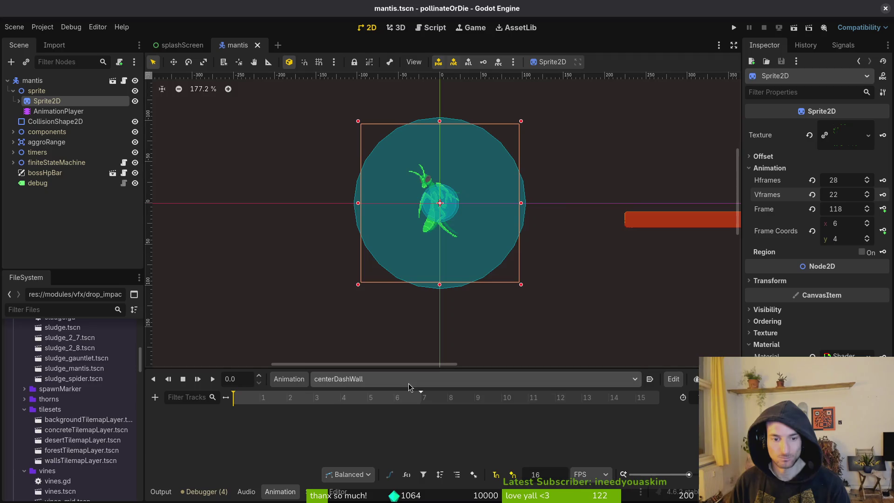
- Reset the sprite frame to 0 and close the generated mantis-Sheet document in Aseprite
click(811, 209)
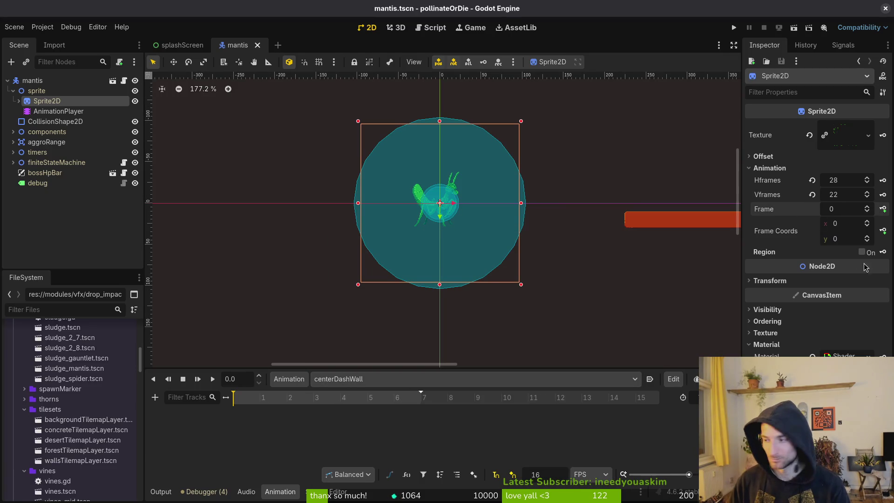
key(alt+Tab)
click(166, 33)
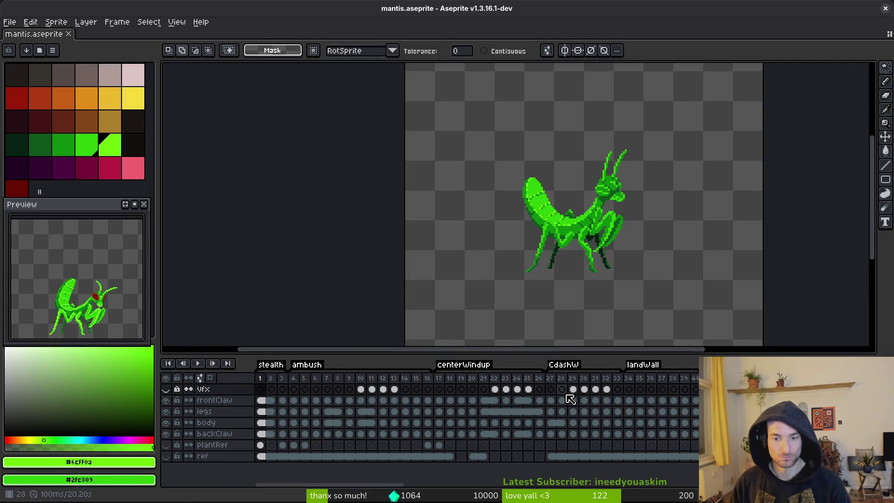
key(alt+Tab)
key(alt+Tab)
key(i)
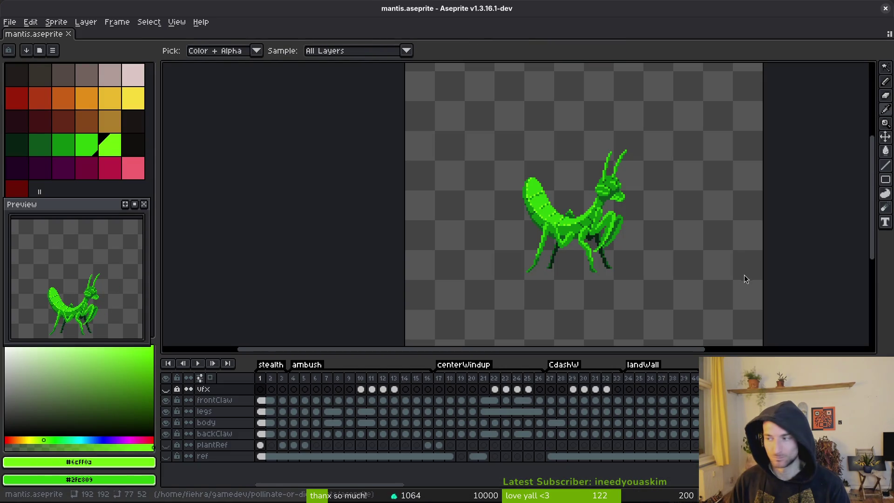
key(alt+Tab)
- Key Sprite2D frames 85 through 91 on a newly created frame track
click(867, 237)
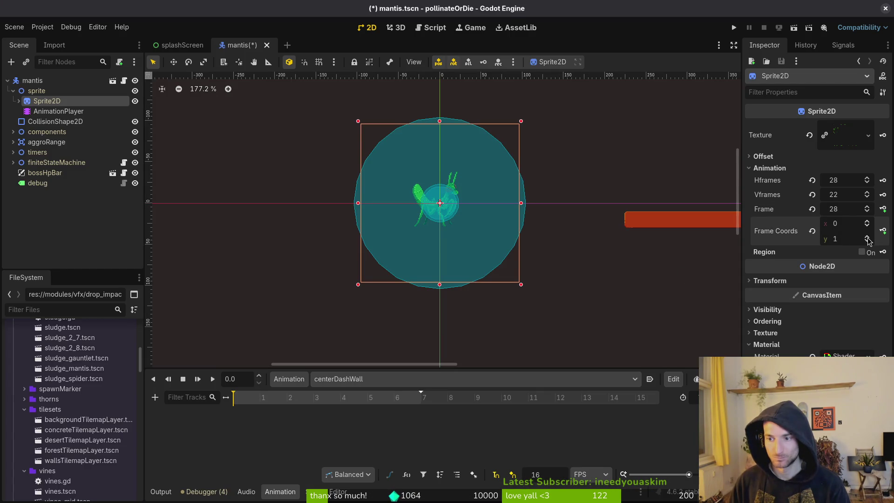
click(883, 209)
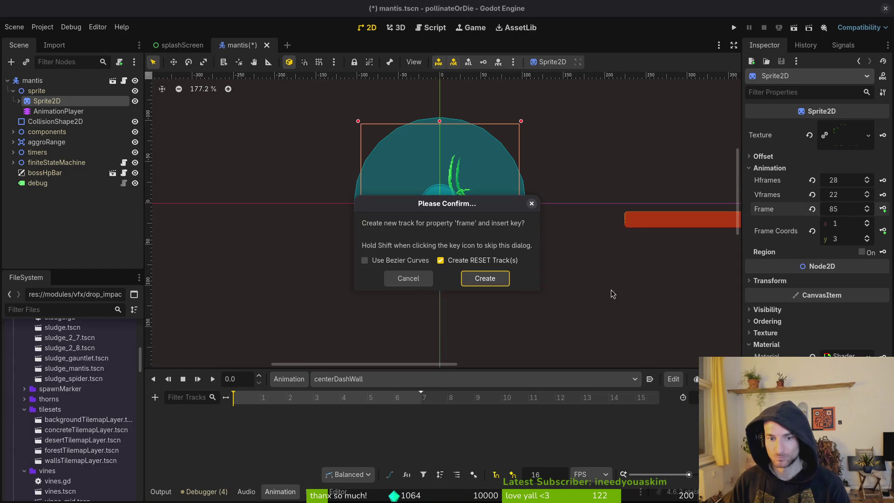
click(485, 278)
click(883, 209)
click(883, 209)
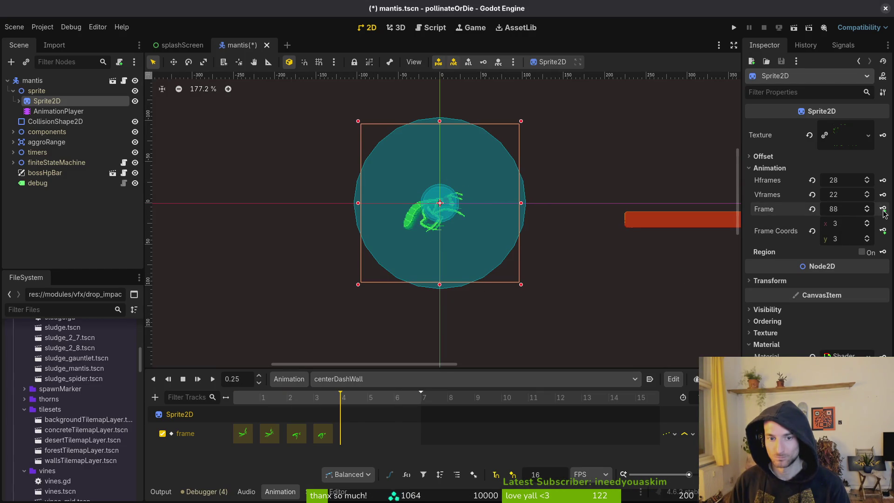
click(883, 208)
click(883, 208)
click(883, 209)
click(883, 208)
- Save the mantis scene and switch to the centerWindup animation
key(ctrl+s)
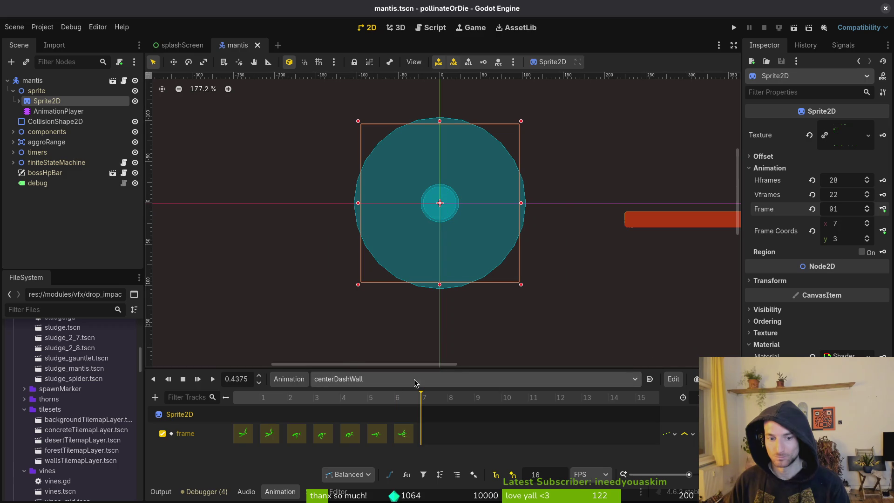
click(419, 378)
click(377, 366)
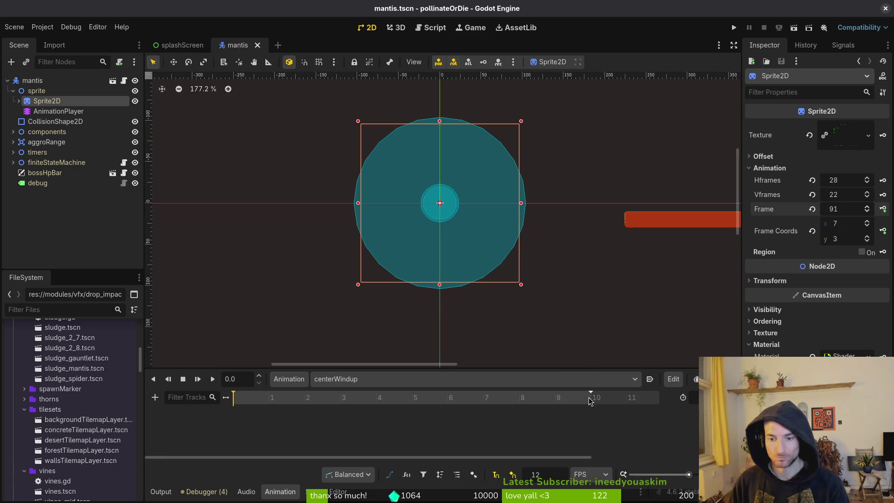
- Set the sprite to frame 57 and key frames 57–66 on a new frame track
click(867, 240)
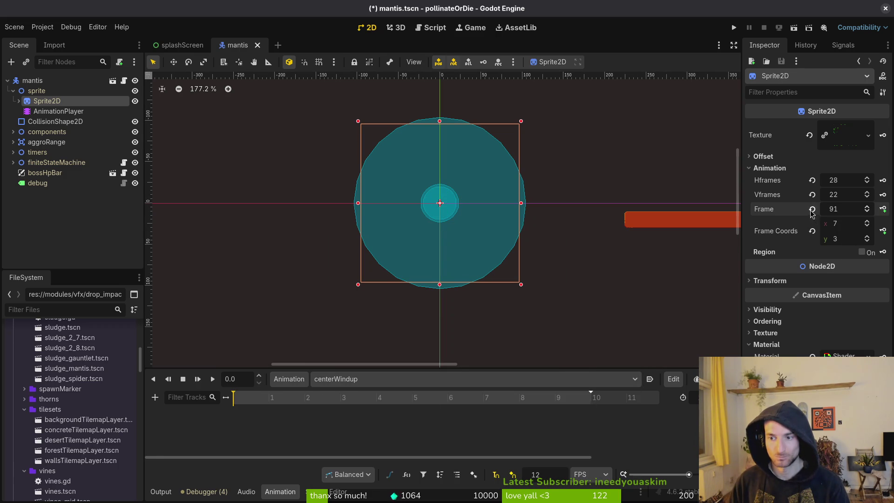
click(869, 225)
click(867, 206)
click(867, 206)
click(868, 206)
click(867, 212)
click(867, 211)
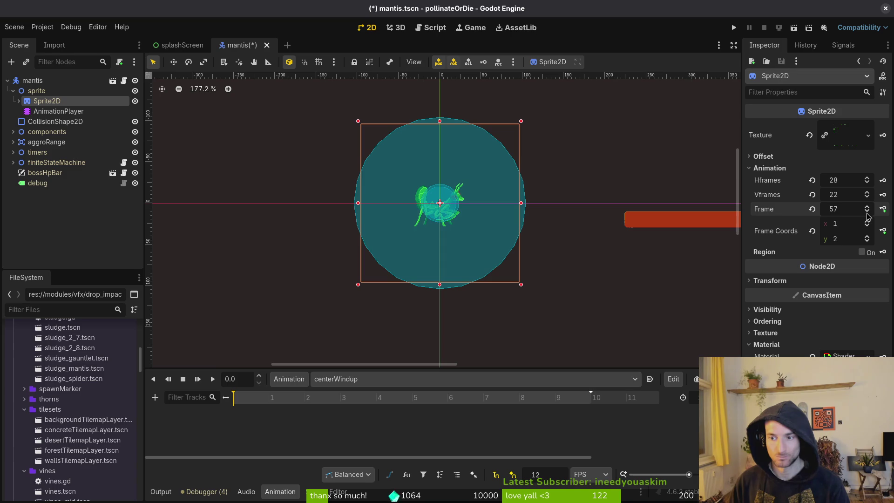
click(883, 209)
click(485, 278)
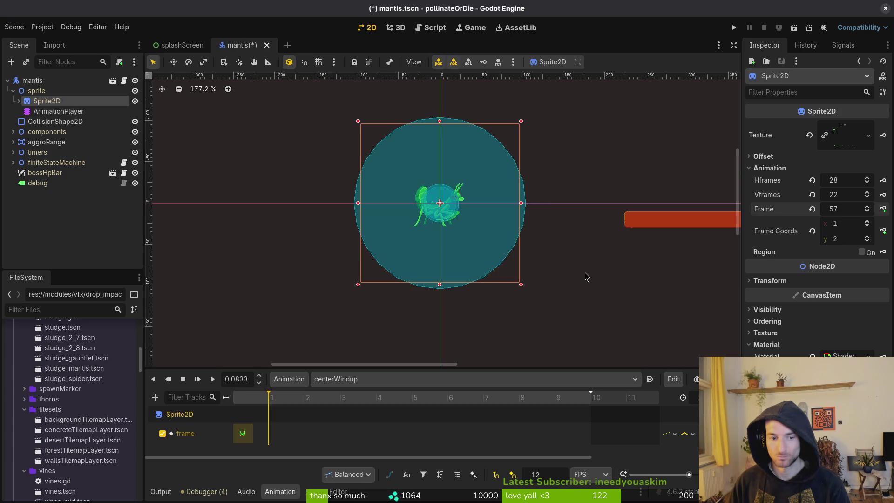
click(883, 209)
click(884, 209)
click(883, 209)
click(883, 209)
click(883, 209)
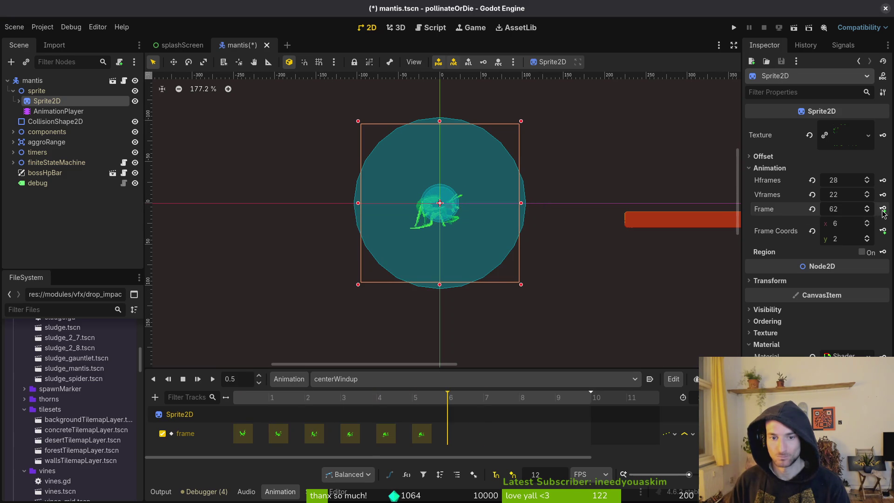
click(883, 209)
click(884, 209)
click(883, 209)
click(883, 209)
- Save the mantis scene and move through the dying animation to geyser
key(ctrl+s)
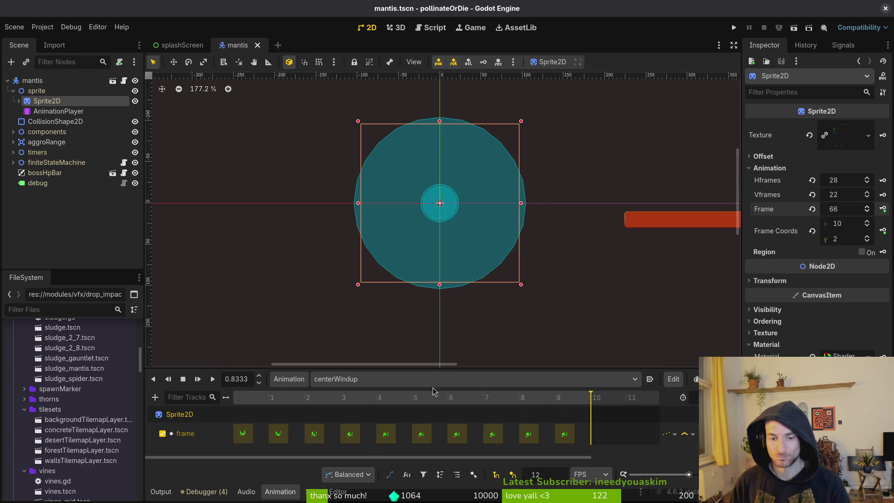
click(443, 379)
click(361, 373)
click(361, 379)
click(369, 388)
- Delete the geyser and idle animations in the Manage Animations dialog
click(423, 381)
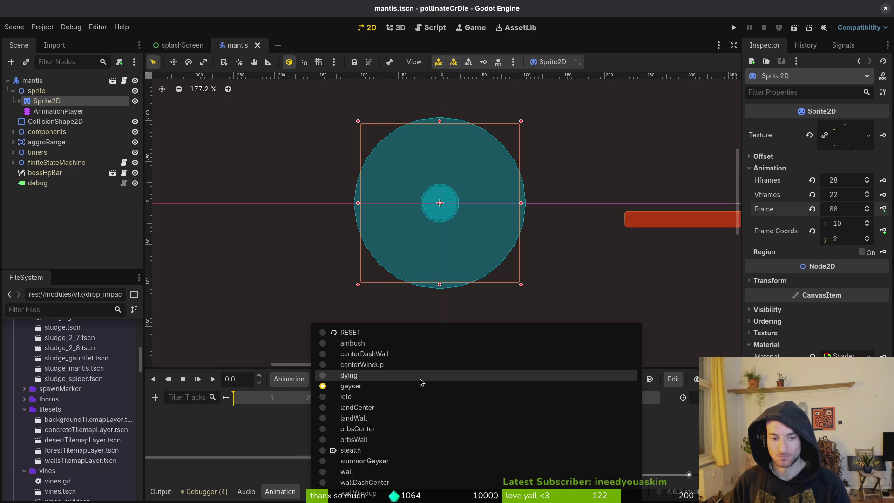
click(319, 388)
click(288, 380)
click(322, 410)
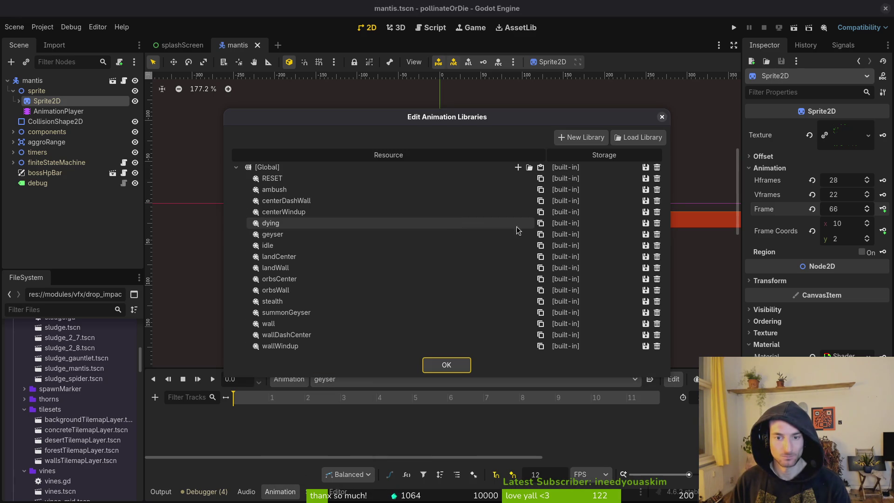
click(657, 235)
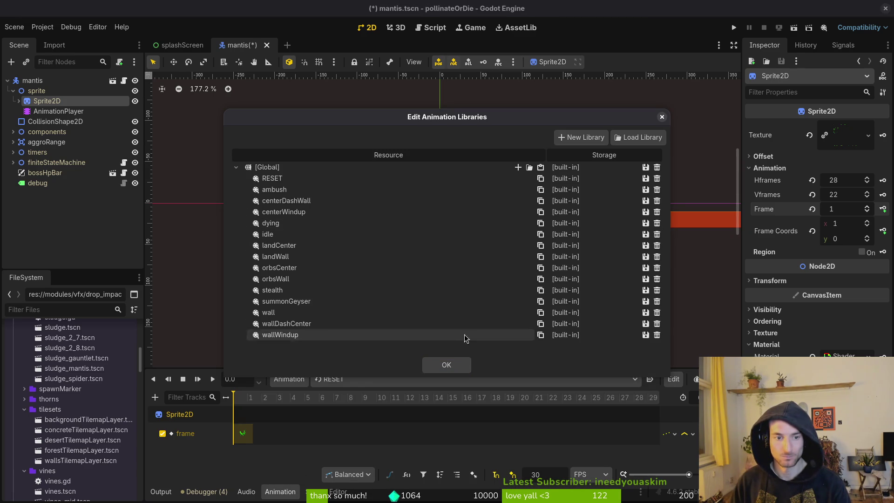
click(657, 234)
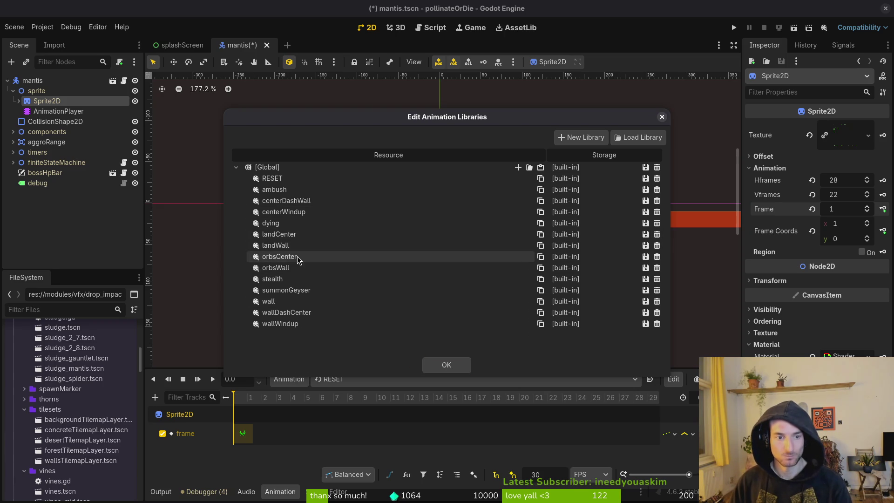
click(446, 364)
click(351, 379)
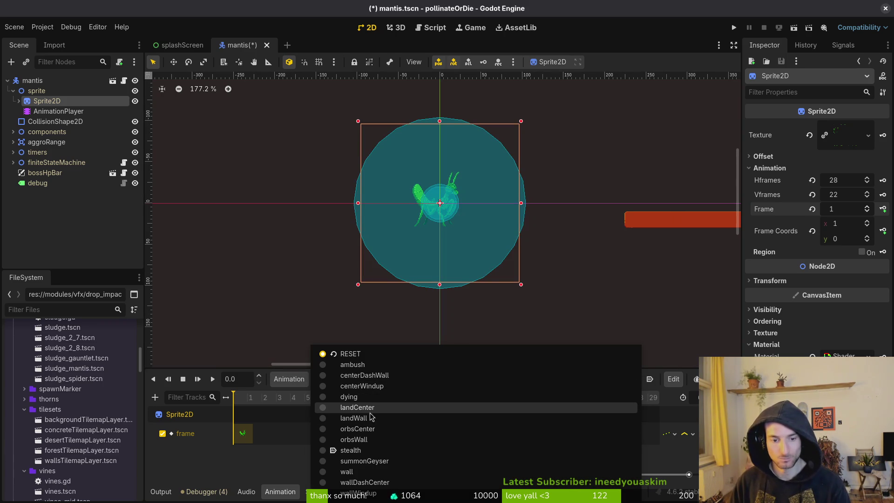
- Preview the landCenter pose frames in Aseprite and save mantis.aseprite
key(alt+Tab)
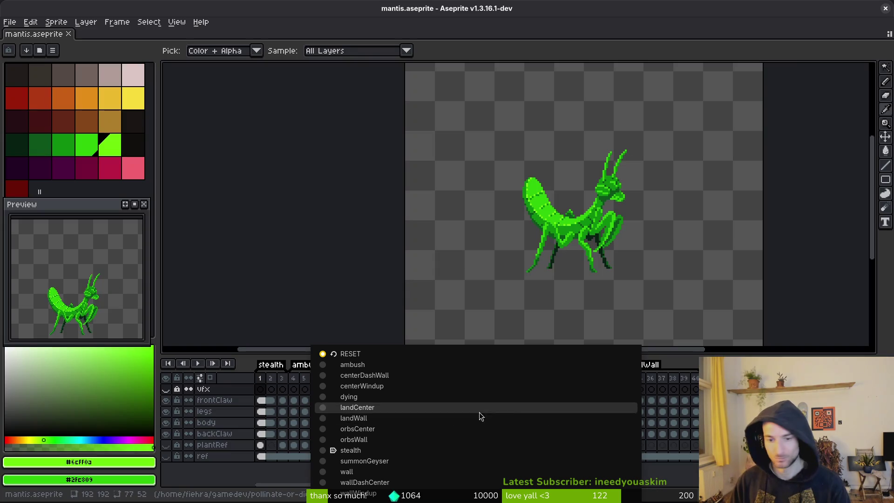
key(alt+Tab)
key(alt+Tab)
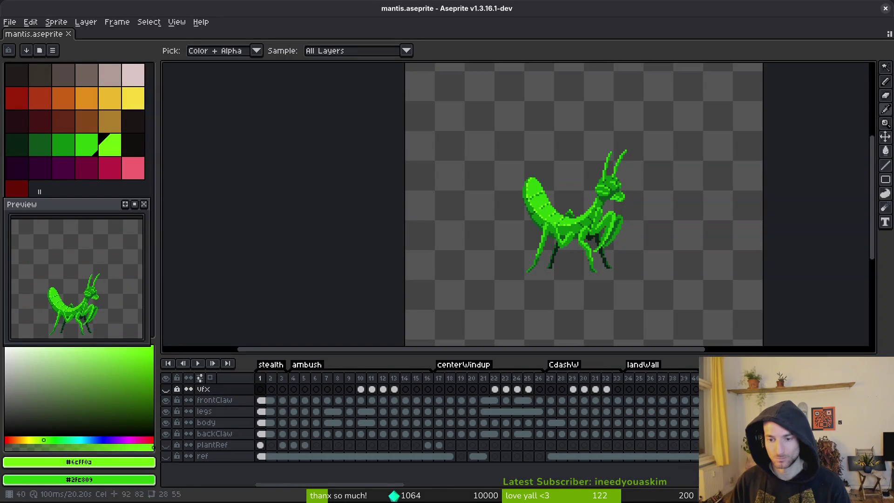
scroll(565, 422, right, 5)
click(634, 403)
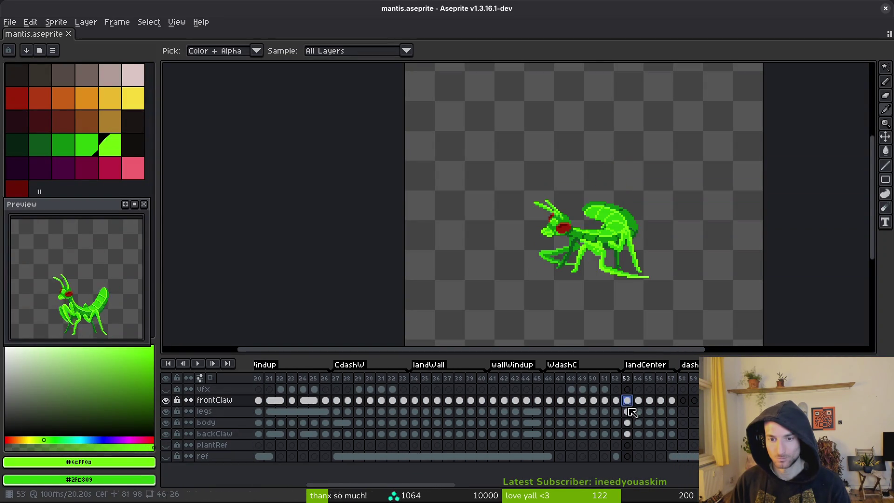
key(Return)
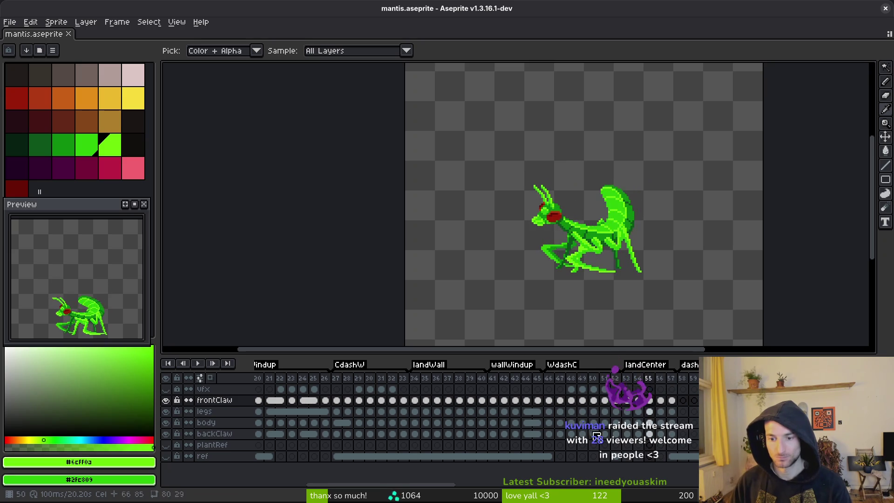
key(ctrl+s)
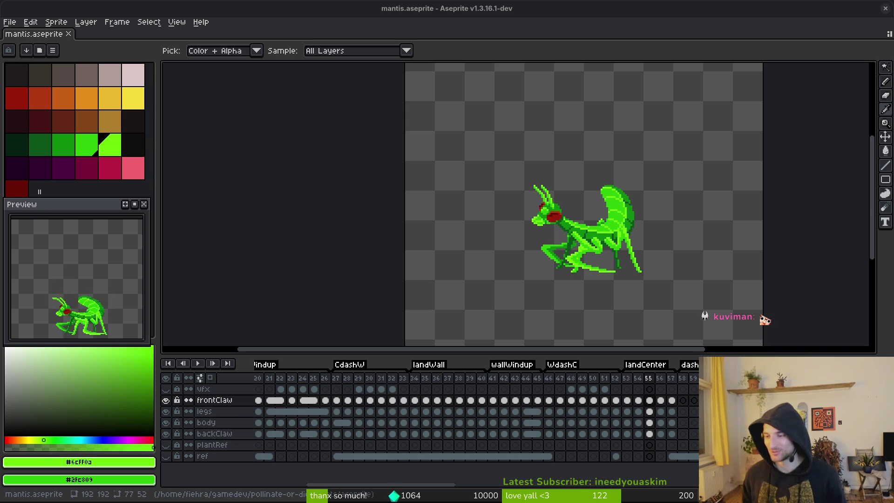
- Inspect the sheet around frame 53, then return to the Godot editor
key(w)
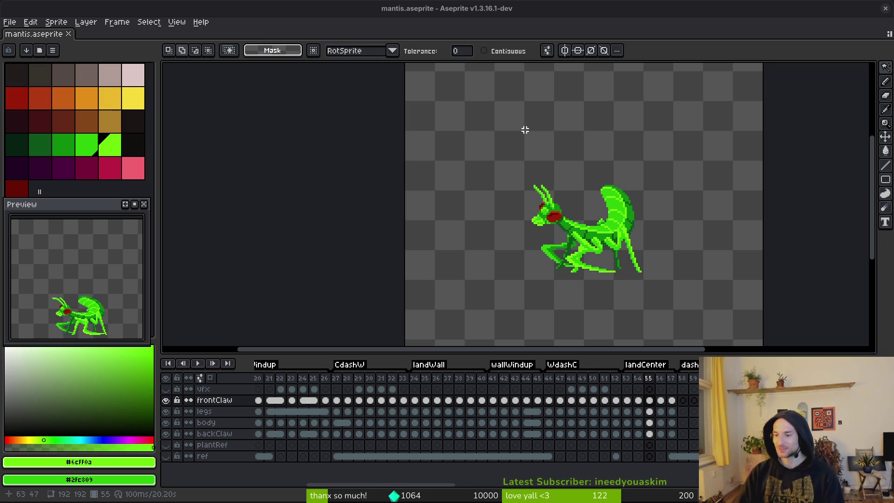
scroll(607, 304, down, 3)
scroll(607, 305, right, 3)
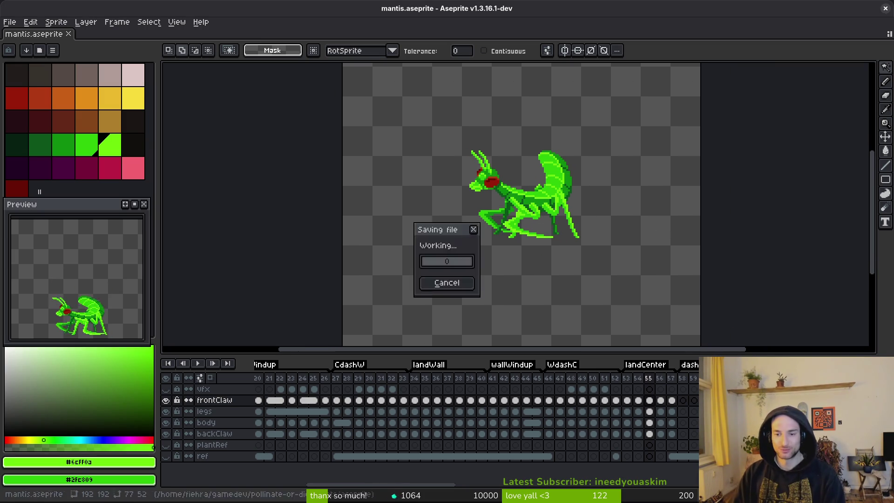
key(Left)
key(Left)
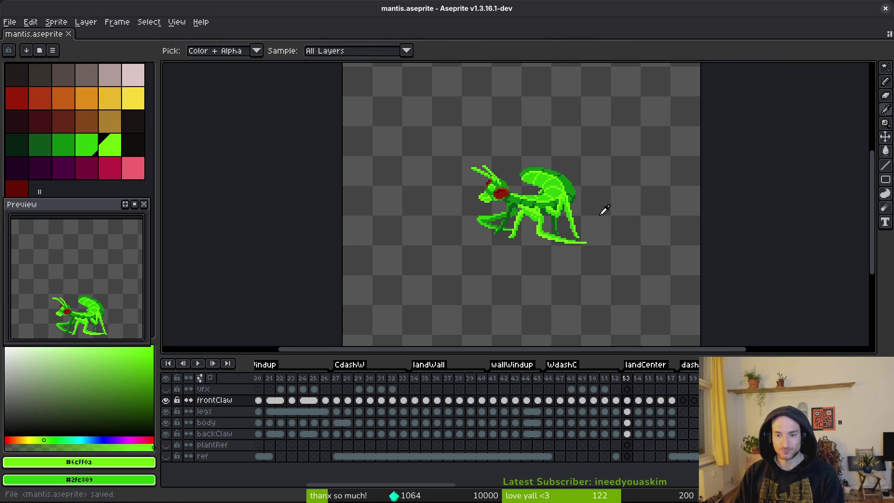
key(i)
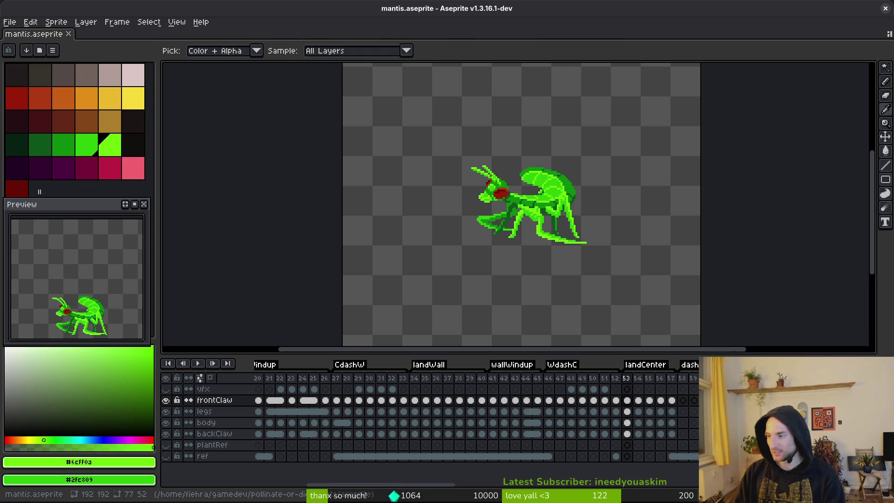
key(alt+Tab)
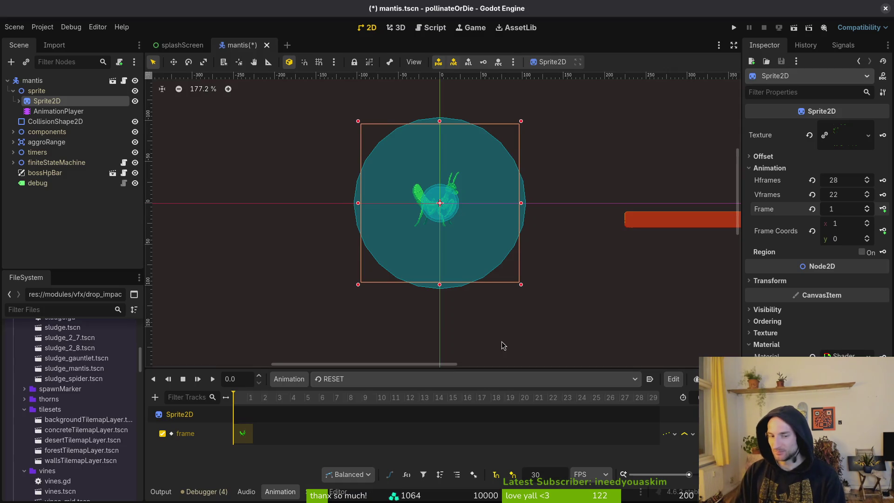
- Open the landCenter animation and check its frames on the Aseprite sheet
click(345, 379)
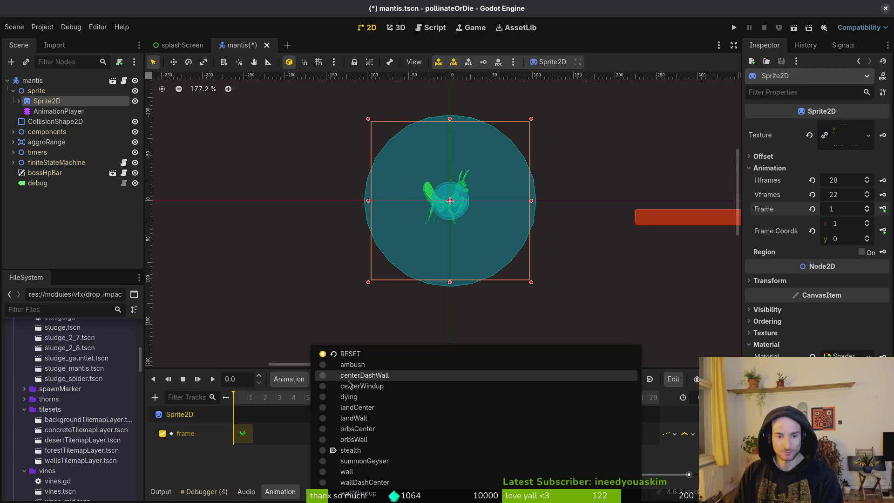
click(387, 409)
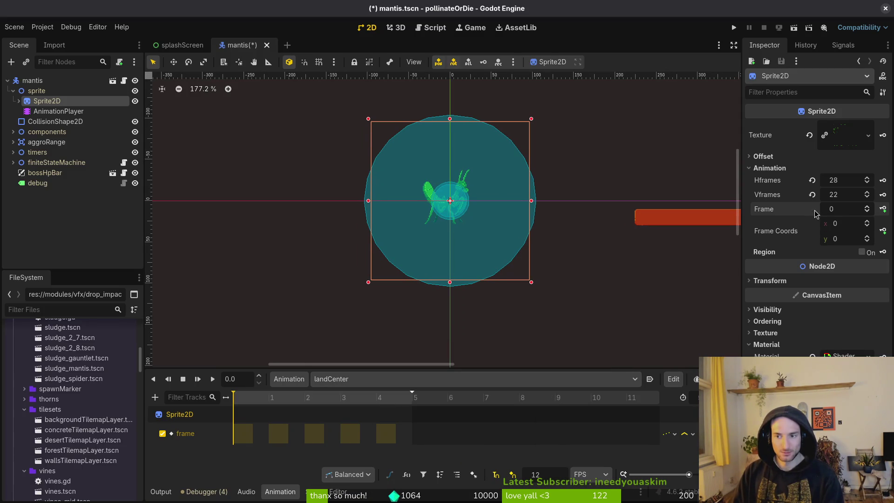
key(alt+Tab)
scroll(569, 415, left, 5)
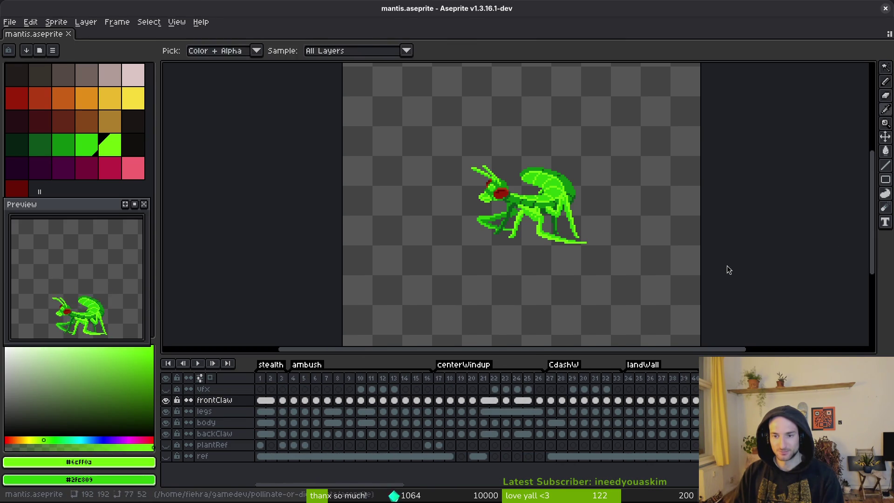
key(alt+Tab)
key(alt+Tab)
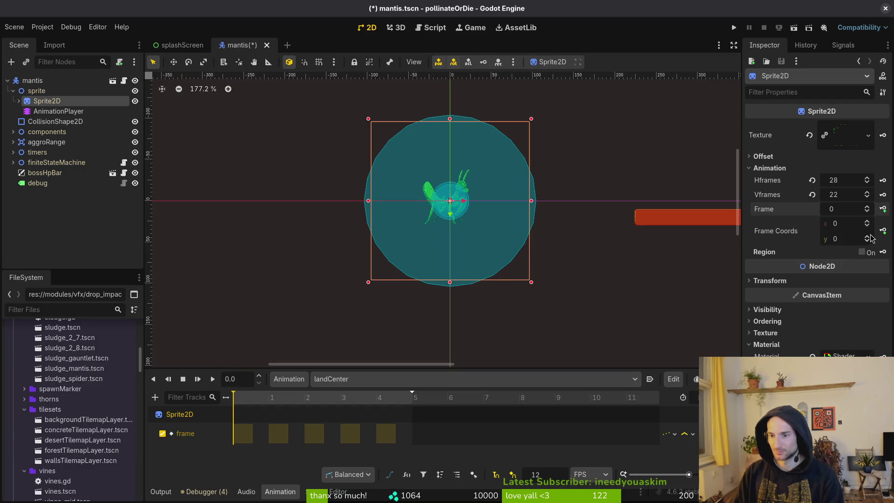
- Key landCenter sprite frames 197–201 and run the project
click(867, 237)
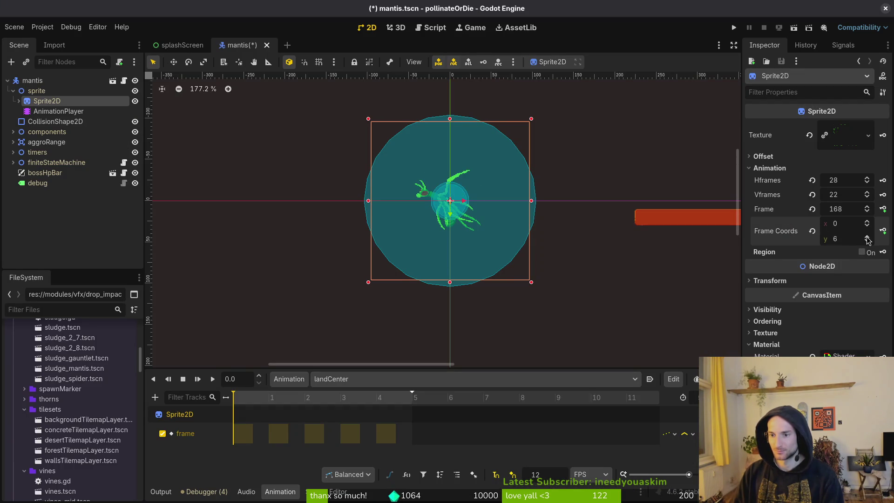
click(882, 212)
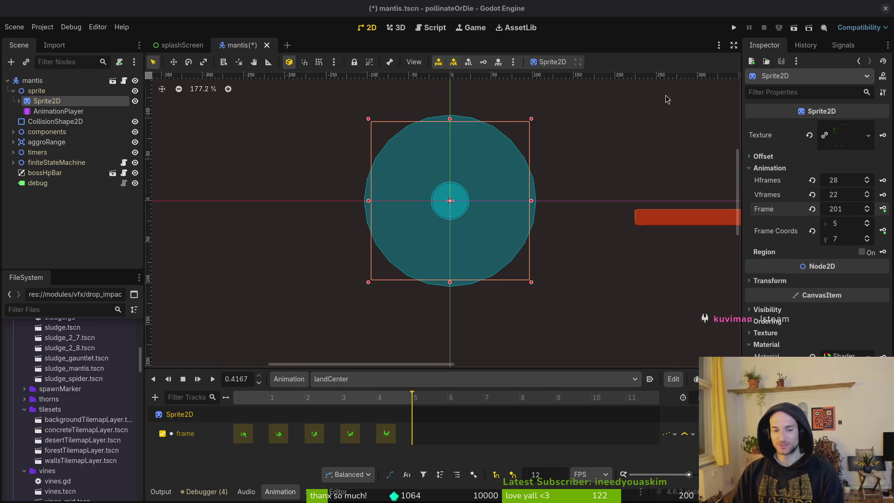
click(733, 29)
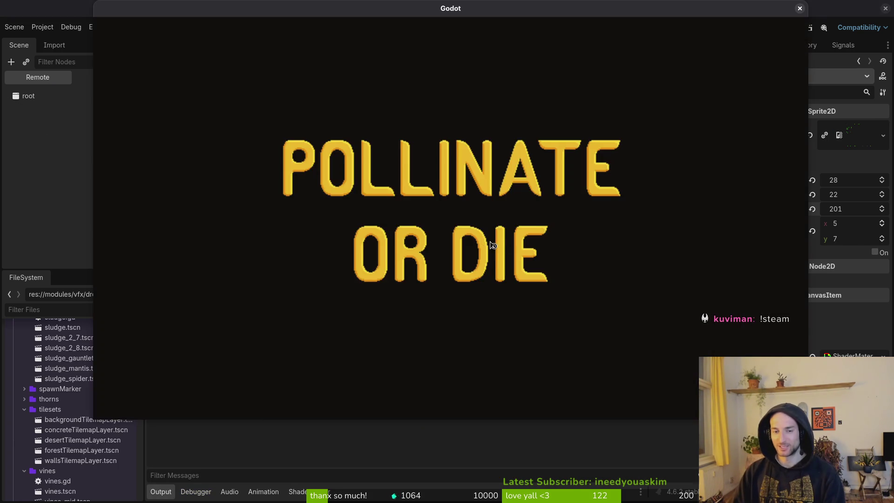
- Continue from the main menu and equip the Buff-tailed bumblebee skin in the shop
key(Return)
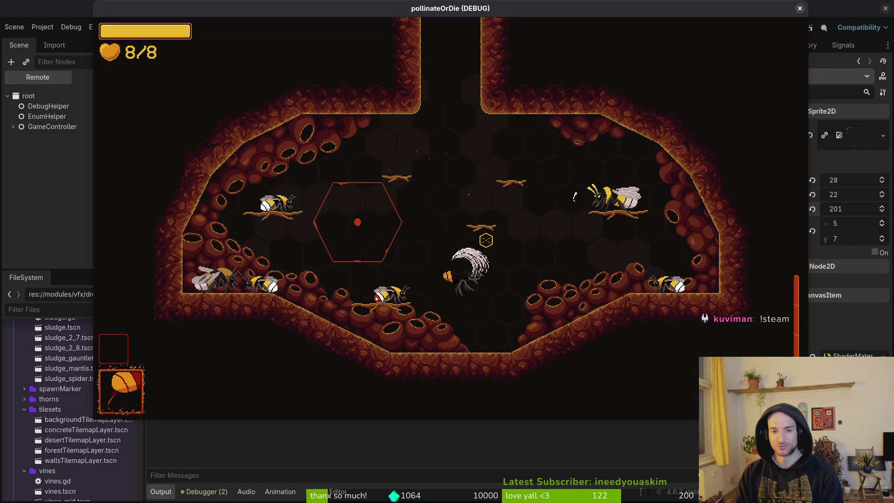
key(w)
key(a)
key(j)
key(e)
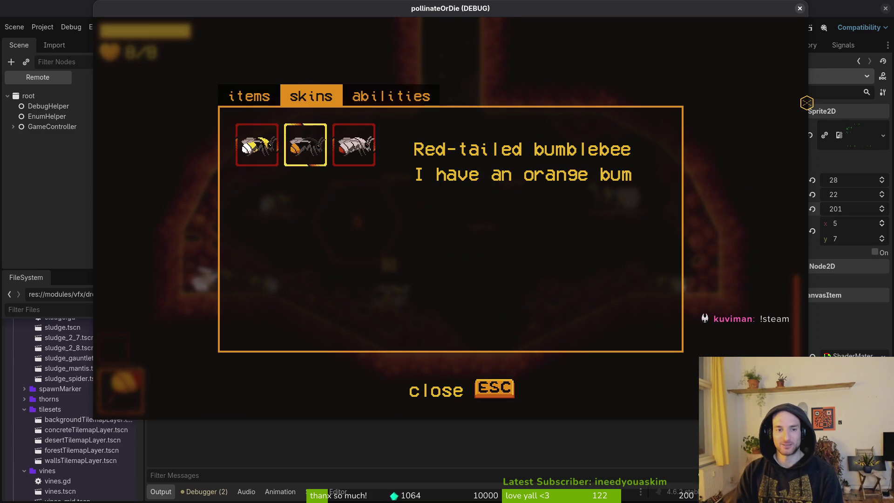
key(a)
key(Escape)
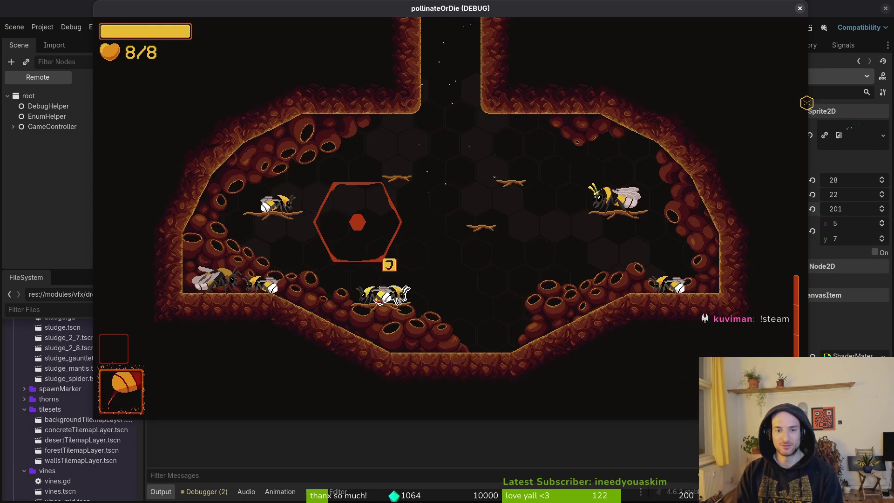
- Dash and attack in the hive, then browse the smasher and recoil upgrades
key(j)
key(Escape)
key(d)
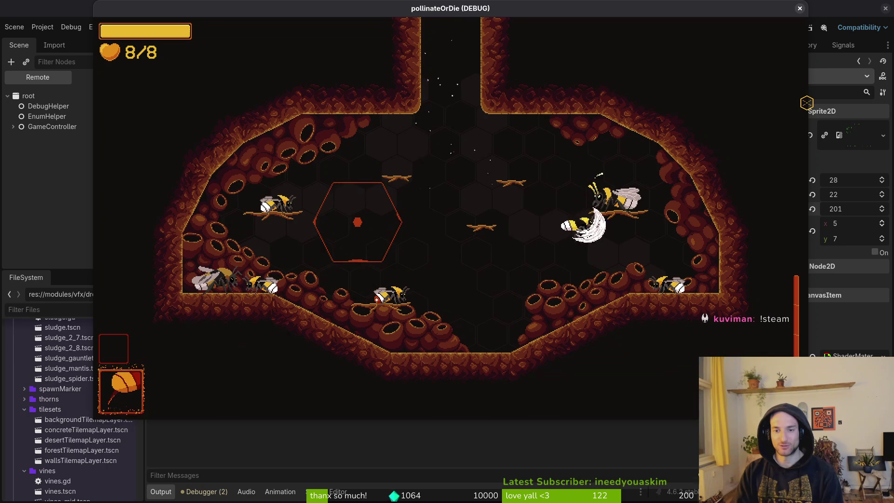
key(Tab)
key(Right)
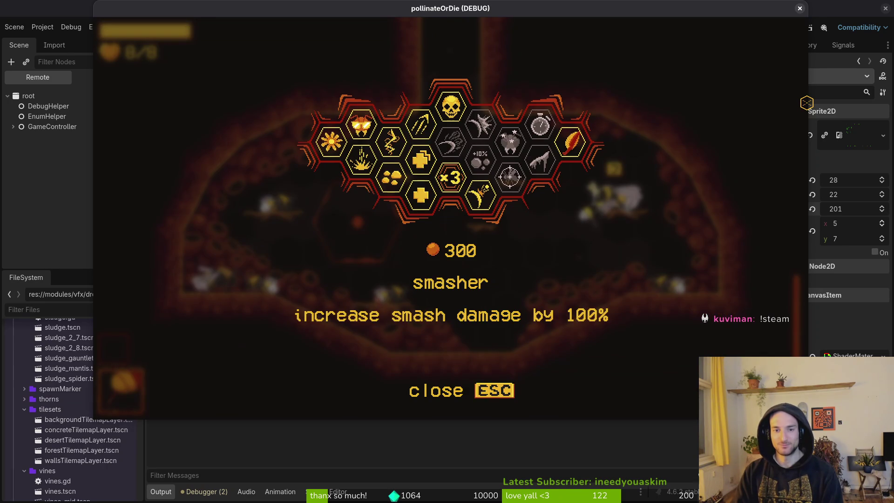
key(Right)
key(Escape)
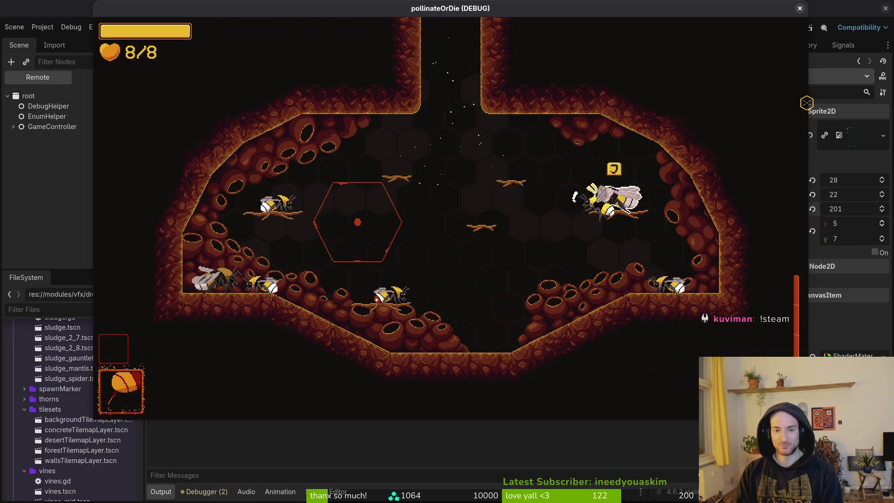
- Leave the hive and start level 1-3 from the level select grid
key(Up)
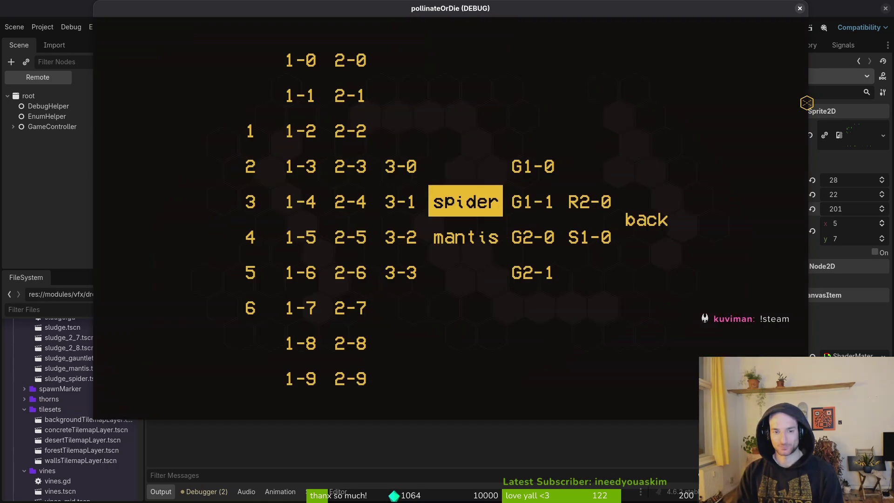
key(Left)
key(Left)
key(Down)
key(Down)
key(Up)
key(Up)
key(Up)
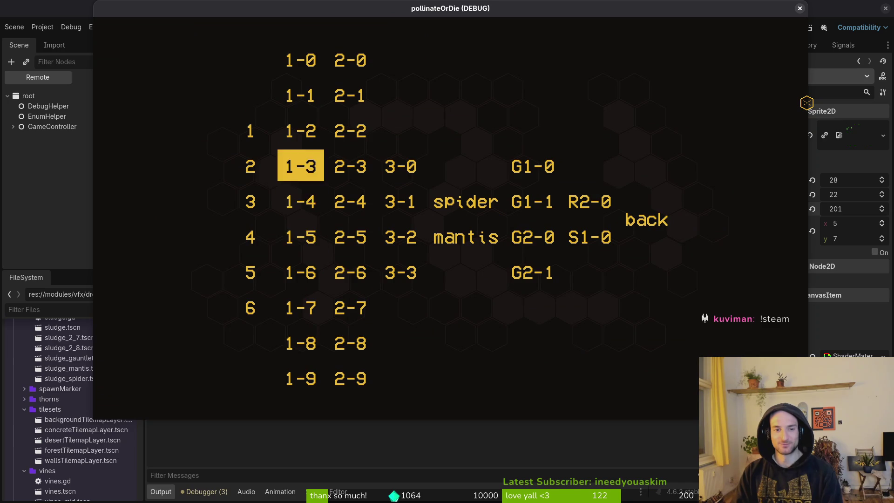
key(Return)
- Dash around the first arena and attack the enemies by the left wall
key(Right)
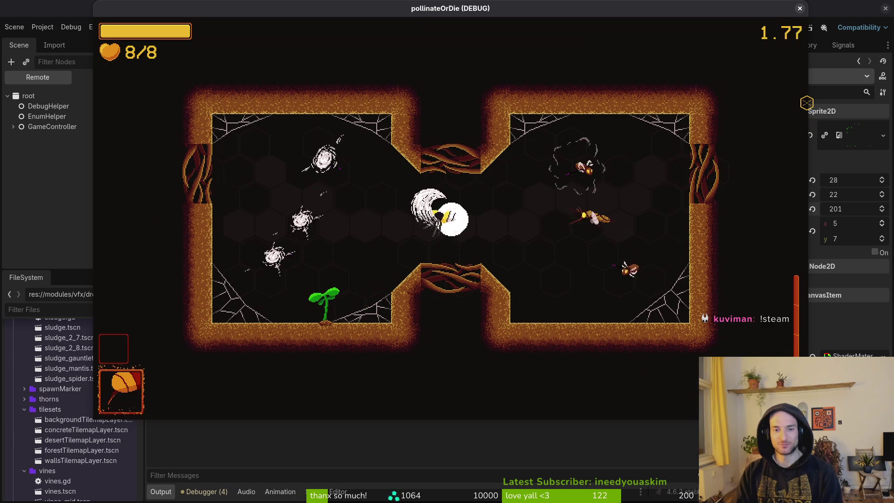
key(Right)
key(Up)
key(Down)
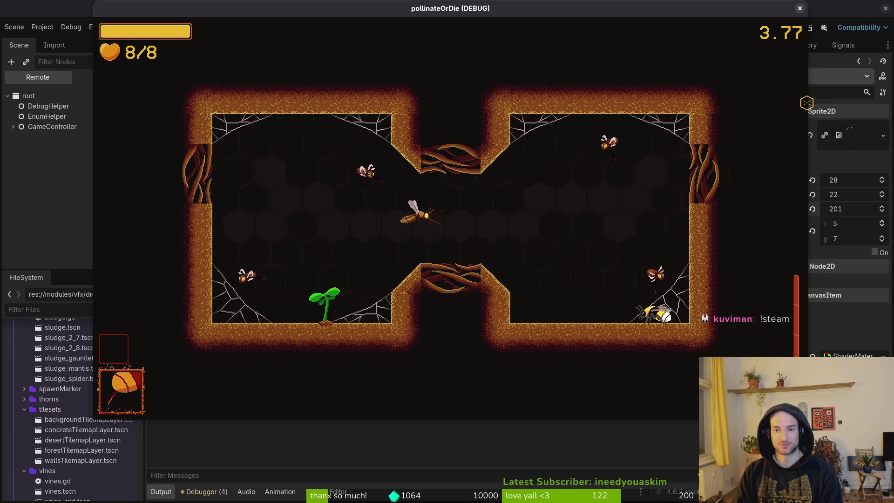
key(Up)
key(Left)
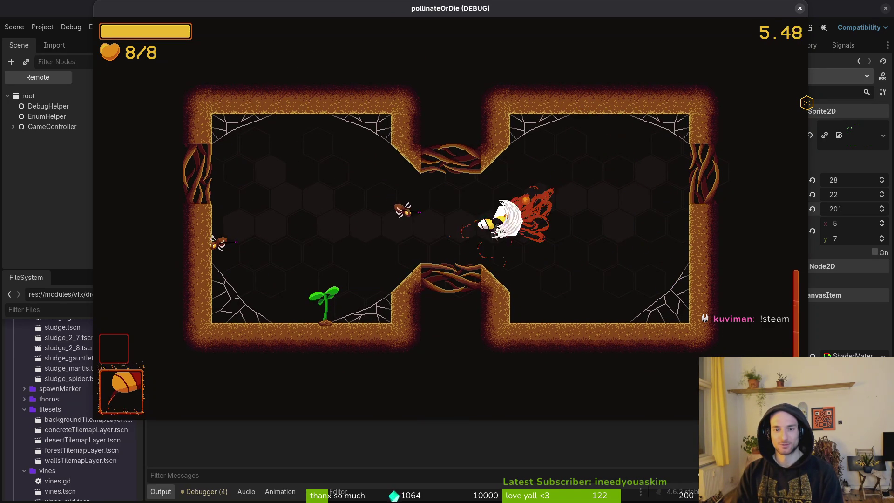
key(Down)
key(Up)
key(Right)
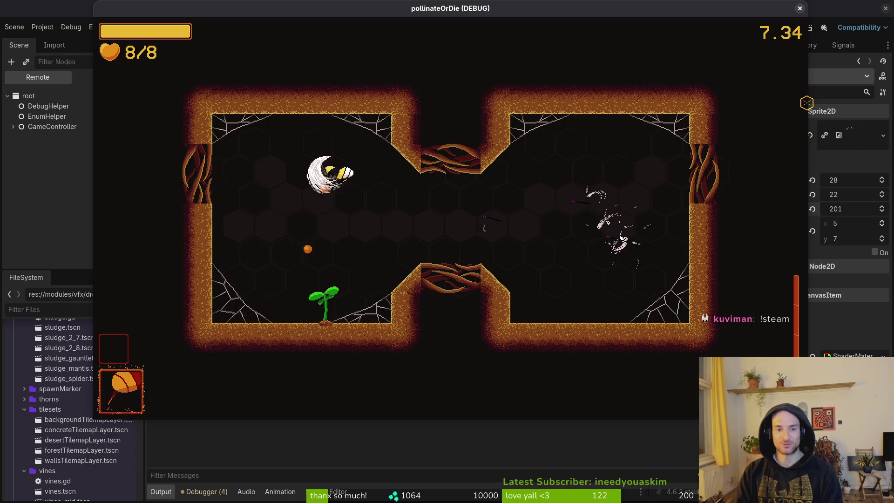
- Clear the remaining enemies, reach the flower to end the wave, and exit to the next arena
key(Down)
key(Left)
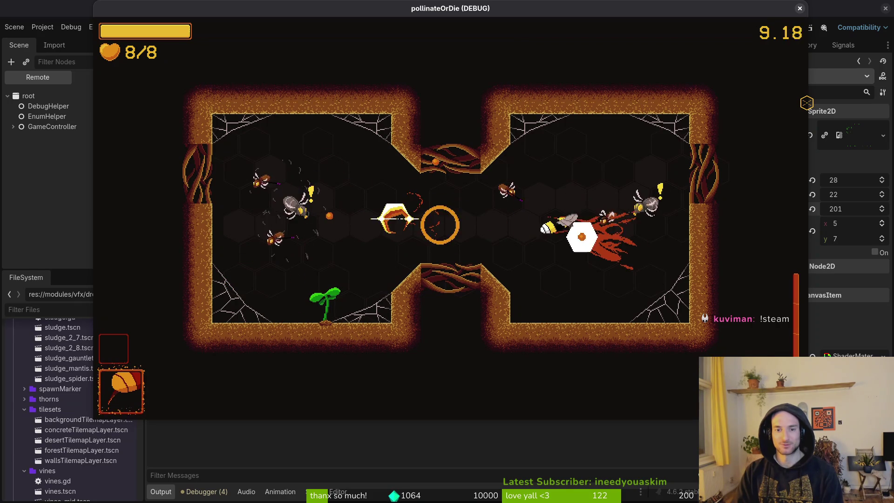
key(Right)
key(Left)
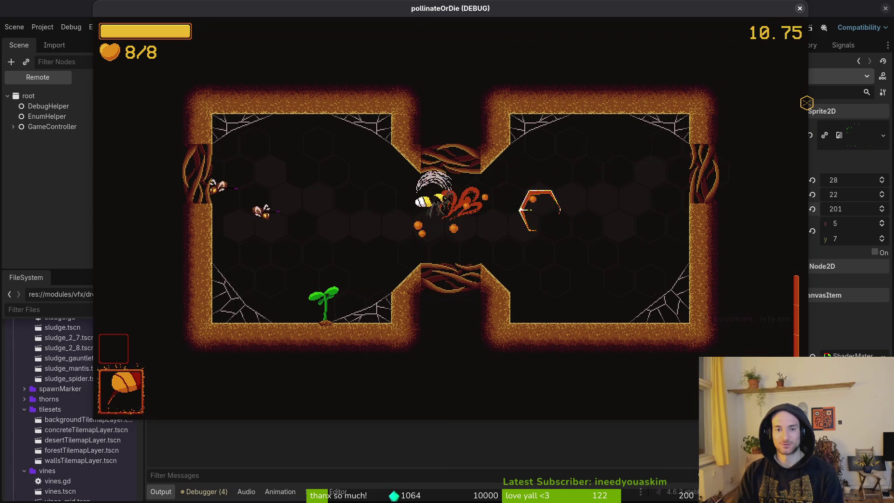
key(Left)
key(Right)
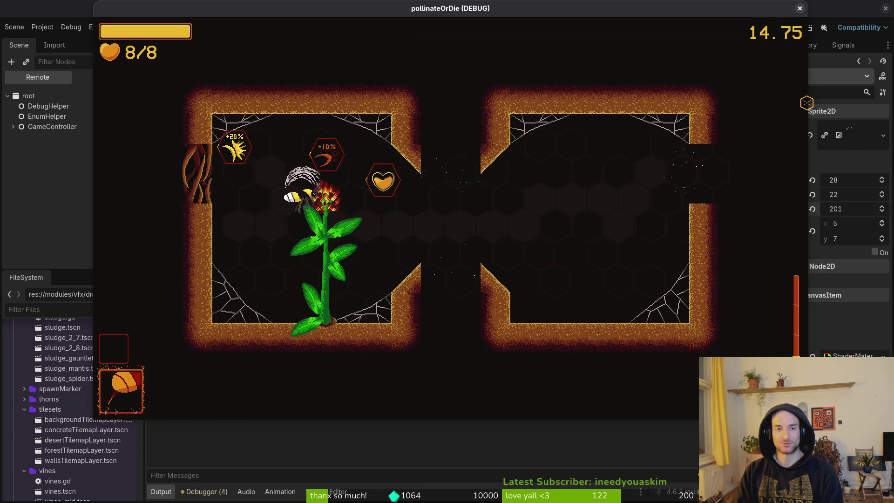
key(Up)
key(Right)
key(Up)
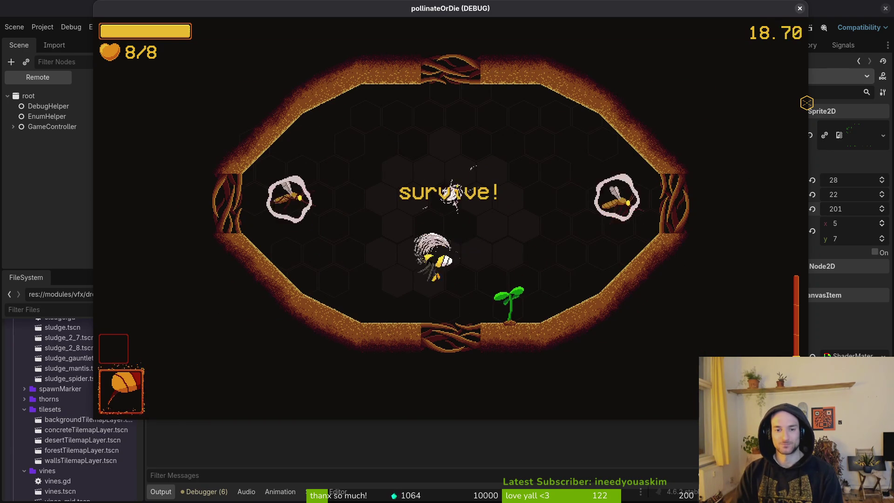
- Dash past the survive! text, sweep through the mosquitoes and land on the flower
key(Up)
key(Down)
key(Right)
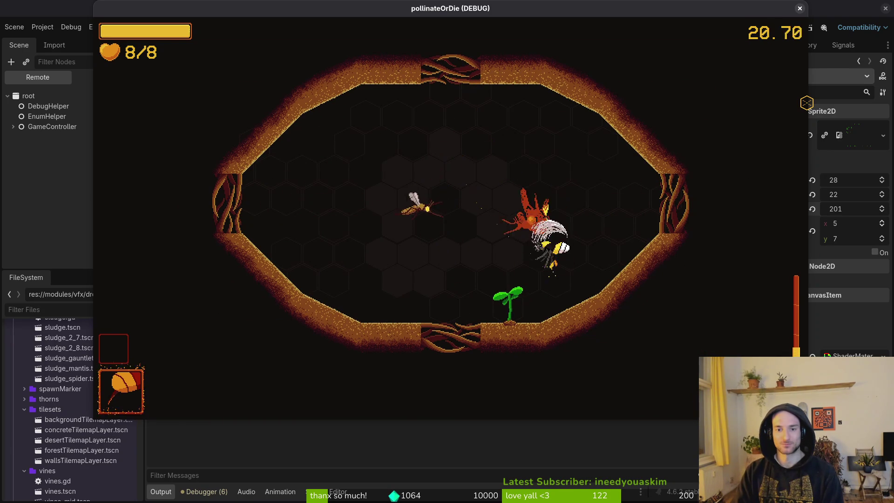
key(Left)
key(Right)
key(Up)
key(Down)
key(Right)
key(Left)
- Fly off the flower and slash across the arena at the enemies
key(Right)
key(Up)
key(Down)
key(Up)
key(Left)
key(Down)
key(Right)
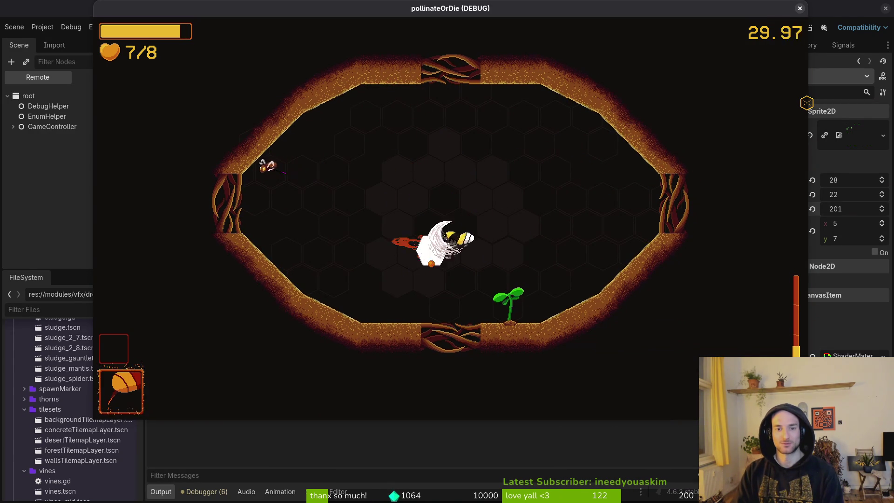
key(Up)
key(Left)
key(Right)
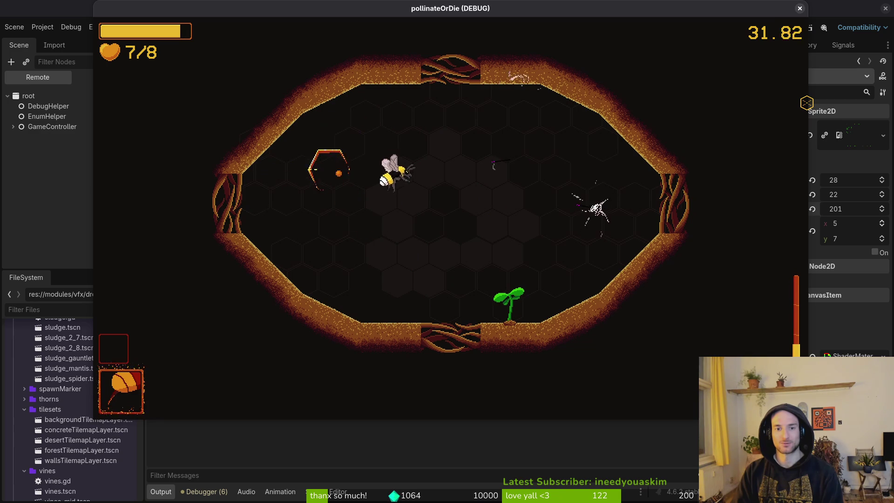
- Steer the bee back to centre, attack upward, then slash down-right across the arena
key(Right)
key(Up)
key(Left)
key(Down)
key(Up)
key(Left)
key(Down)
key(Up)
key(Down)
key(Right)
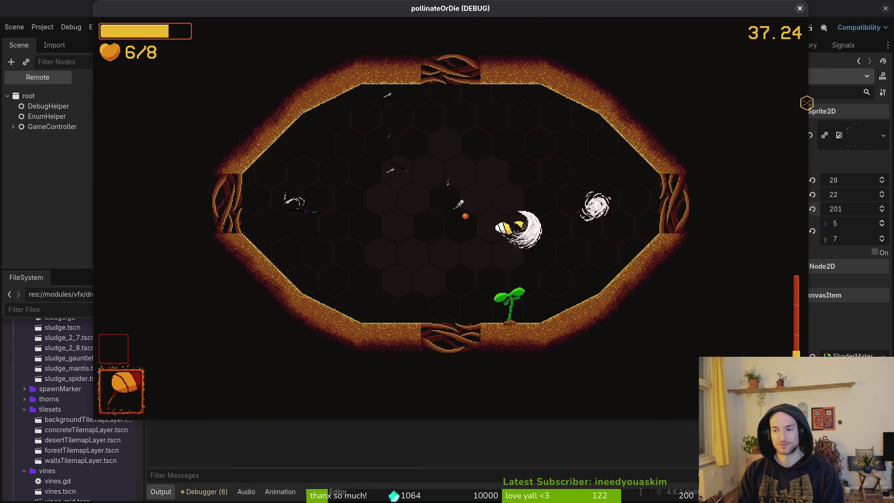
- Swoop around to dodge enemies, attack at the top-right wall, then slash back left
key(Up)
key(Down)
key(Left)
key(Down)
key(Up)
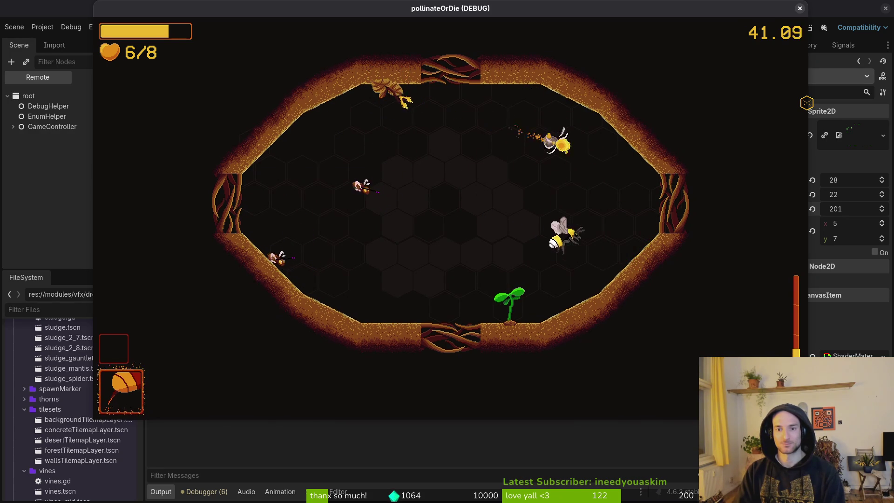
key(Left)
key(Down)
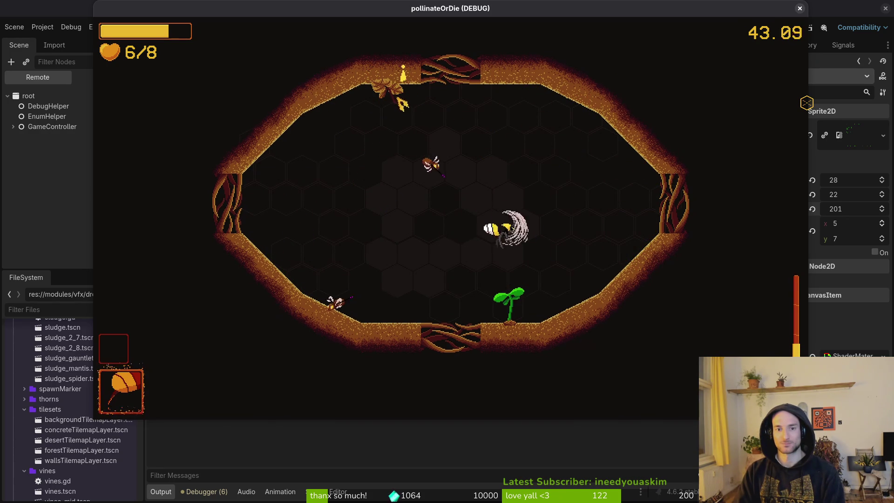
- Finish off the remaining small enemies and dash onto the sprout to pollinate it
key(Left)
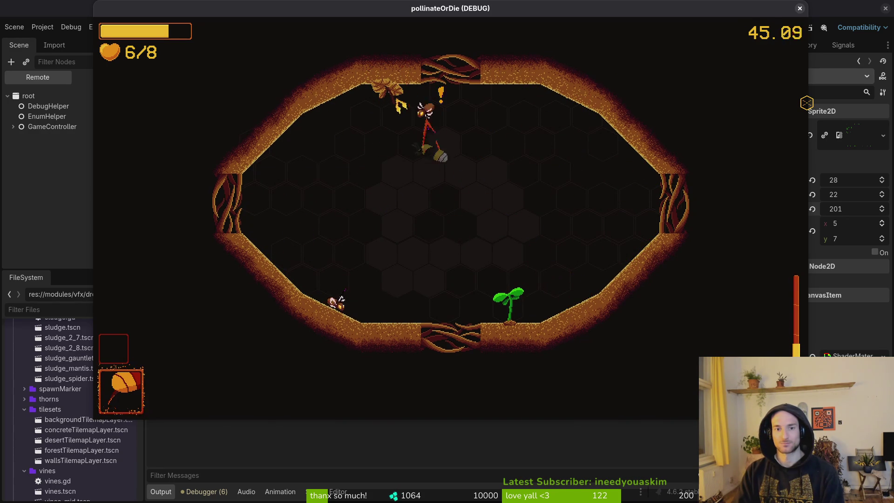
key(Down)
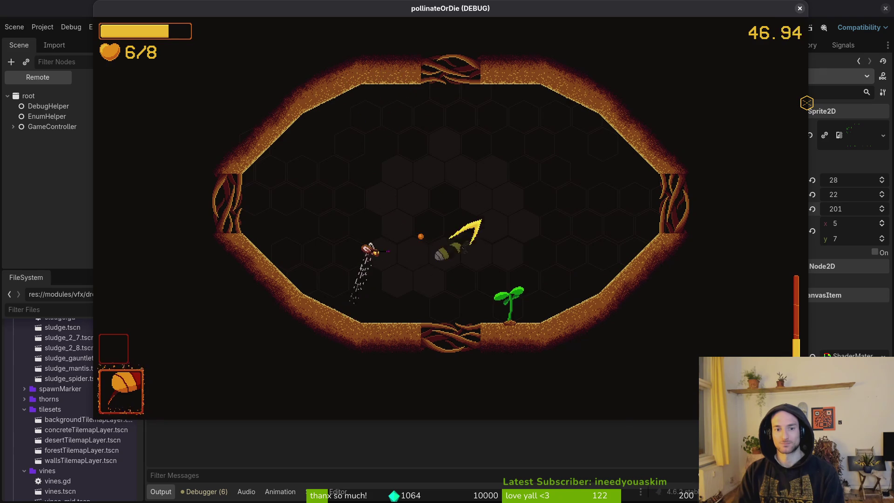
key(Left)
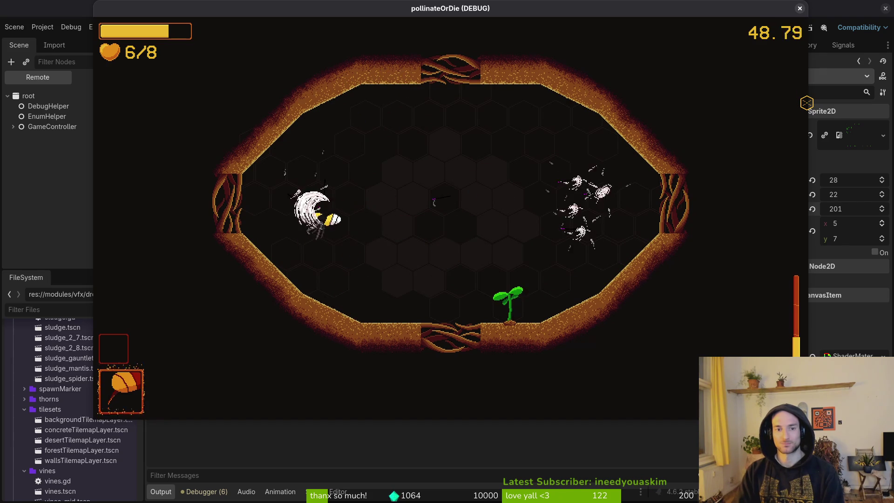
key(Right)
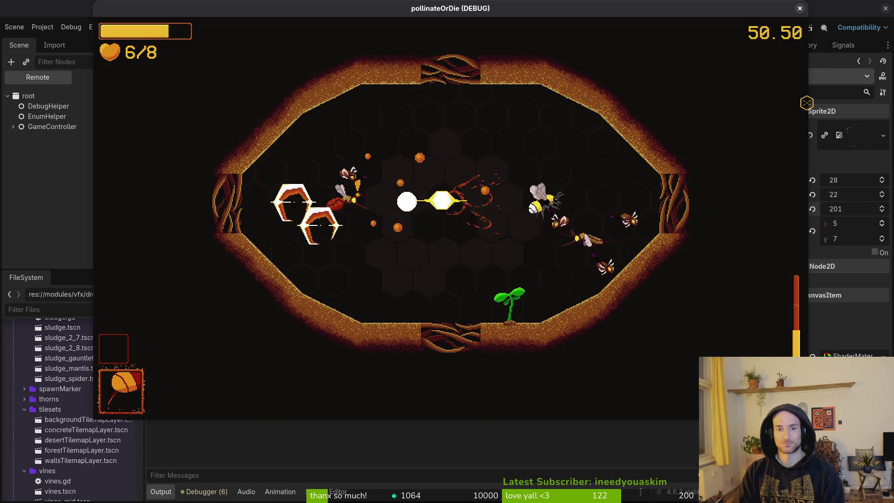
key(Left)
key(Left)
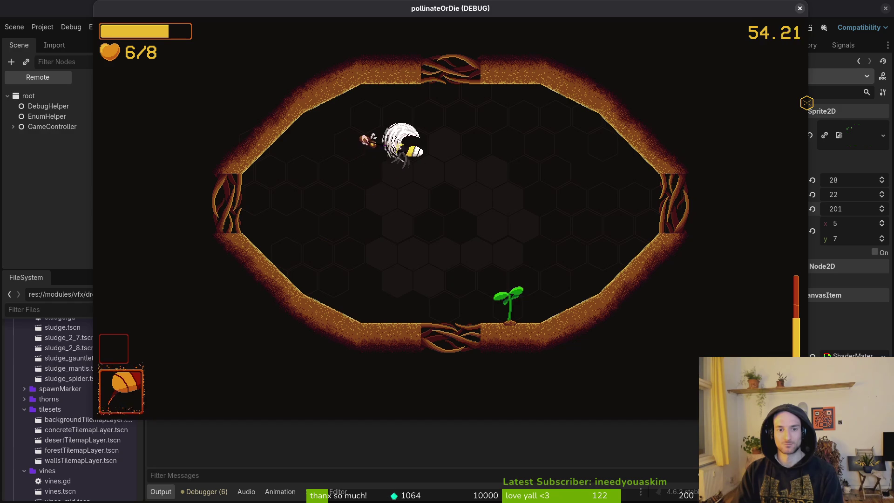
key(Right)
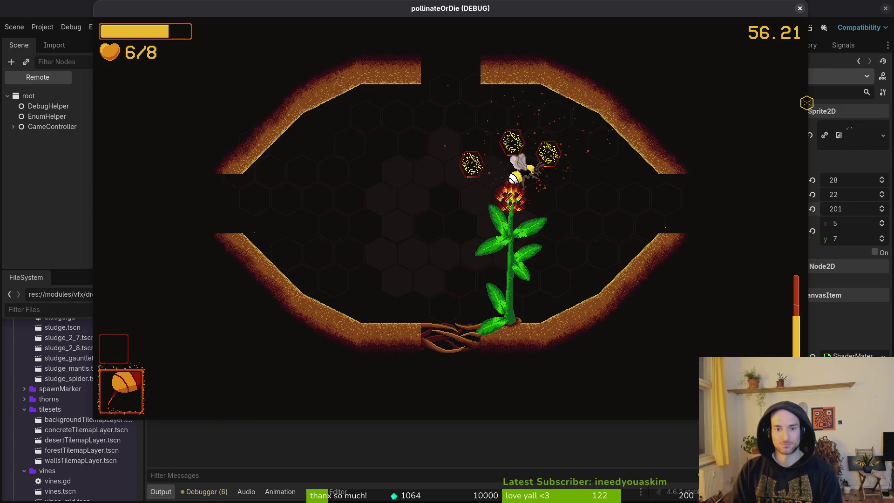
- Collect the flower's pollen and max health upgrade, then visit and close the ladybug shop
key(Up)
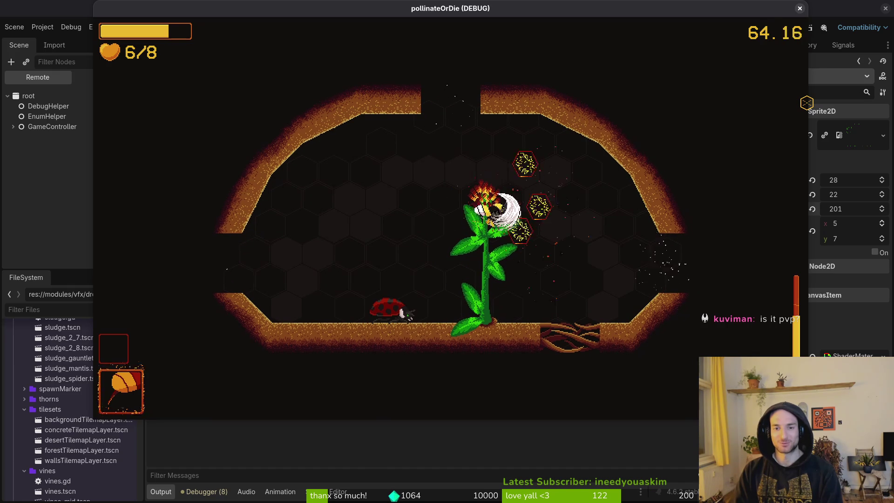
key(Right)
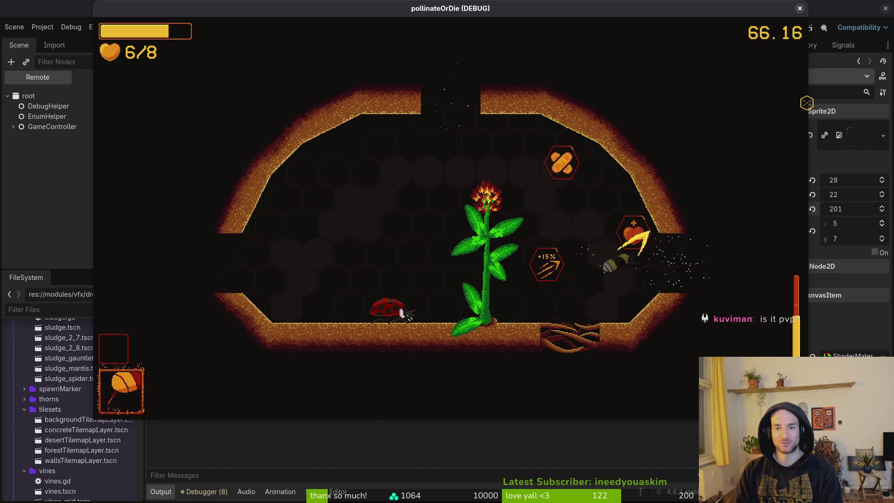
key(Left)
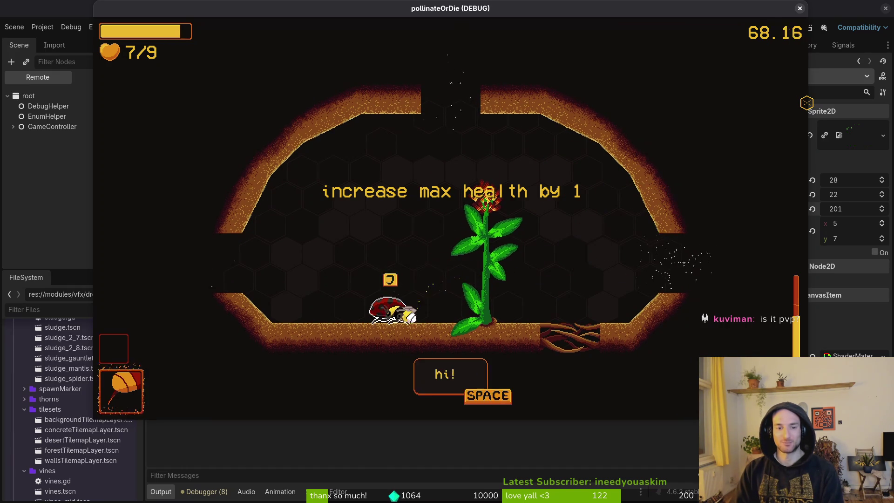
key(space)
key(Escape)
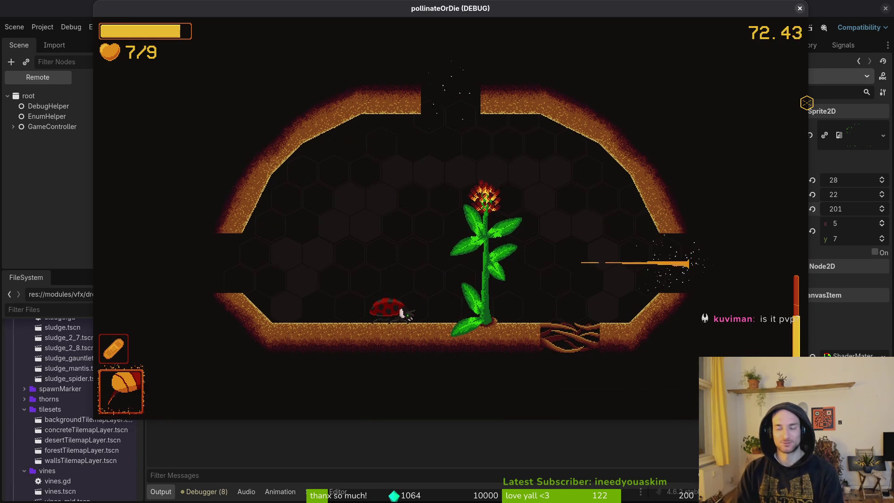
- Exit right into the next room and pollinate the purple-flowered plant
key(Right)
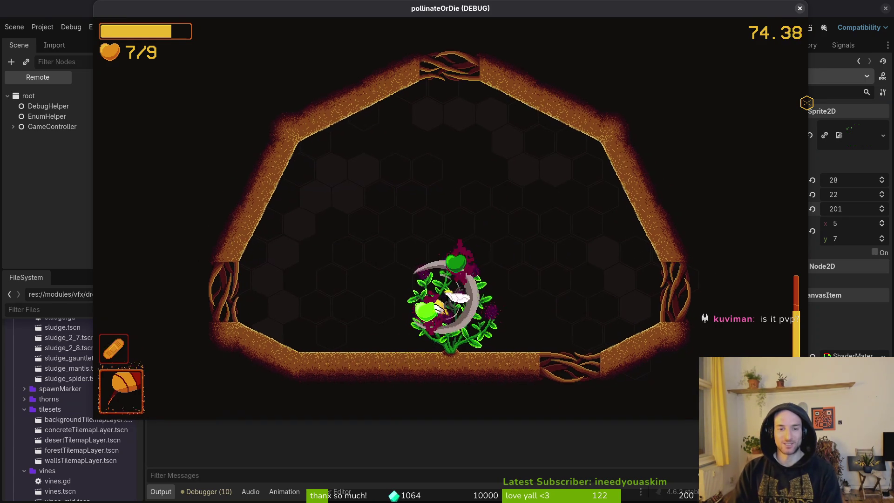
key(Up)
key(Right)
key(Left)
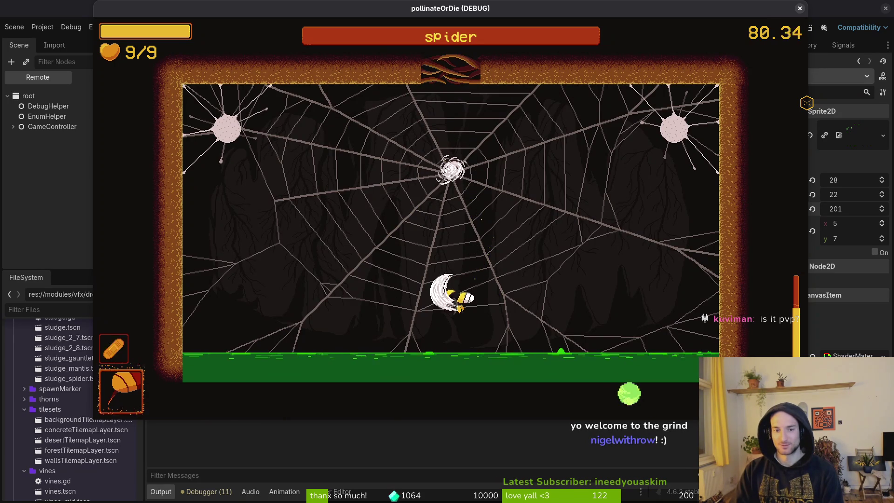
- Slash the spider across the web, then dive down-left under it to dodge thrown rocks
key(Up)
key(Right)
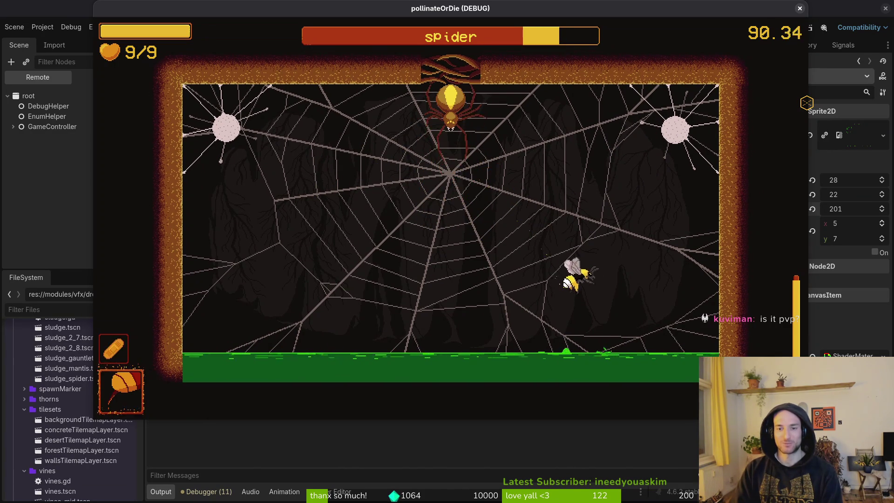
key(Right)
key(Up)
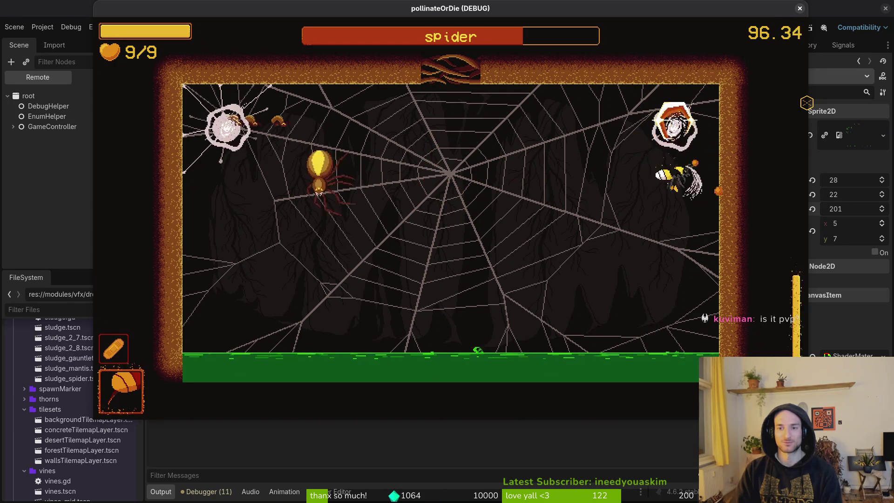
key(Down)
key(Left)
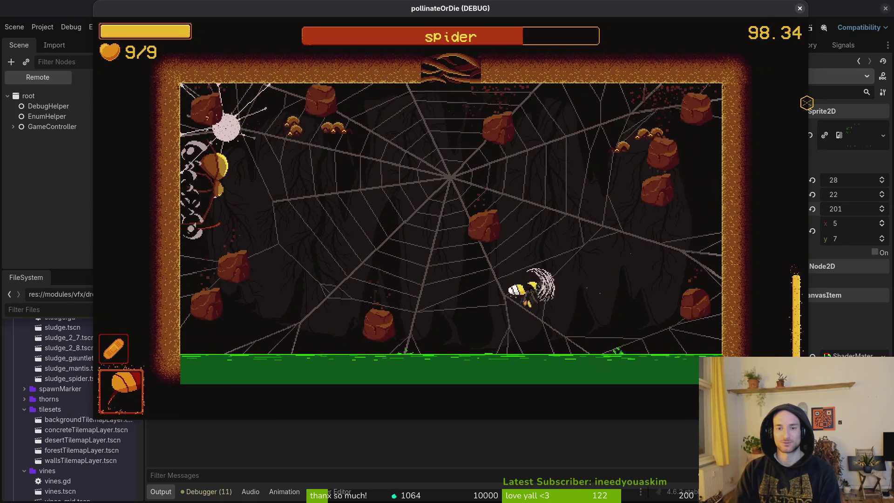
key(Left)
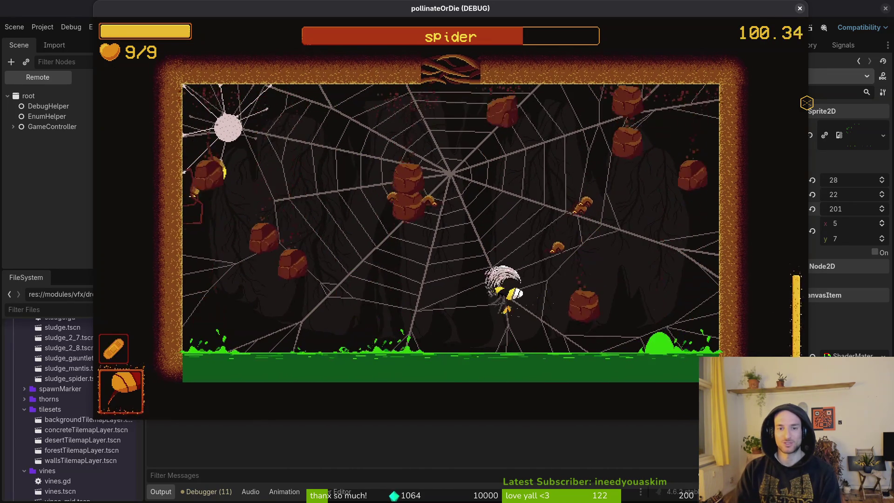
key(Left)
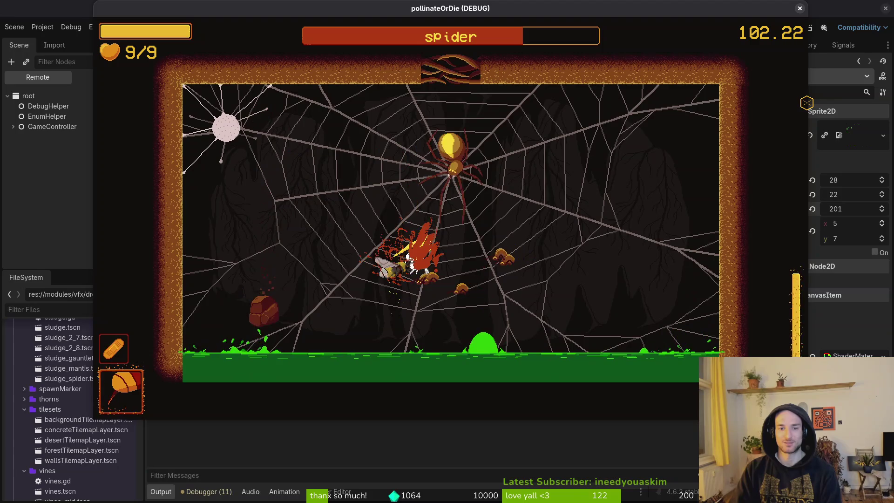
- Weave between falling rocks and slash the spider at the web centre before dashing away
key(Up)
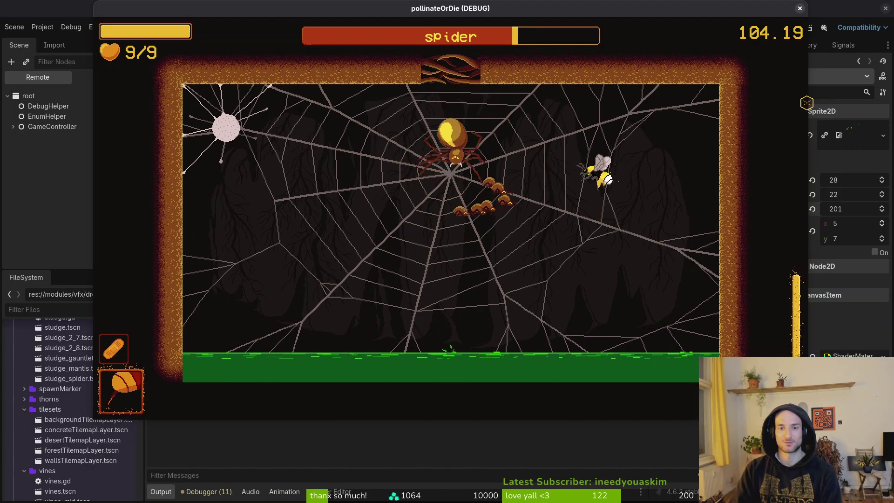
key(Left)
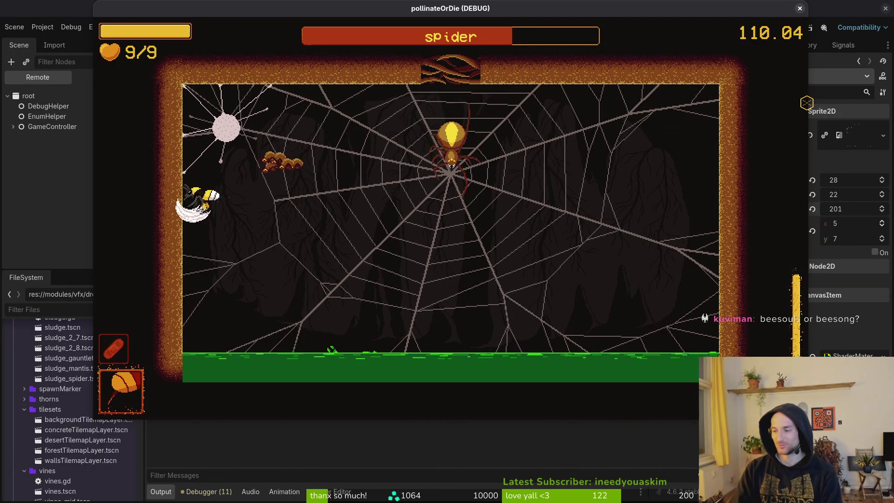
key(Right)
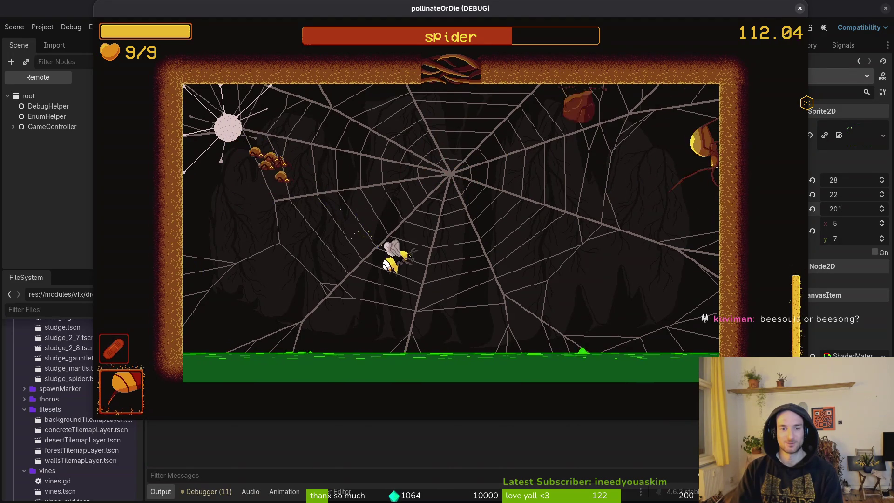
key(Left)
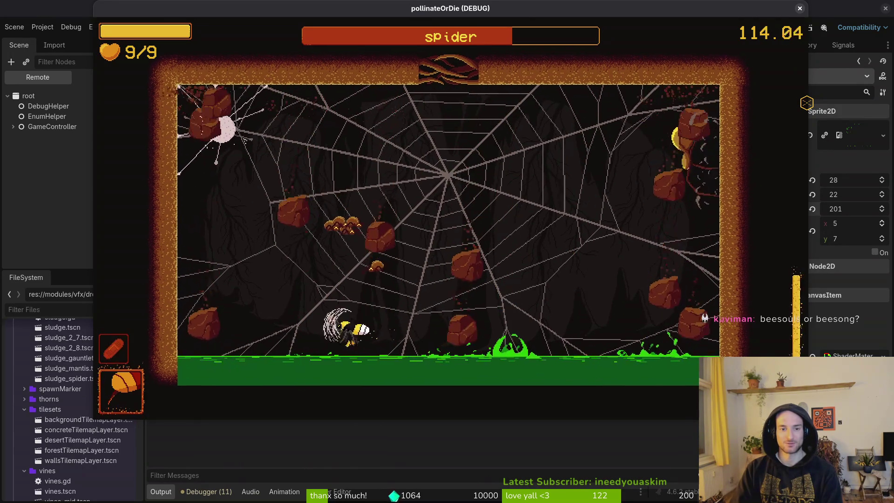
key(Right)
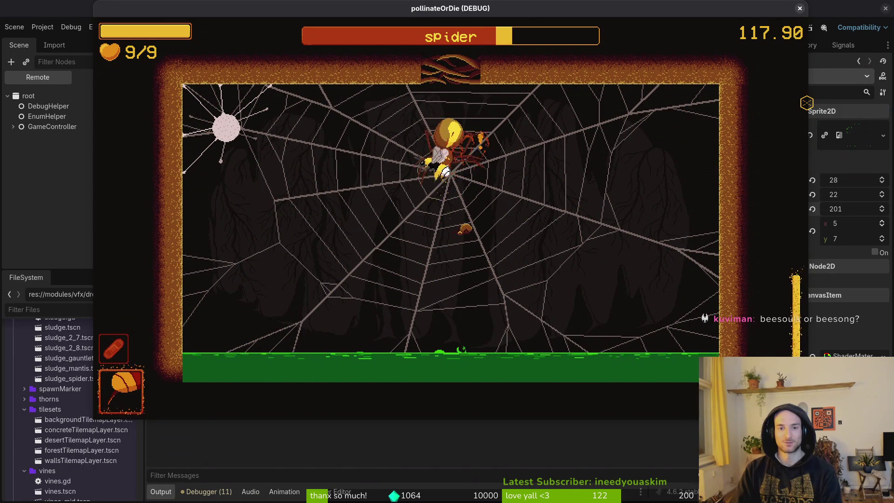
key(Up)
key(Right)
key(Right)
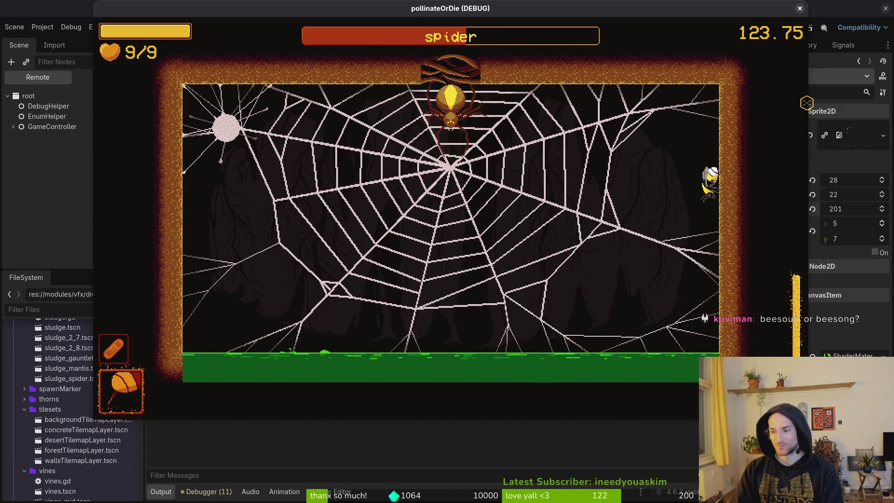
key(Down)
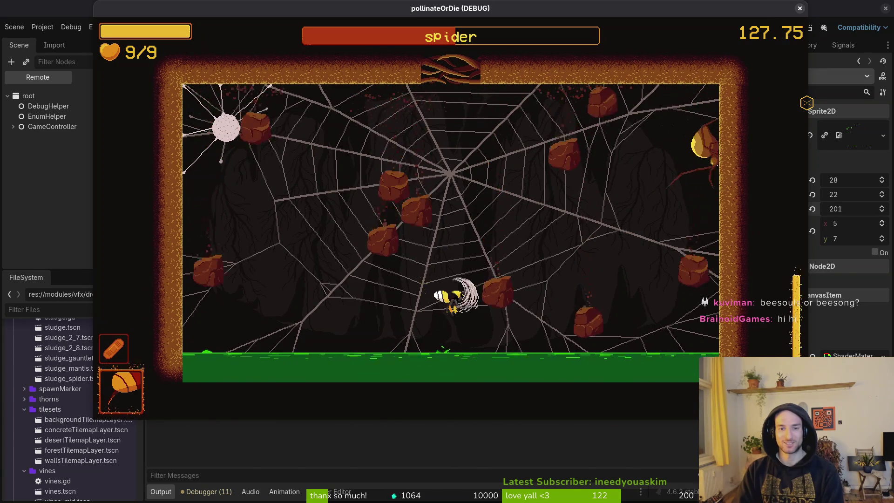
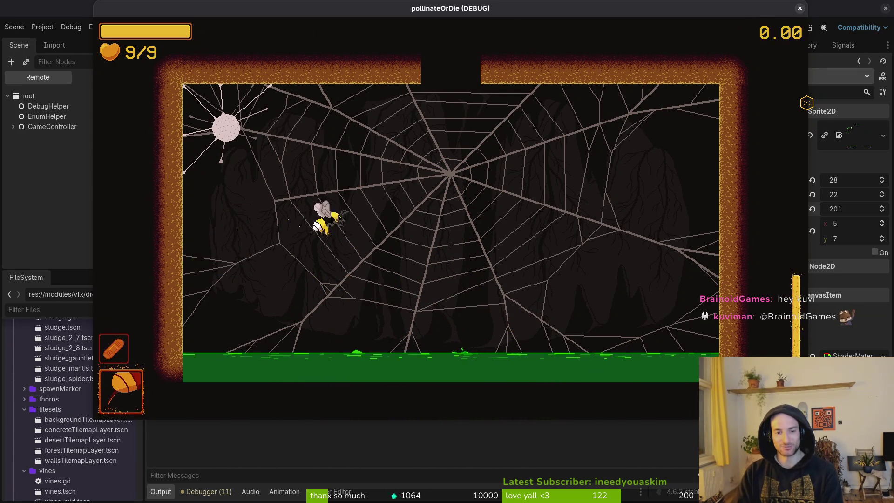
- Jump the debug game to the MANTIS level, pause it, and close the game window
key(F1)
key(Down)
key(Return)
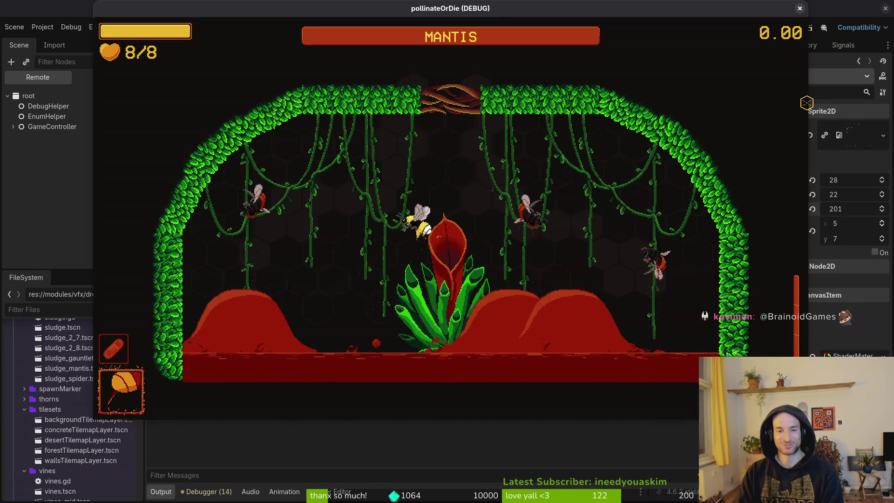
key(Escape)
click(799, 8)
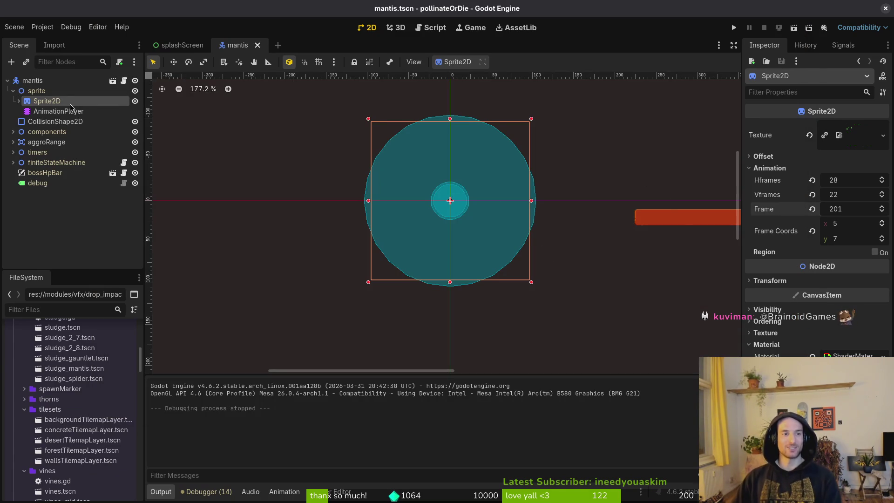
- Delete landWall's old frame track and reset the Sprite2D frame to 0
click(59, 111)
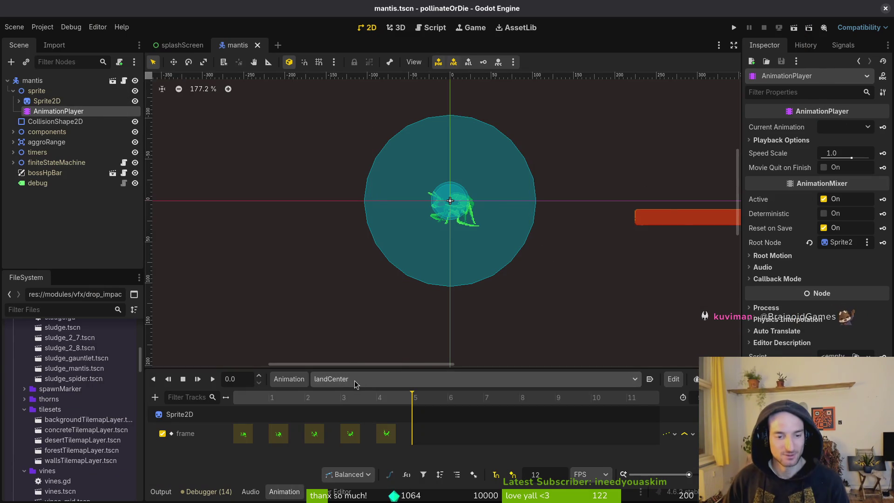
click(378, 379)
click(378, 422)
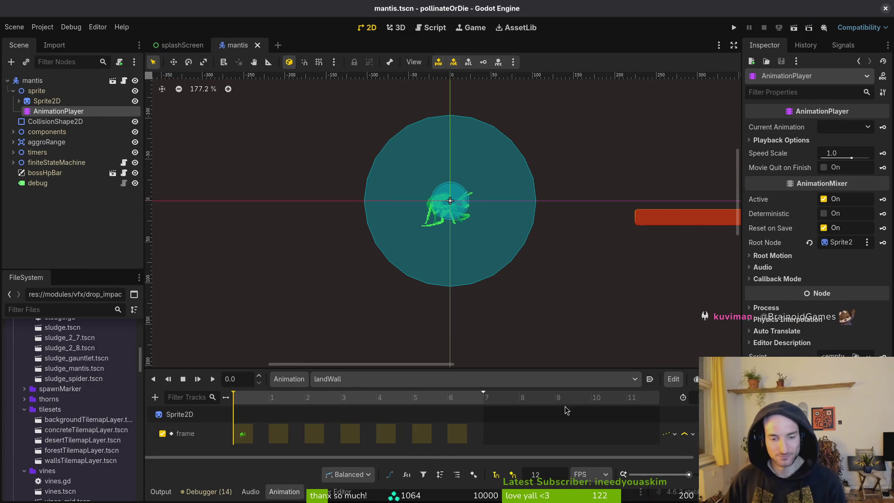
key(Delete)
click(46, 101)
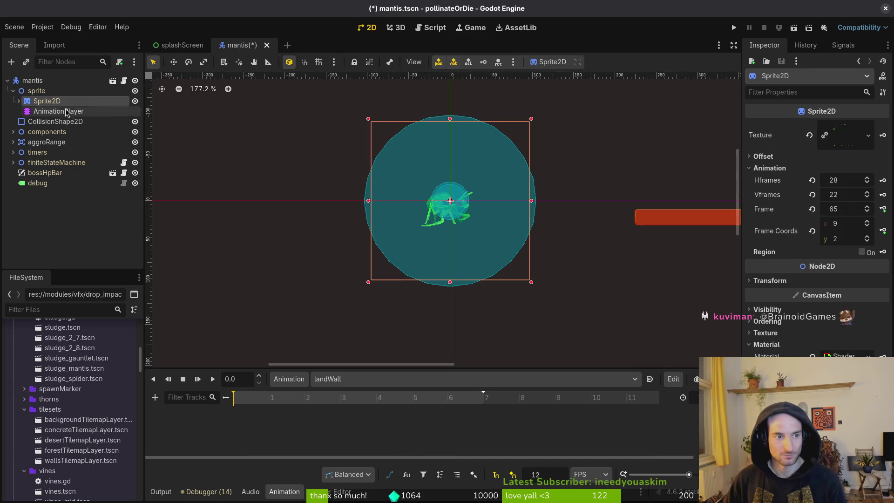
click(813, 232)
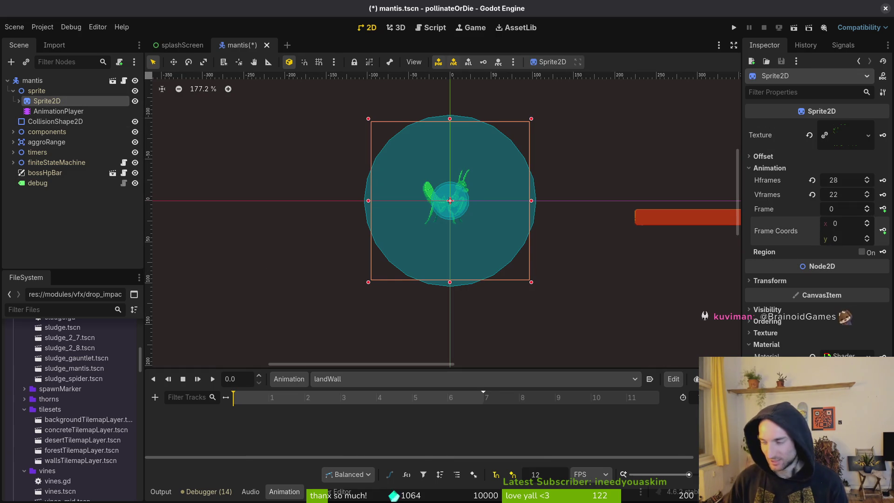
- Check the mantis artwork in Aseprite, then set the sprite's Frame Coords row to 4
key(alt+Tab)
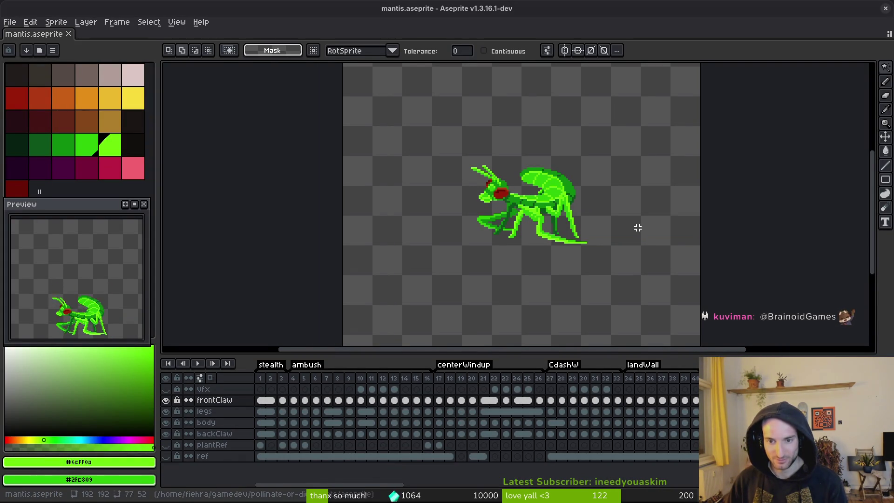
key(alt+Tab)
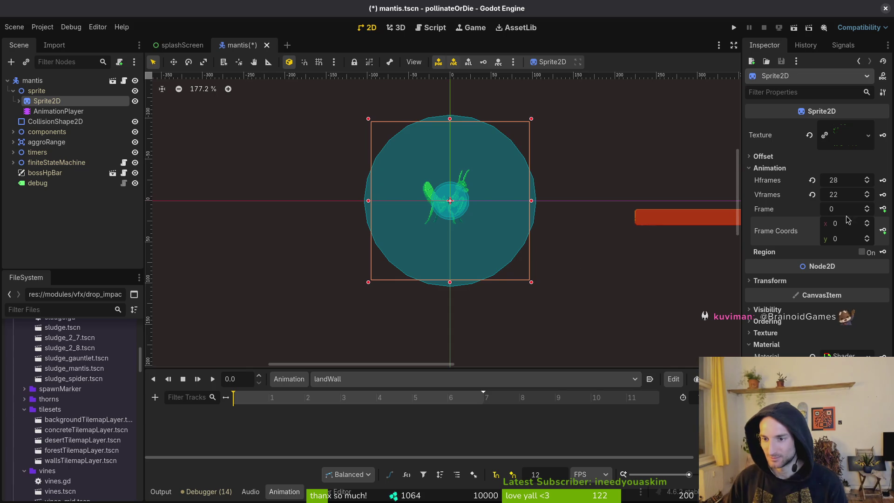
click(870, 238)
click(869, 238)
click(869, 238)
click(869, 238)
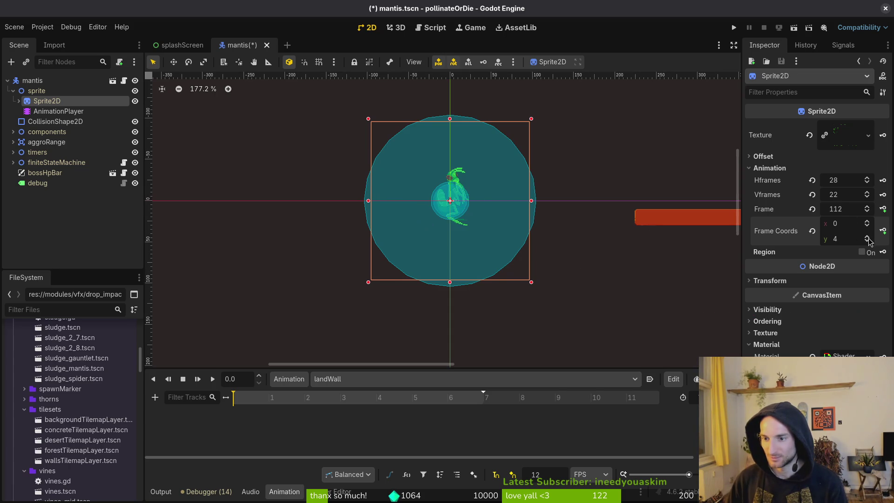
- Key seven landWall sprite frames into a new frame track and save mantis.tscn
click(883, 211)
click(483, 277)
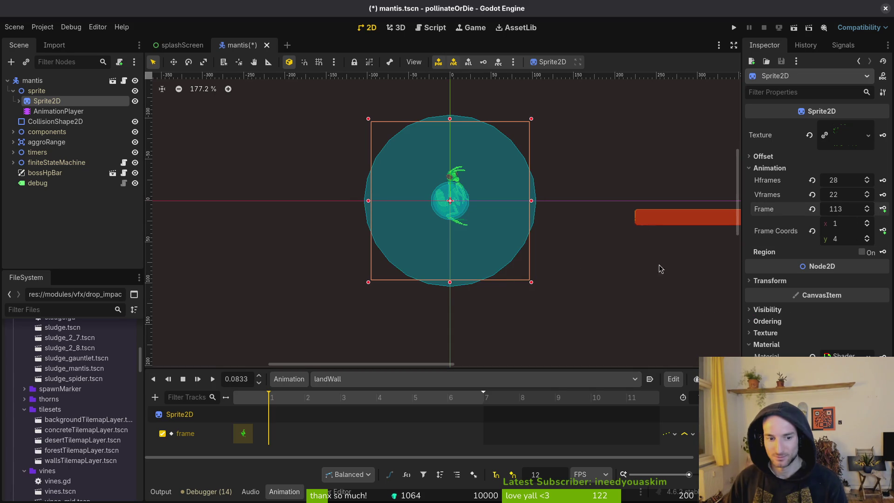
click(884, 209)
click(884, 210)
click(884, 210)
click(884, 209)
click(883, 210)
click(884, 210)
key(ctrl+s)
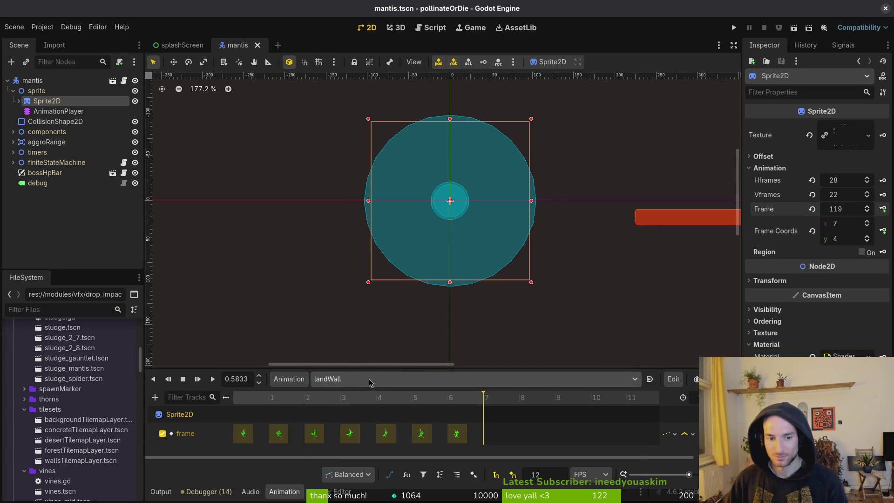
click(374, 384)
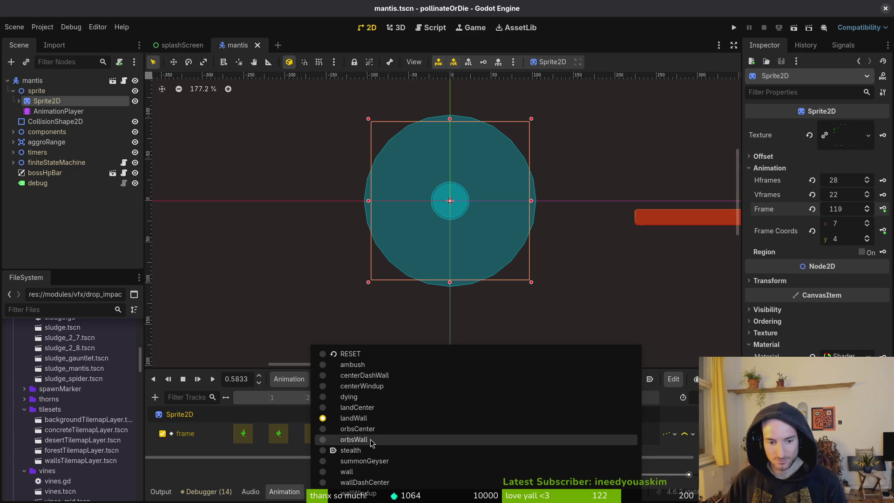
- Switch to summonGeyser and step the sprite frame rows down, cancelling the first track prompt
click(380, 461)
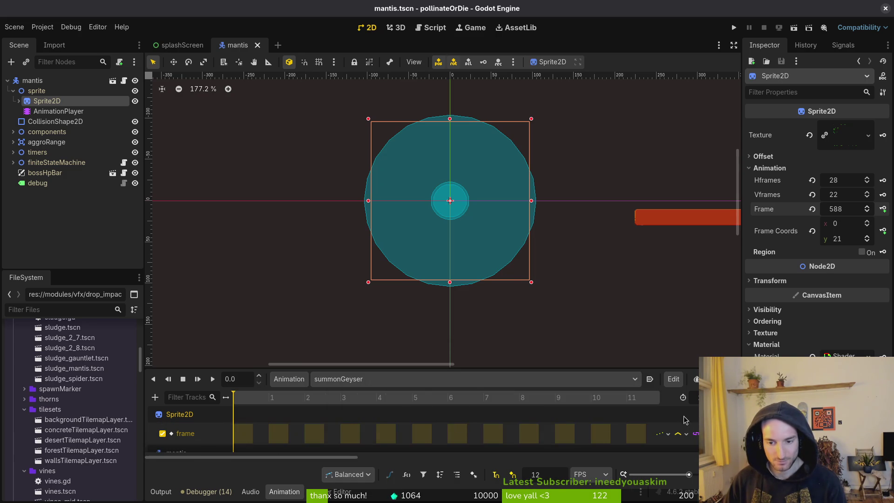
scroll(529, 414, down, 3)
click(812, 211)
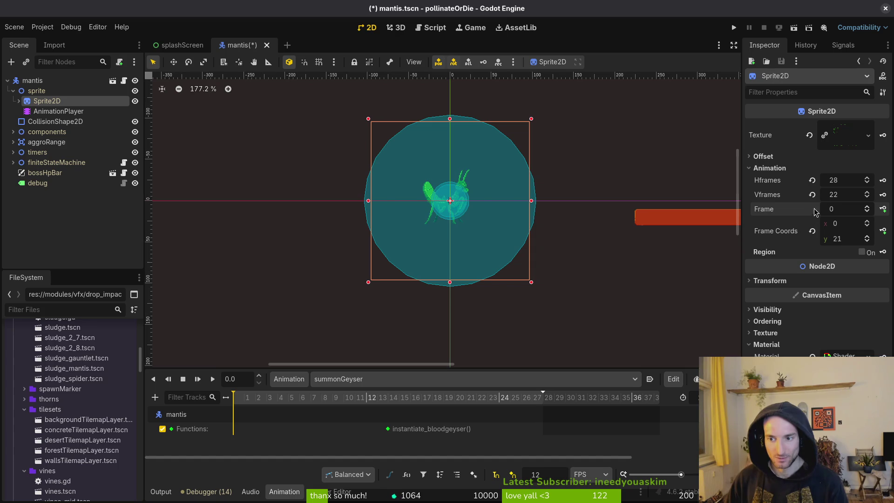
click(869, 239)
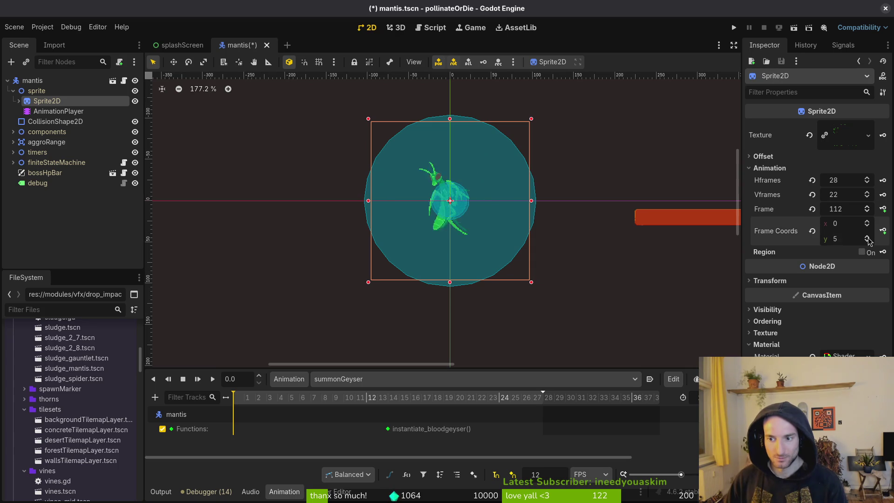
click(869, 238)
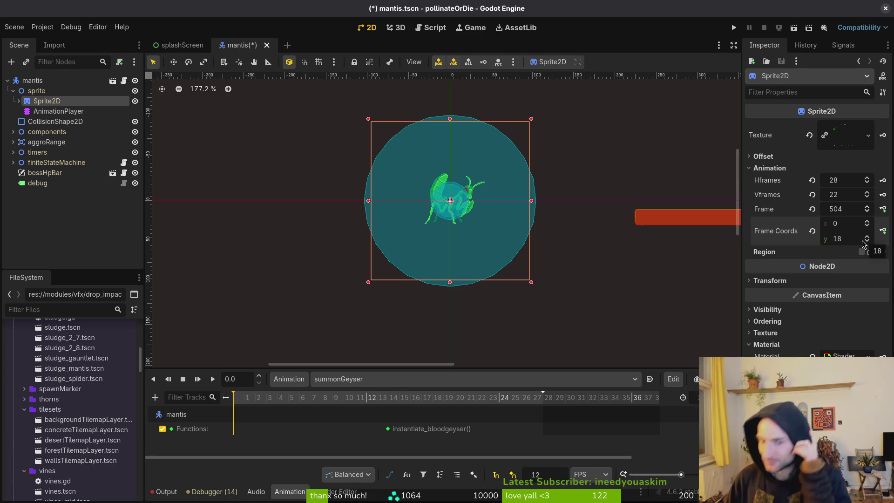
click(881, 211)
key(Escape)
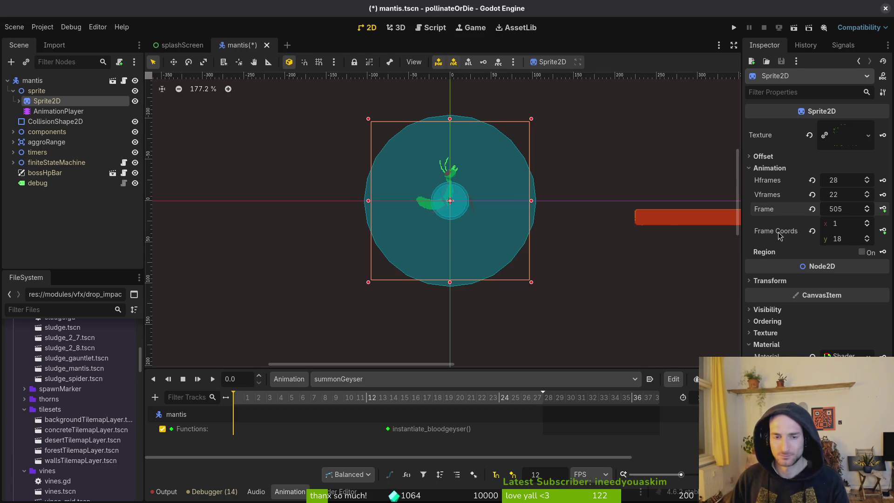
- Check the mantis pose at frame 110 in Aseprite, then reset the Godot sprite frame to 0
key(alt+Tab)
scroll(582, 429, right, 10)
scroll(442, 448, right, 10)
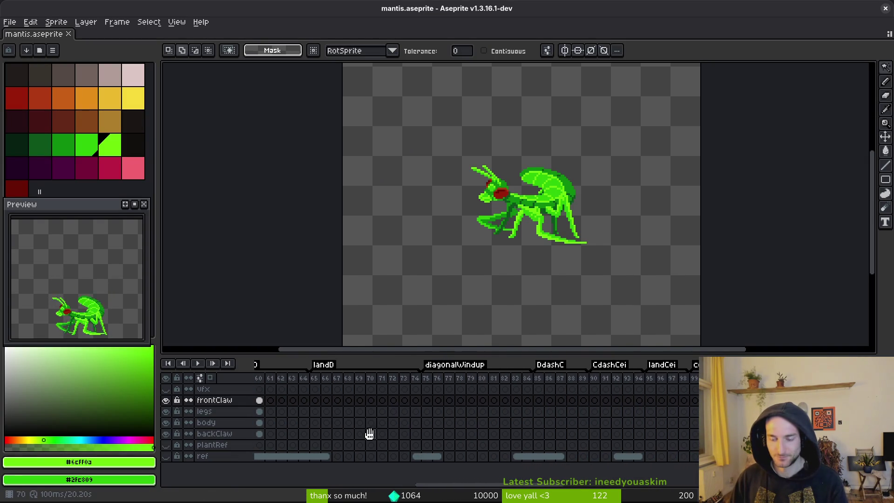
scroll(459, 423, right, 2)
click(590, 400)
key(alt+Tab)
key(alt+Tab)
key(alt+Tab)
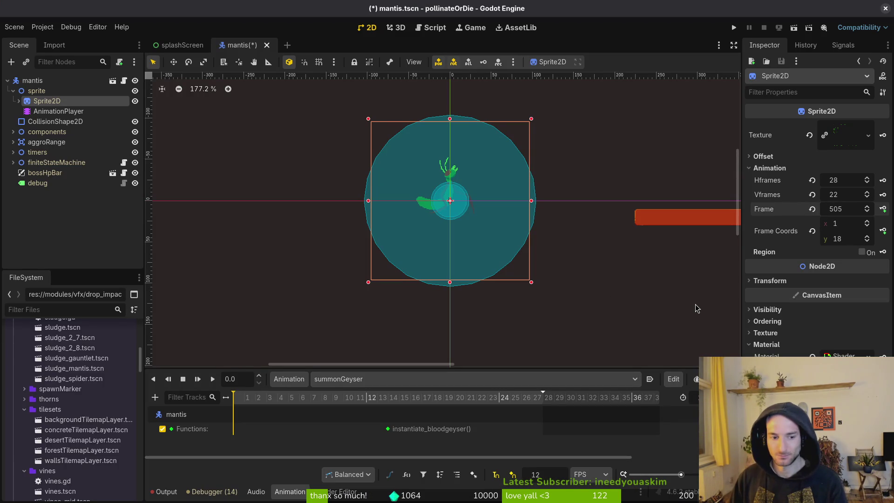
click(812, 209)
key(ctrl+s)
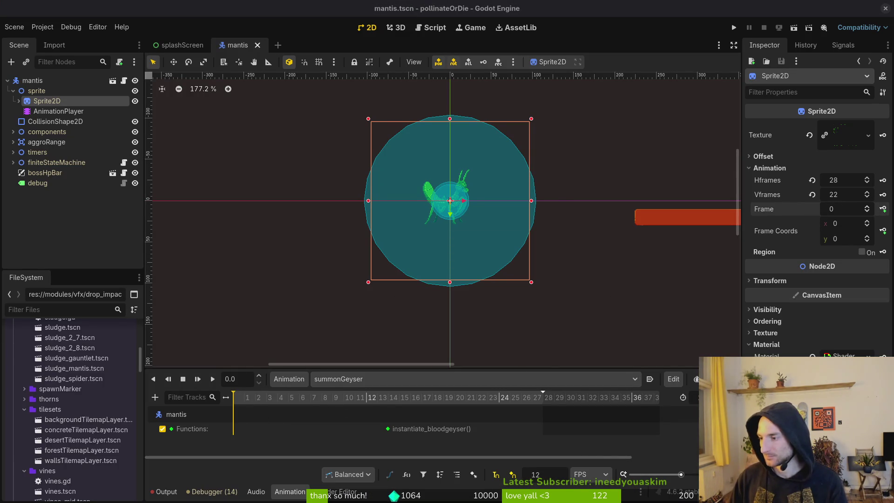
- Move the sprite to row 16 (frame 448) and create summonGeyser's frame track with its first keys
scroll(505, 293, right, 2)
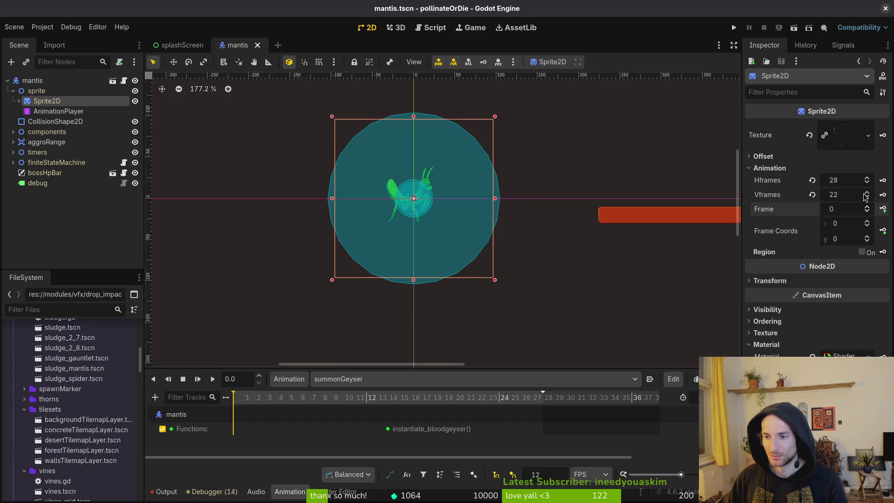
click(867, 237)
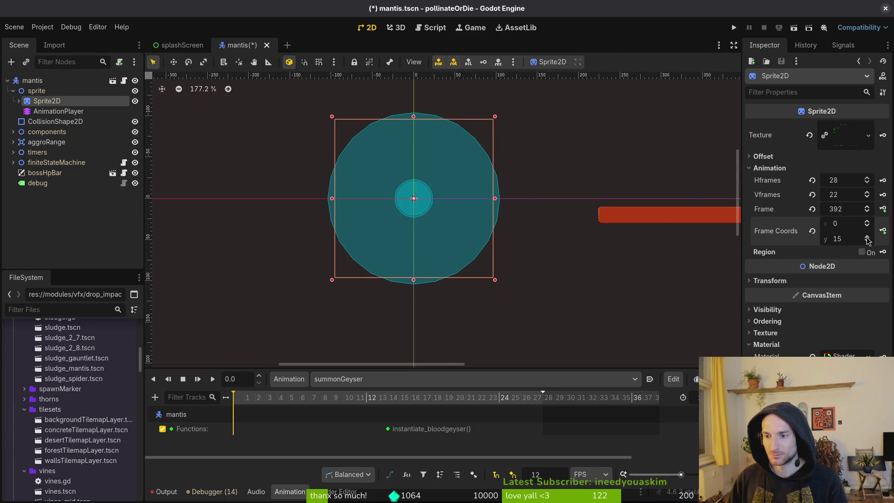
click(868, 238)
click(867, 242)
click(867, 237)
click(884, 209)
click(482, 280)
- Key the following summonGeyser sprite frames in sequence up to frame 476
click(882, 209)
click(883, 209)
click(884, 209)
click(883, 209)
click(883, 209)
click(884, 209)
click(883, 209)
click(884, 209)
click(884, 209)
click(883, 209)
click(883, 209)
click(883, 209)
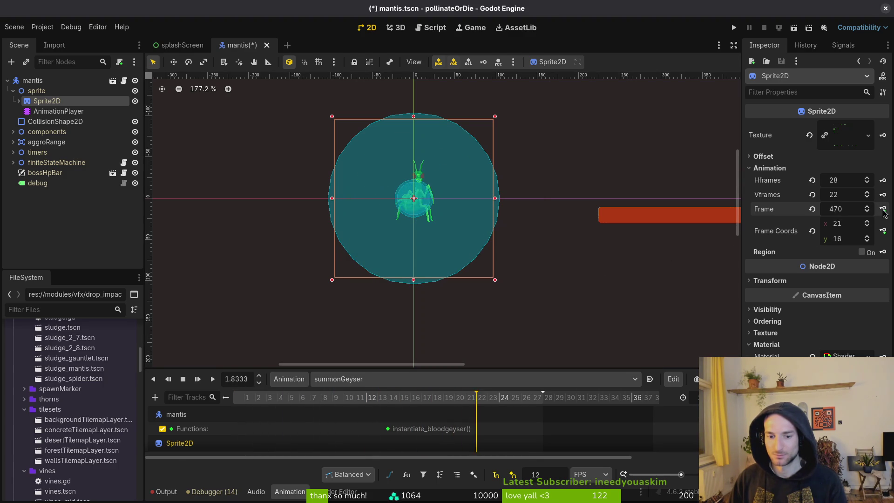
click(884, 209)
click(883, 209)
click(884, 209)
click(883, 209)
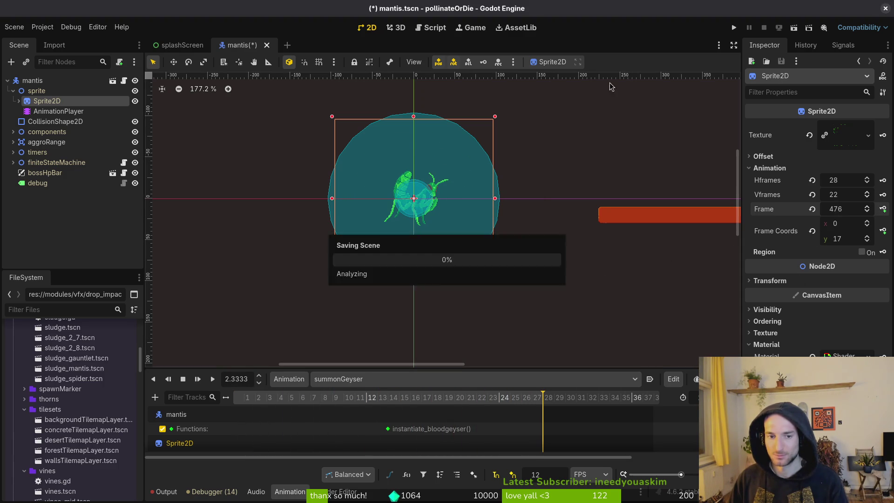
click(443, 379)
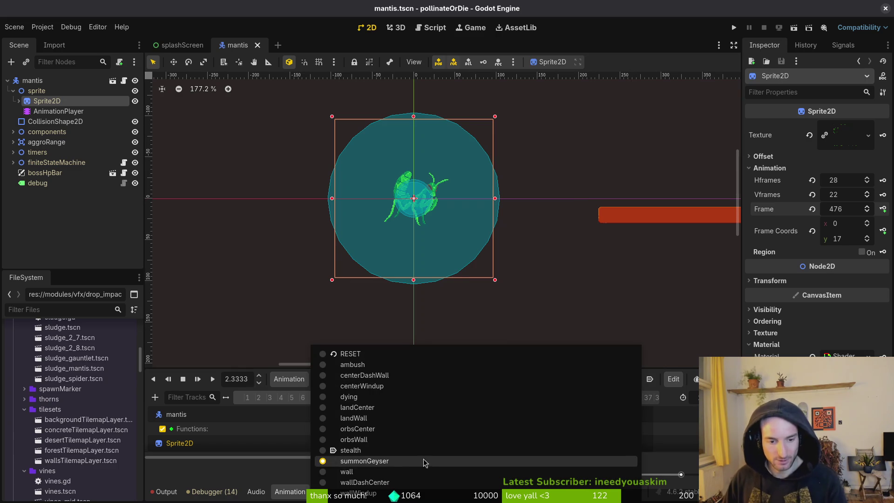
- Delete wallDashCenter's old frame track, save, and reset the sprite frame to default
click(429, 483)
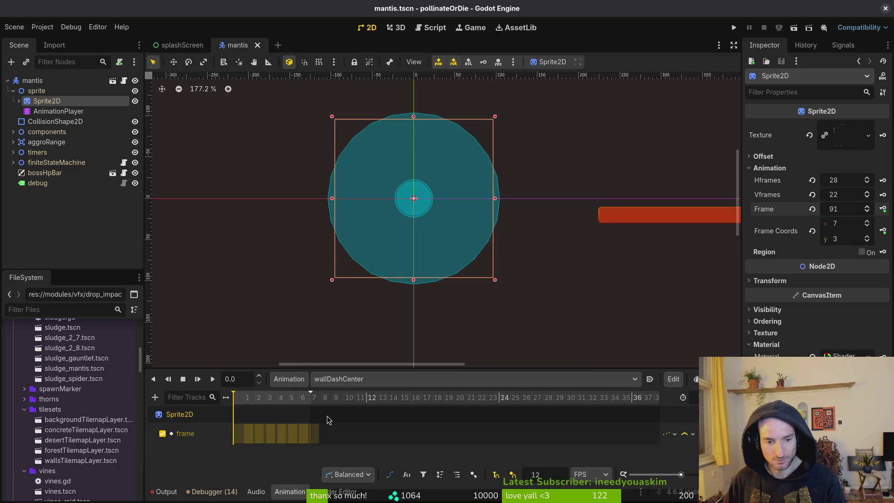
click(328, 434)
key(Delete)
key(ctrl+s)
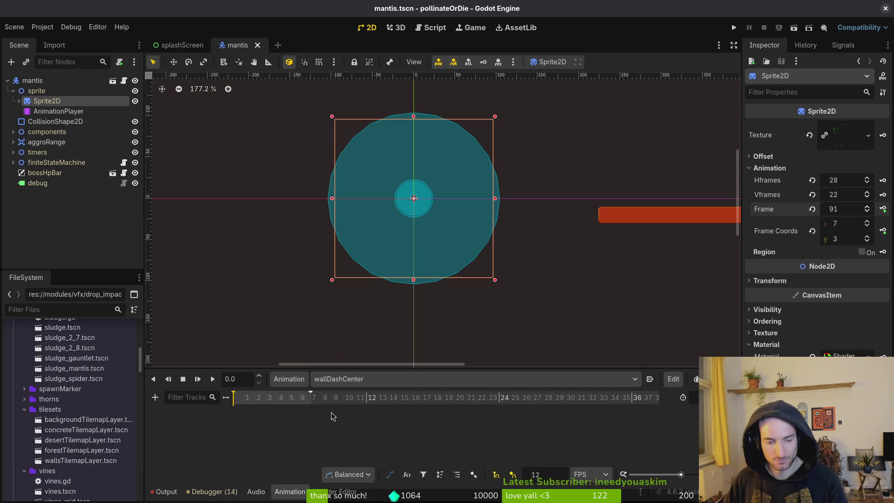
ctrl+scroll(338, 402, up, 1)
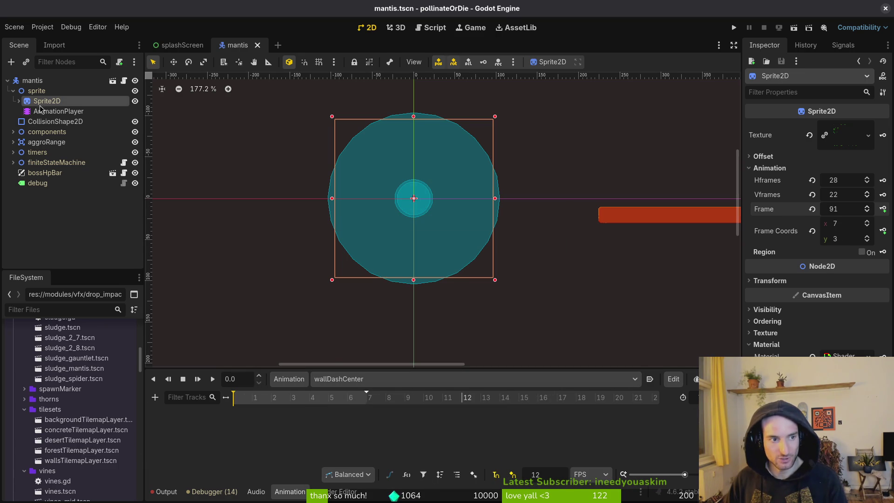
click(813, 210)
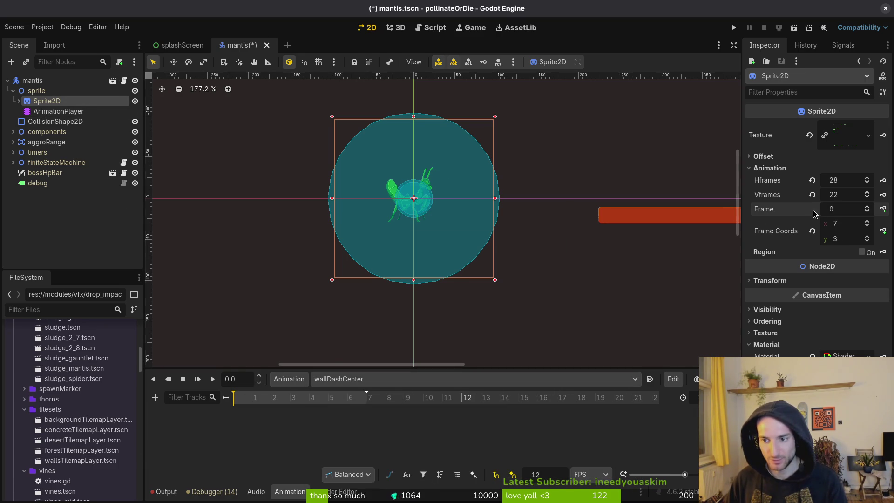
- Check the mantis sheet around frame 48 in Aseprite, then set Frame Coords row to 6
key(alt+Tab)
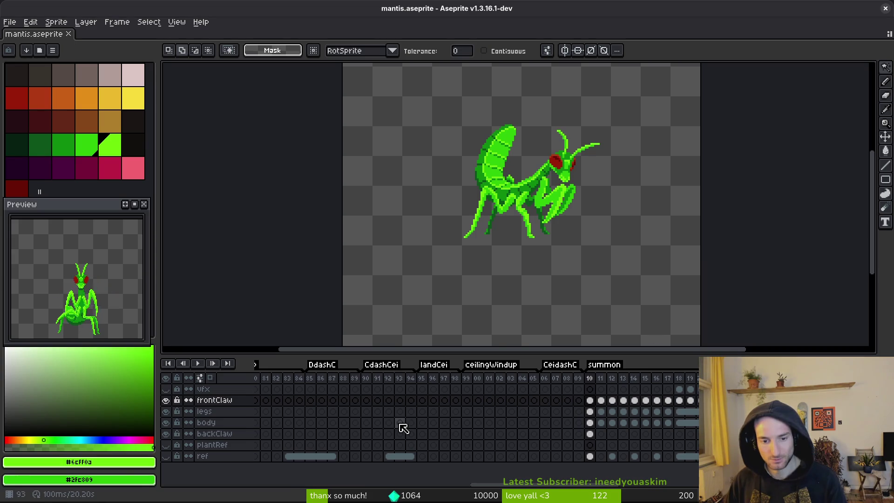
scroll(399, 426, right, 5)
scroll(512, 438, left, 5)
scroll(565, 449, right, 3)
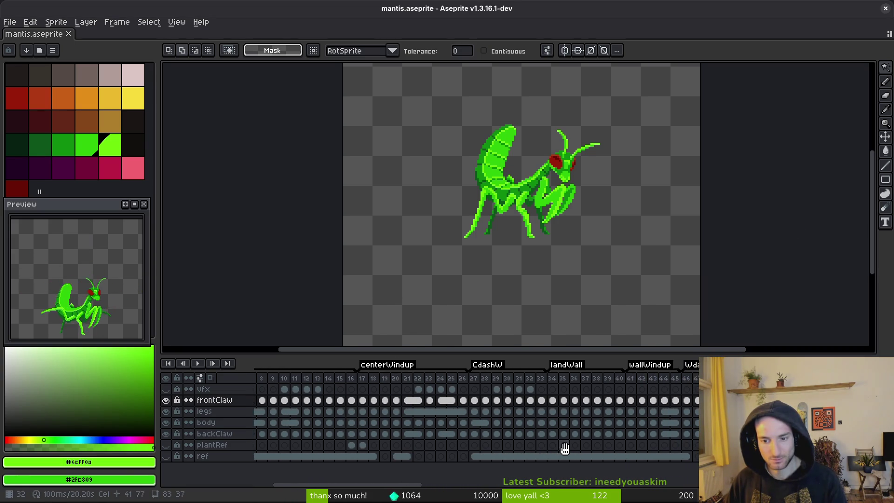
click(667, 400)
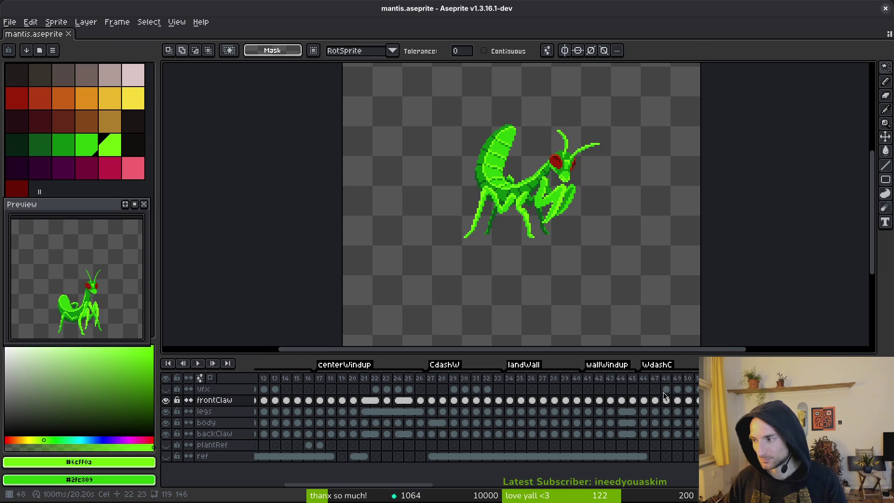
key(alt+Tab)
click(868, 238)
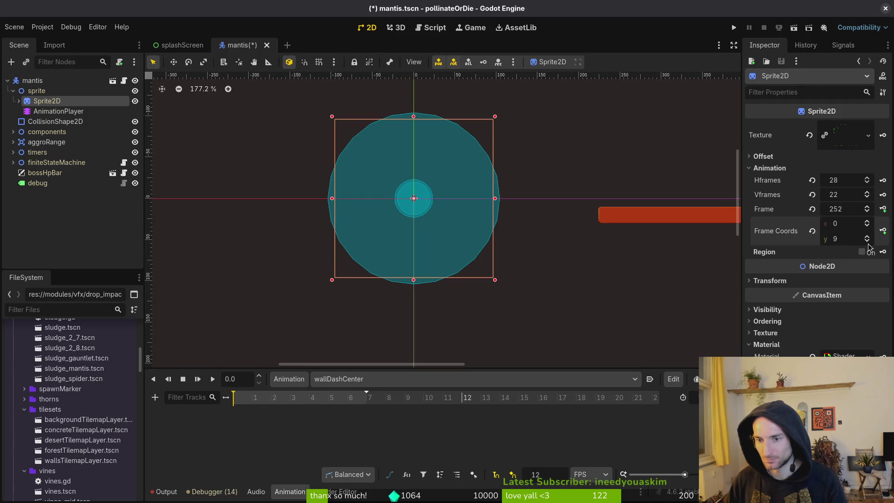
click(867, 243)
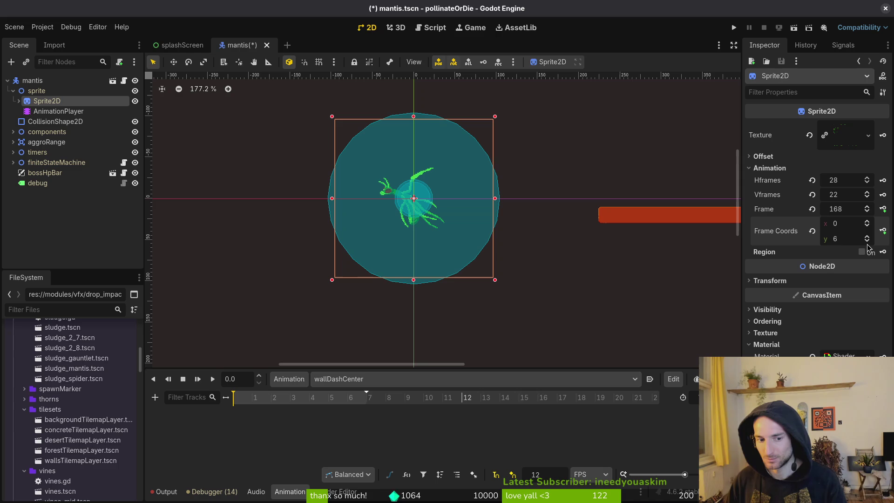
- Key wallDashCenter frames 168 to 175 into a new frame track and save mantis.tscn
click(883, 209)
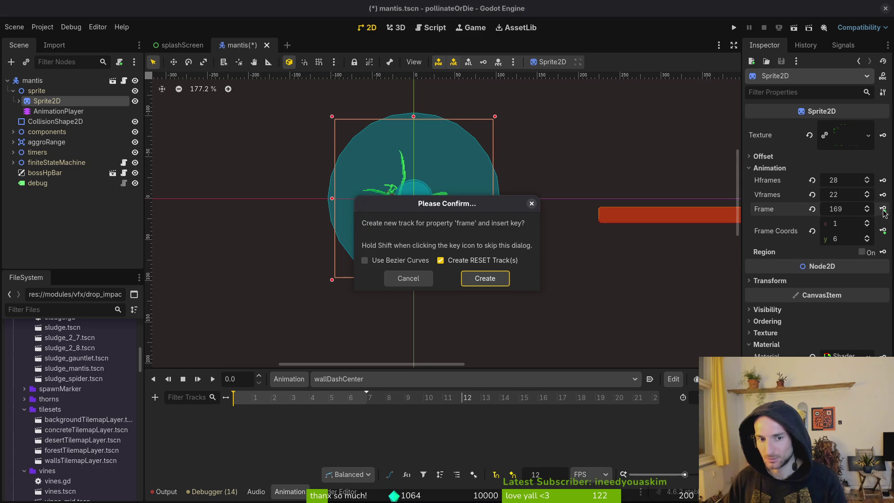
click(485, 279)
click(883, 210)
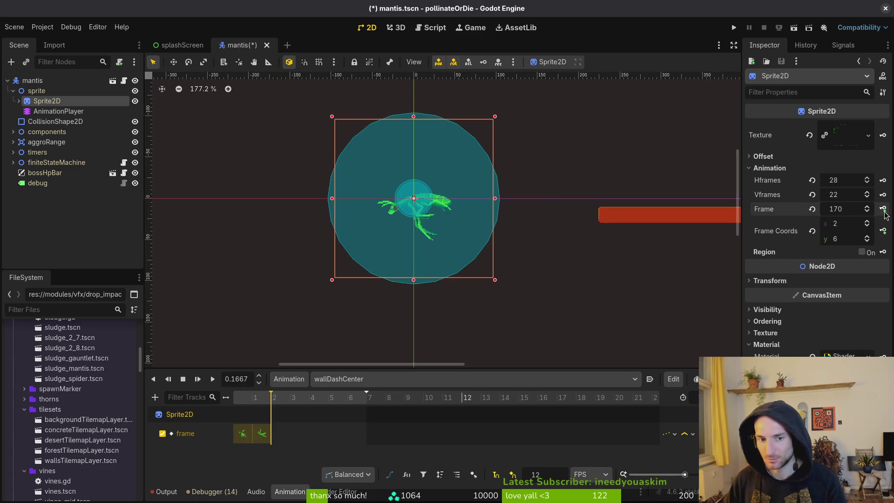
click(884, 210)
click(884, 210)
click(884, 210)
click(883, 210)
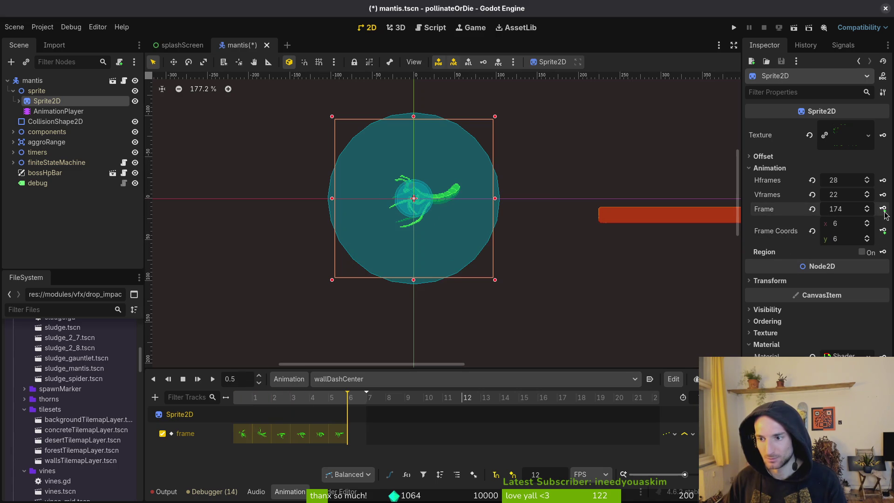
click(883, 210)
key(ctrl+s)
click(373, 380)
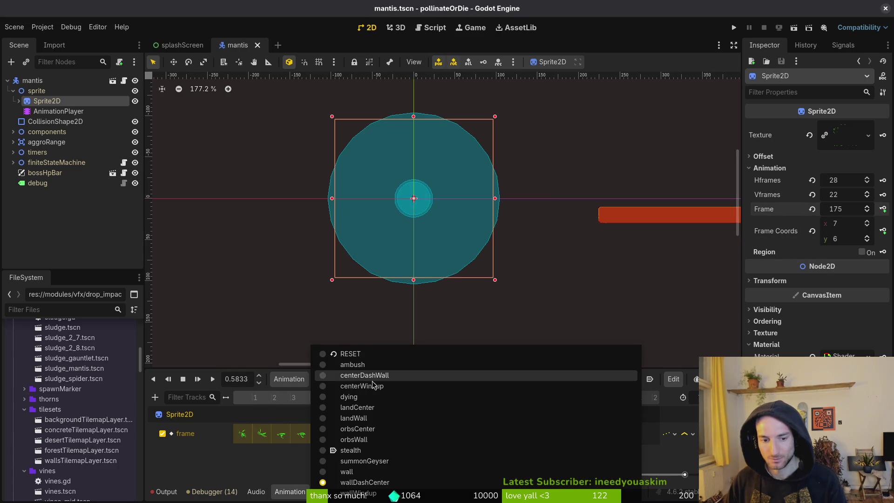
- Switch to wallWindup and move the sprite to row 5, advancing one frame
click(366, 496)
click(812, 210)
click(867, 239)
click(867, 238)
click(867, 238)
click(867, 239)
click(868, 239)
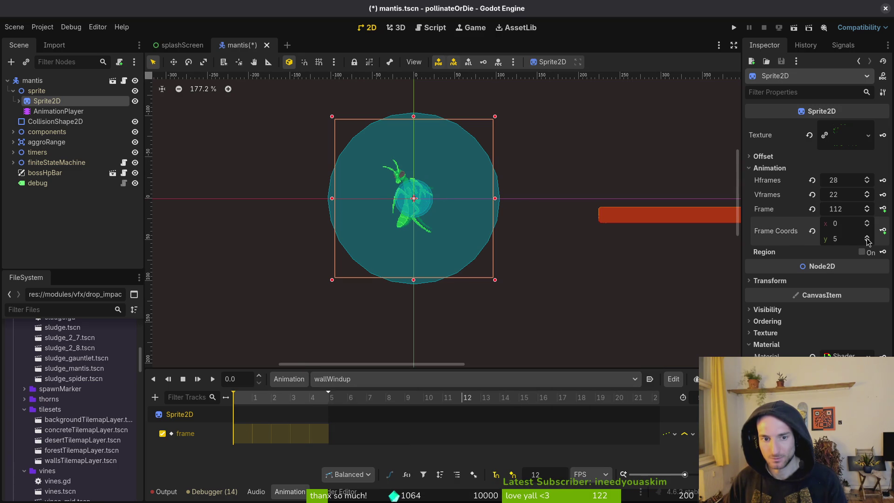
click(867, 207)
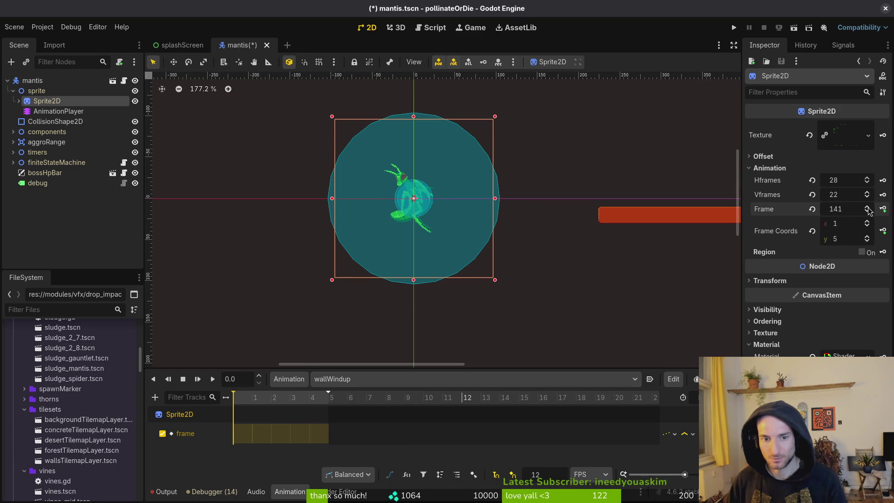
- Key wallWindup frames 141 to 145 and launch the game with Run Project
click(884, 210)
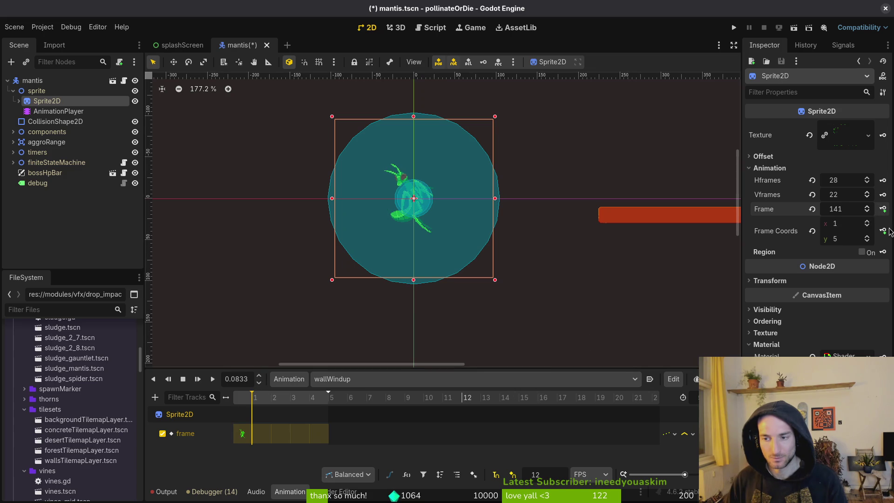
click(884, 209)
click(884, 209)
click(884, 210)
click(884, 209)
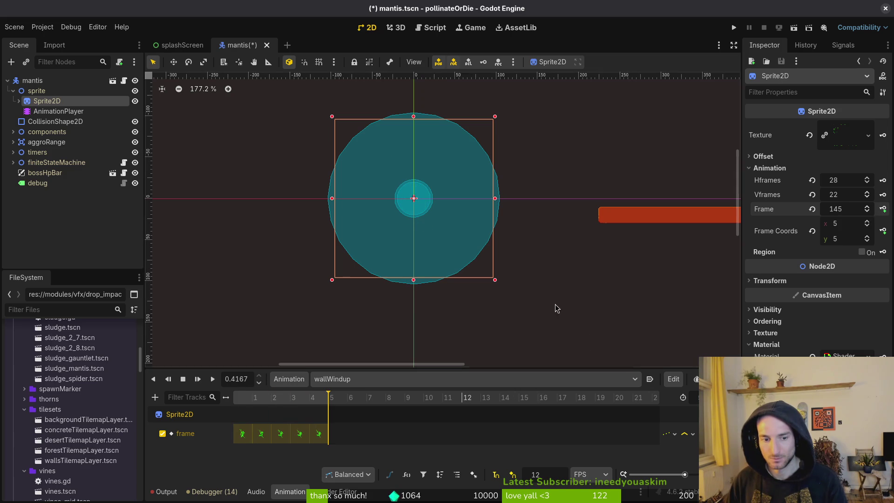
click(469, 379)
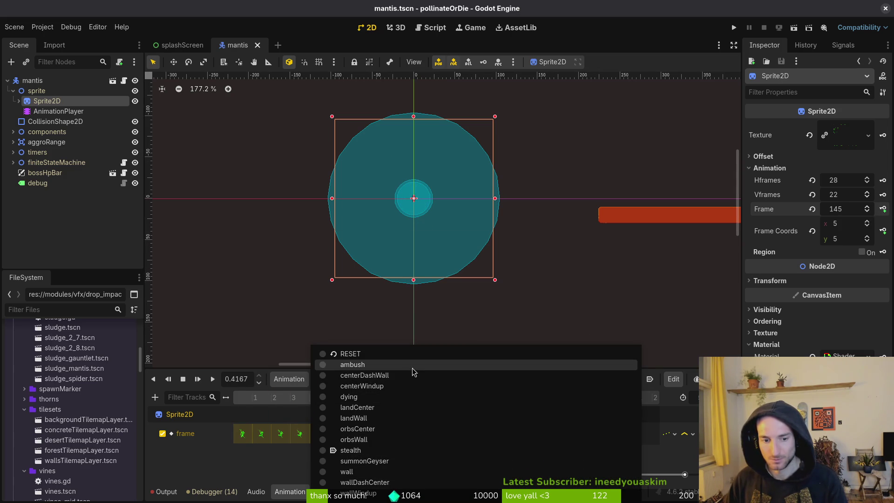
click(474, 254)
click(474, 254)
click(734, 27)
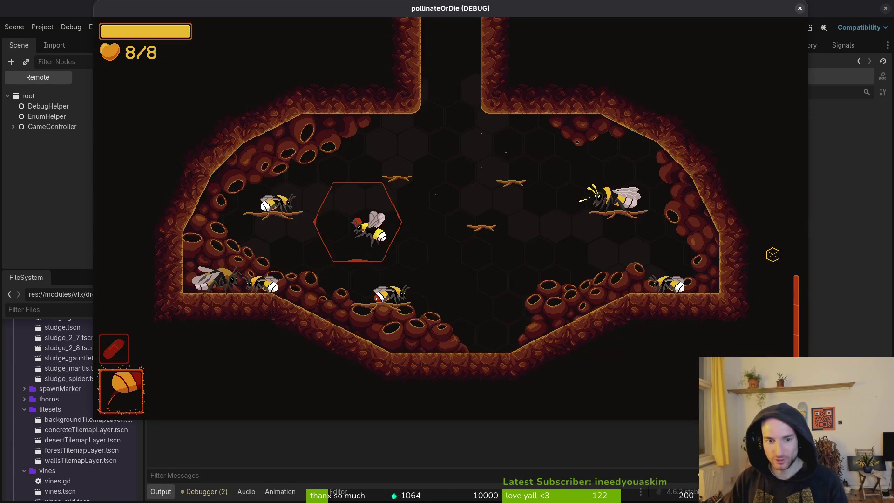
- Load the Mantis boss level from the debug menu and fly the bee around to fight it
key(F1)
key(Return)
key(a)
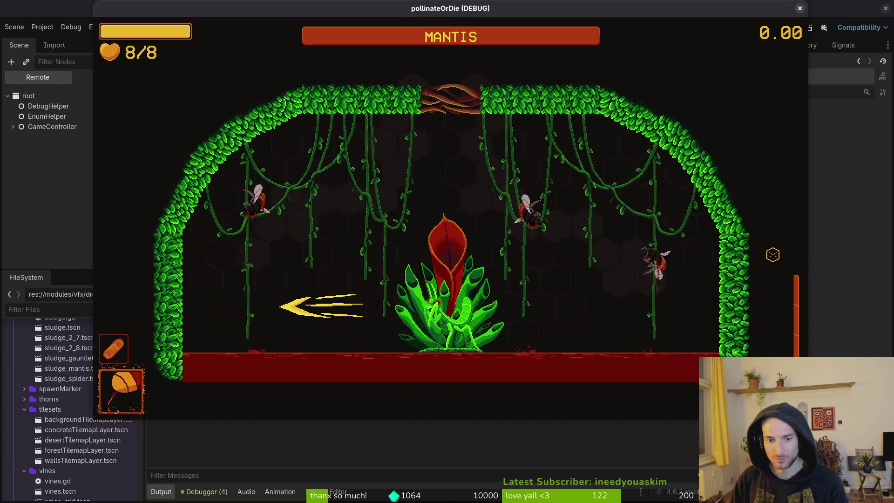
key(d)
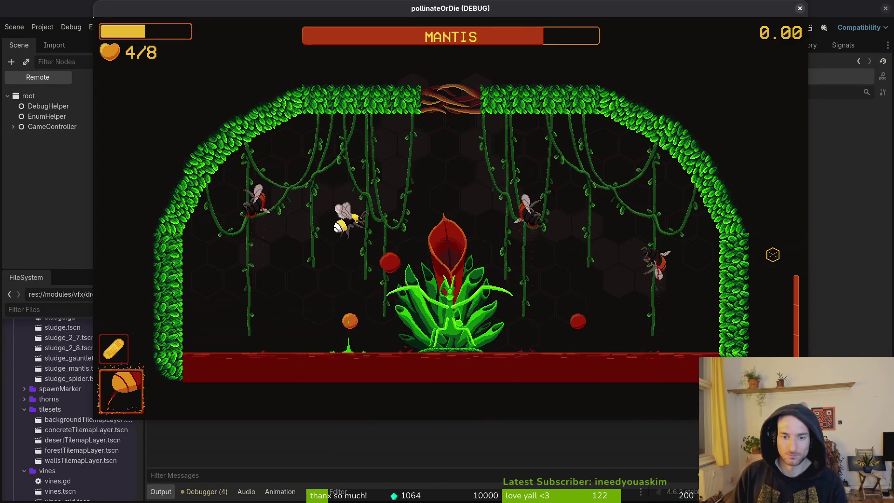
- Pause, choose returning to the hive, and confirm to exit the game
key(Escape)
key(Down)
key(Down)
key(Down)
key(Down)
key(Up)
key(Return)
key(Left)
key(Return)
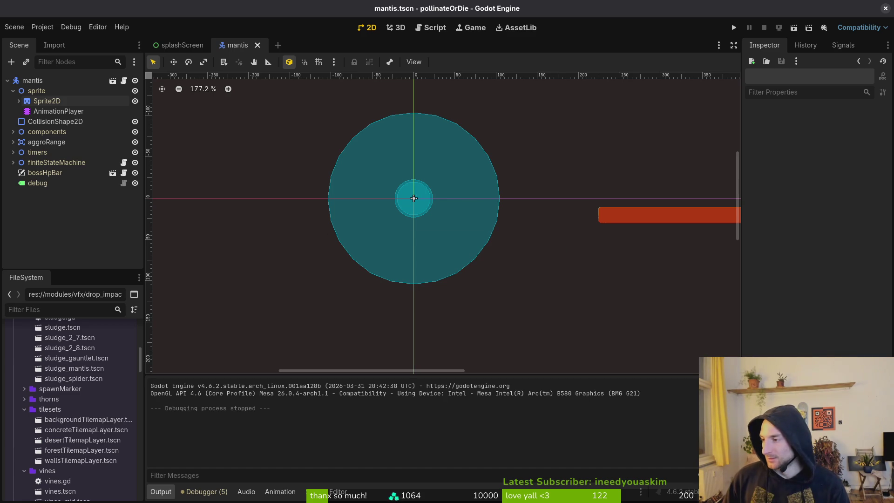
- Alt+Tab from Godot over to the mantis.aseprite sheet in Aseprite
key(alt+Tab)
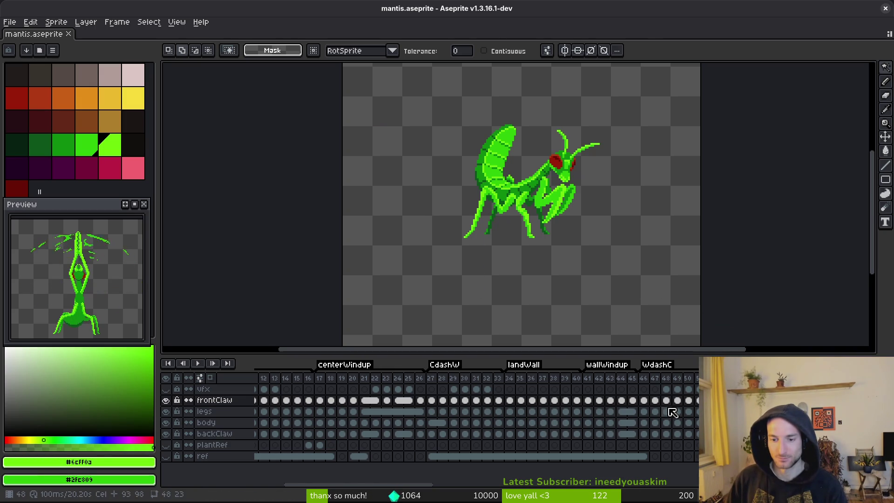
- Browse to the assets/aseprite folder in Aseprite's Open File dialog
click(696, 410)
scroll(697, 410, left, 5)
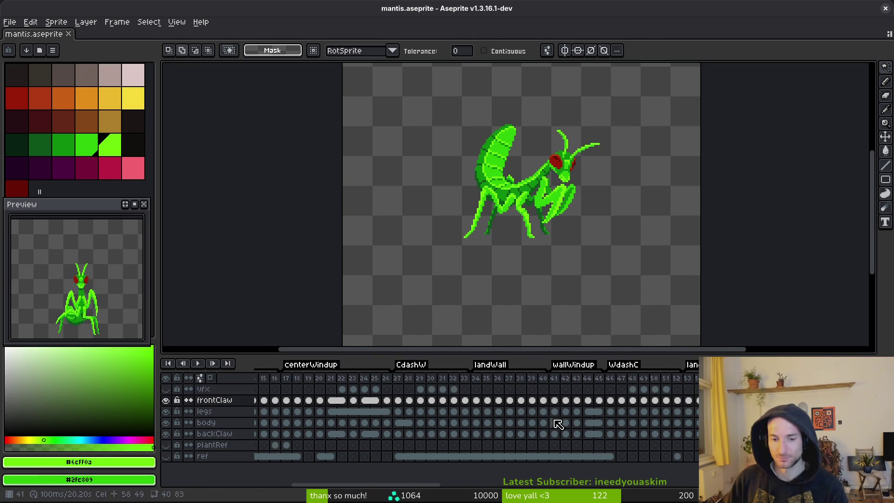
scroll(558, 424, right, 8)
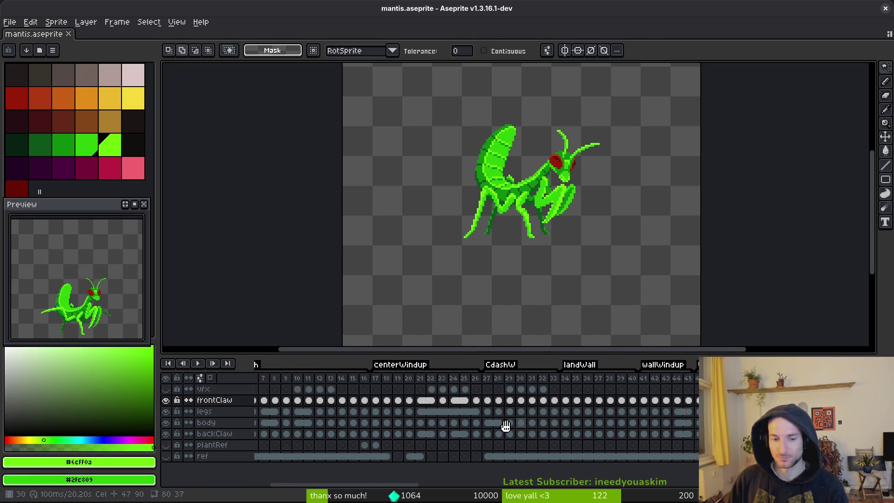
click(9, 22)
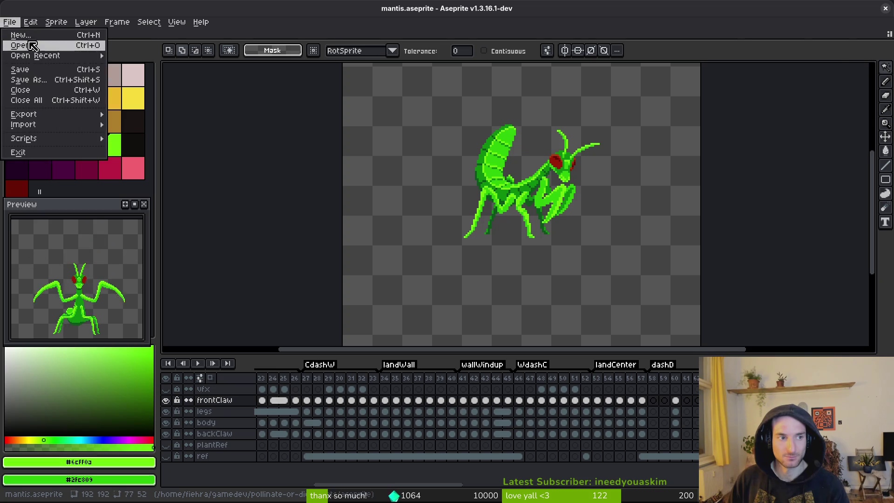
click(14, 44)
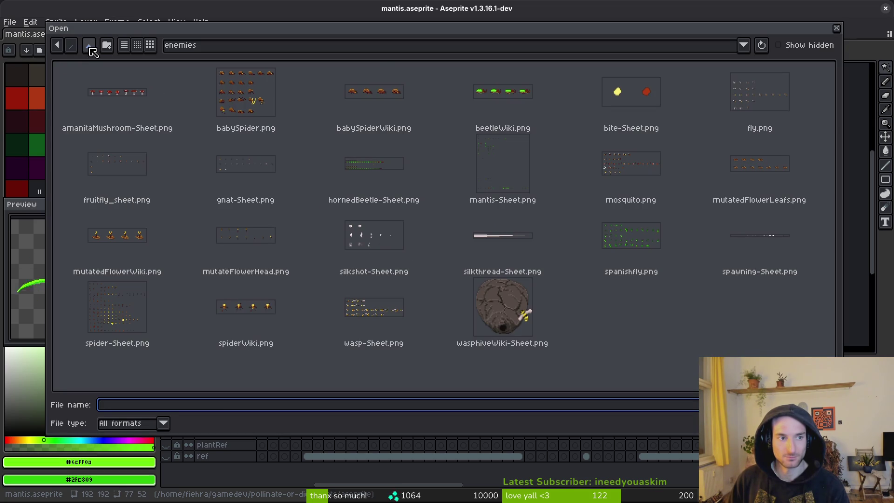
click(89, 45)
click(88, 45)
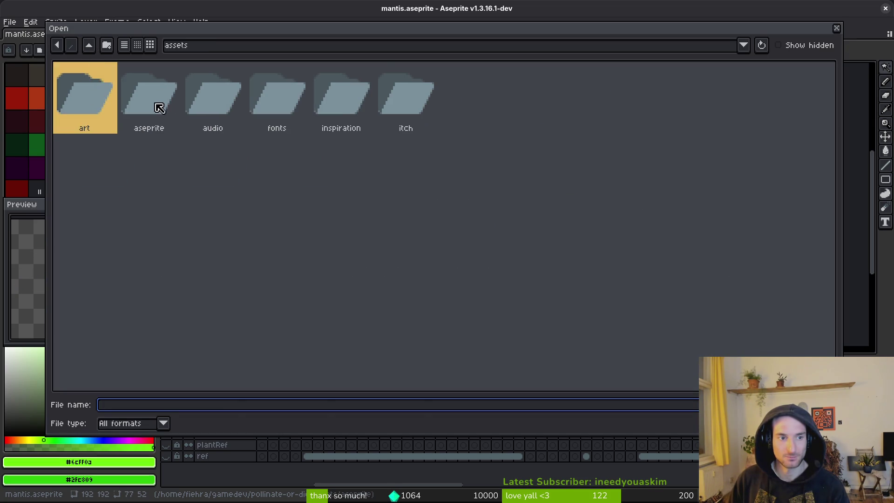
double_click(159, 107)
- Open spanishFly.aseprite, go to frame 21, and pick the eyedropper tool
scroll(184, 135, down, 5)
mouse_move(827, 135)
mouse_down()
mouse_move(824, 279)
mouse_move(796, 326)
mouse_move(770, 305)
mouse_up()
scroll(676, 319, up, 3)
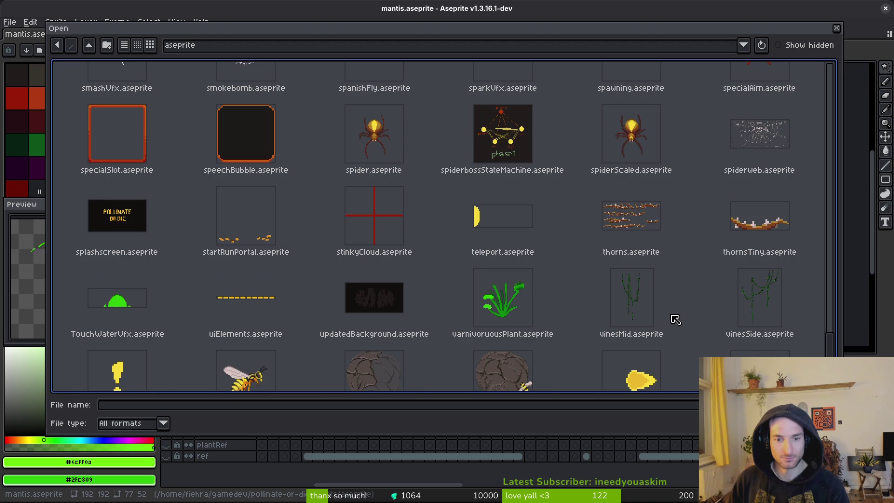
scroll(686, 321, up, 4)
double_click(390, 216)
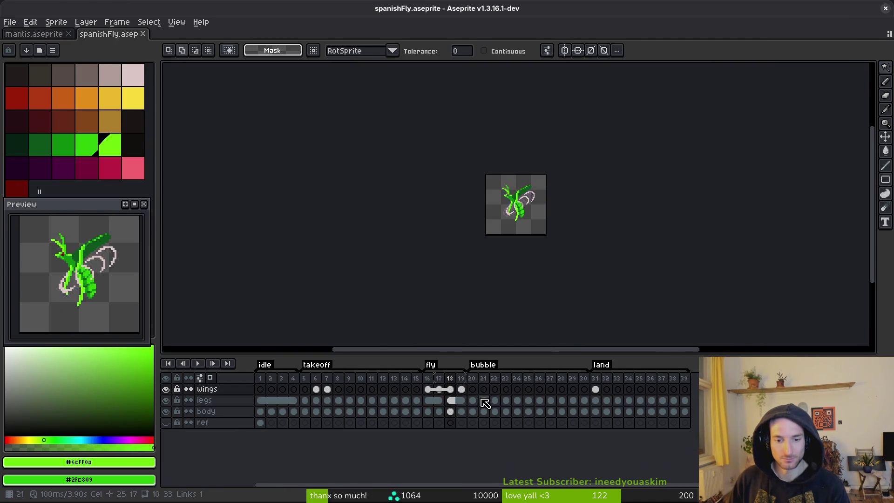
click(484, 403)
key(i)
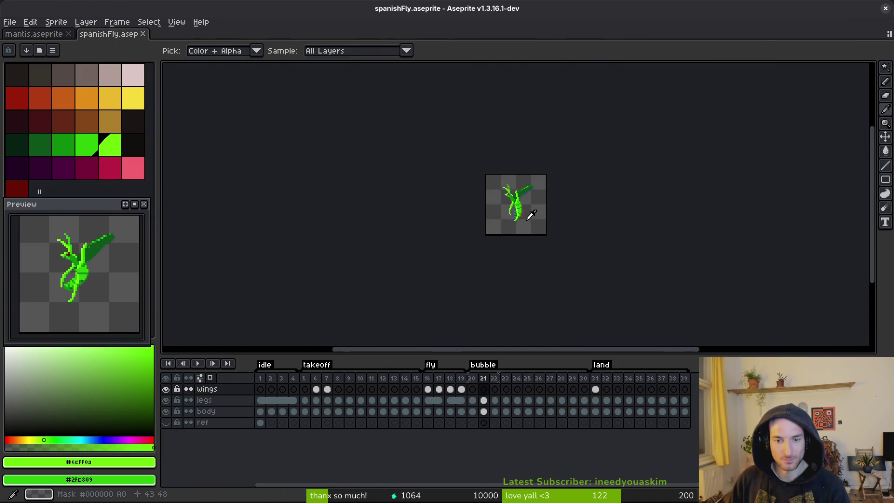
- Select the body cel on frame 21, take the eraser, hide the legs layer, and save
key(w)
scroll(525, 219, up, 5)
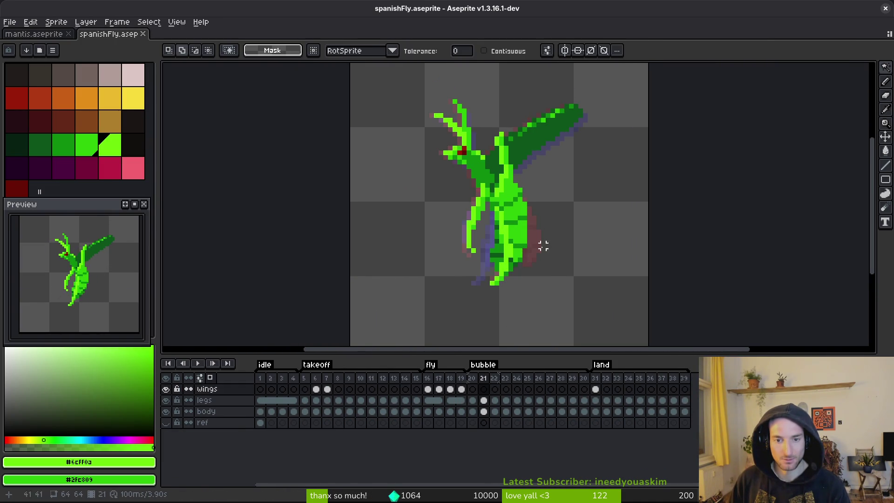
click(484, 412)
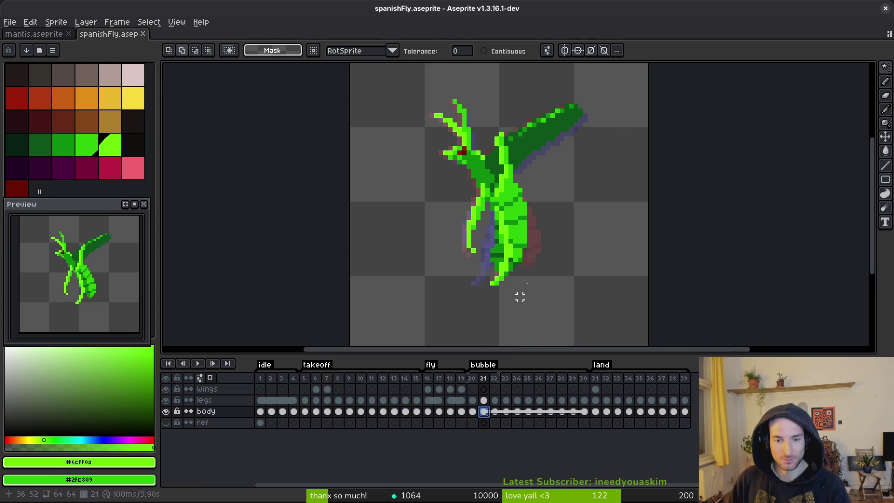
key(e)
scroll(530, 236, up, 2)
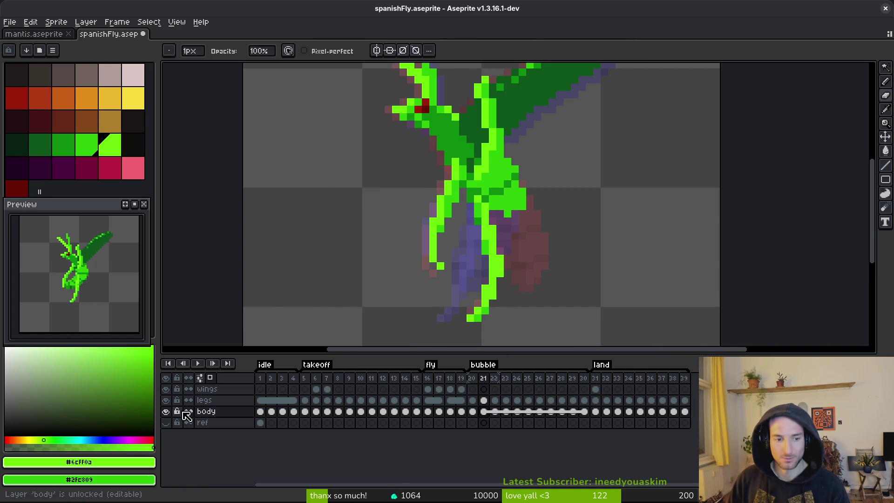
click(167, 401)
key(ctrl+s)
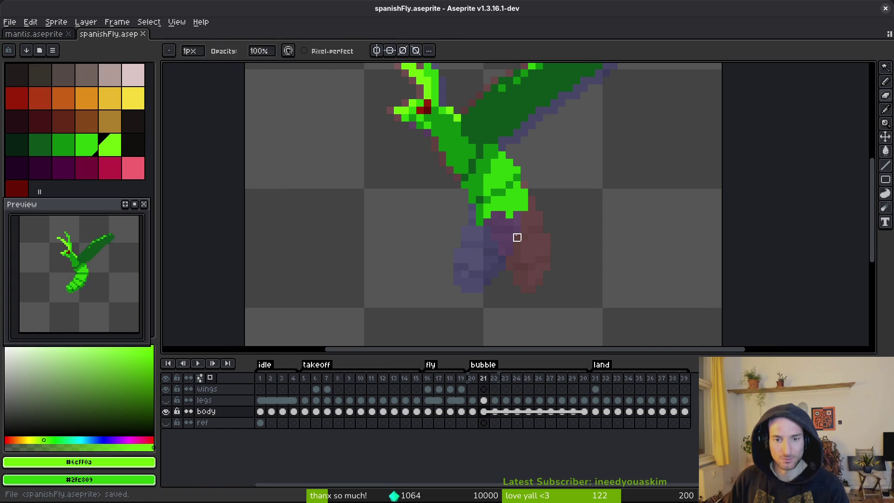
- Compare frames 20 and 22, then undo the last lower-body edit on frame 21
key(Left)
key(Left)
key(Left)
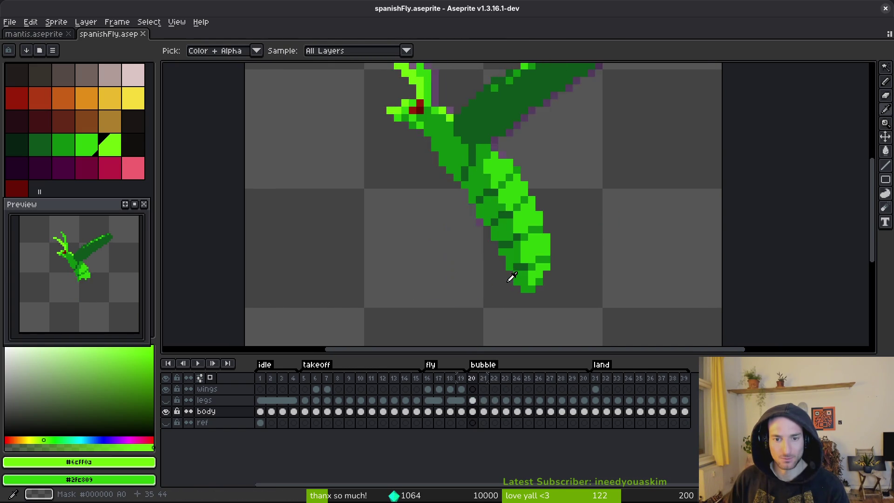
key(Right)
key(Right)
key(Right)
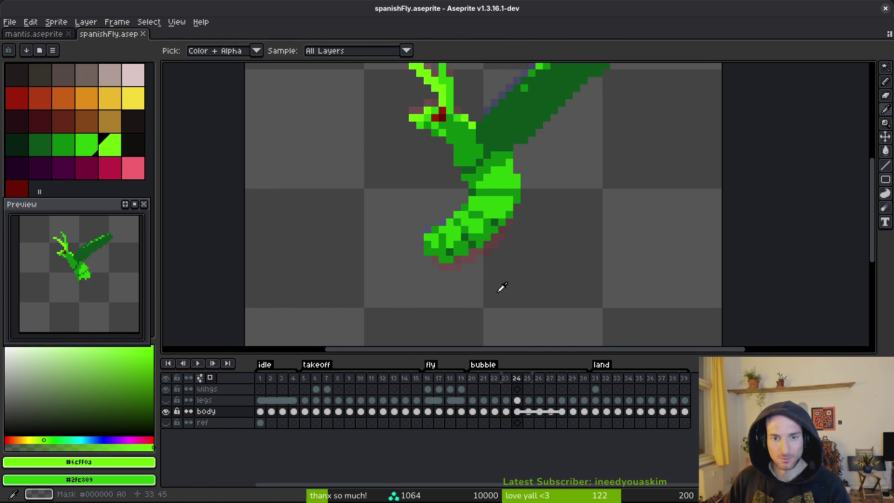
key(Return)
key(Return)
key(Left)
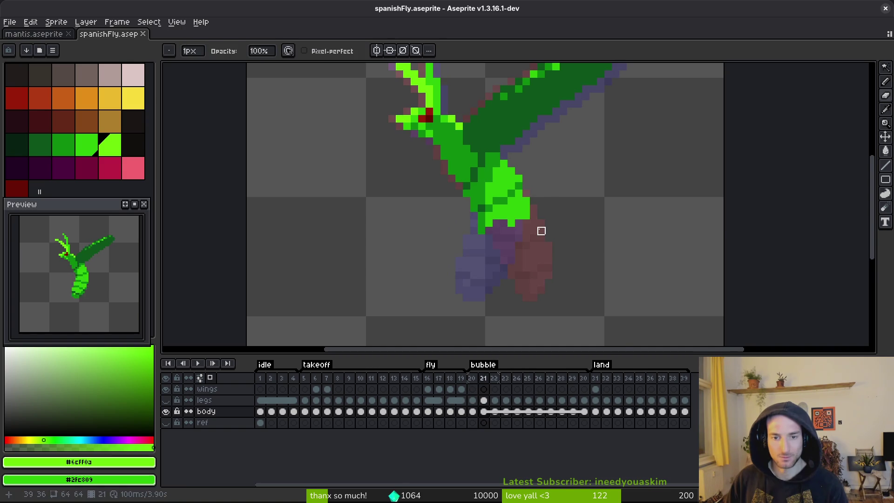
key(ctrl+z)
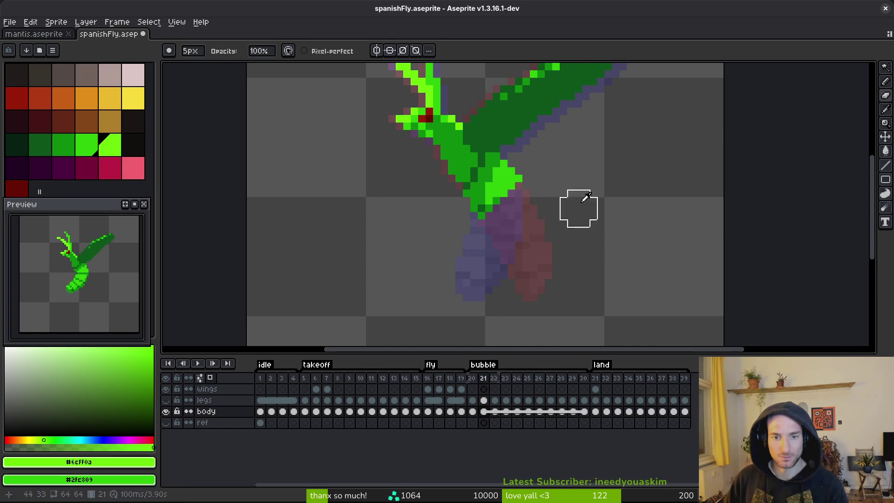
- Step through bubble frames 22–31, then back on frame 21 pick the bright green body colour
key(Right)
key(Right)
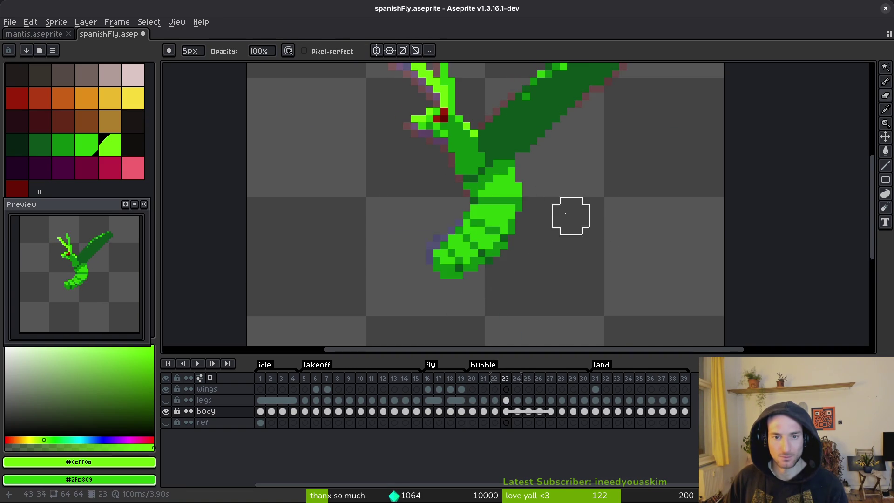
key(Right)
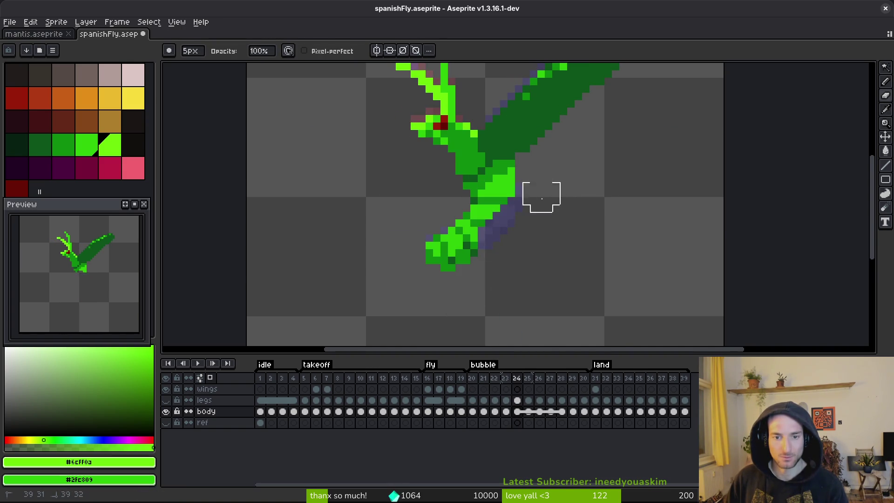
key(Right)
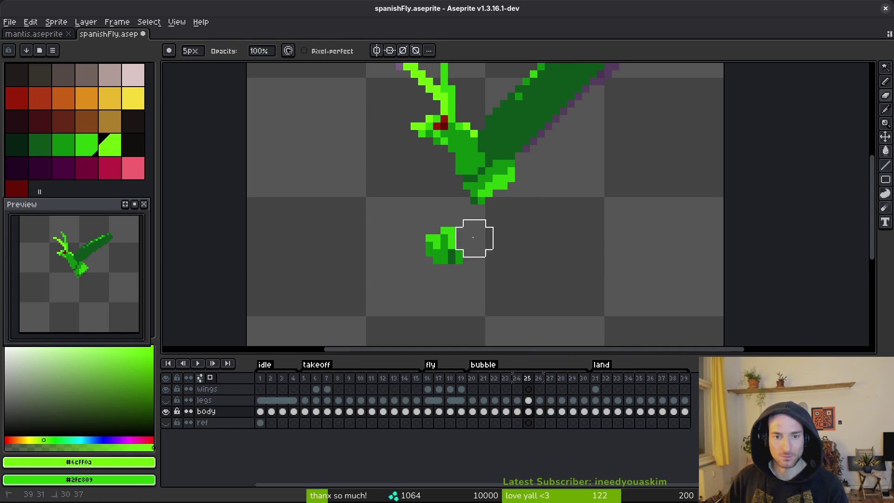
key(Right)
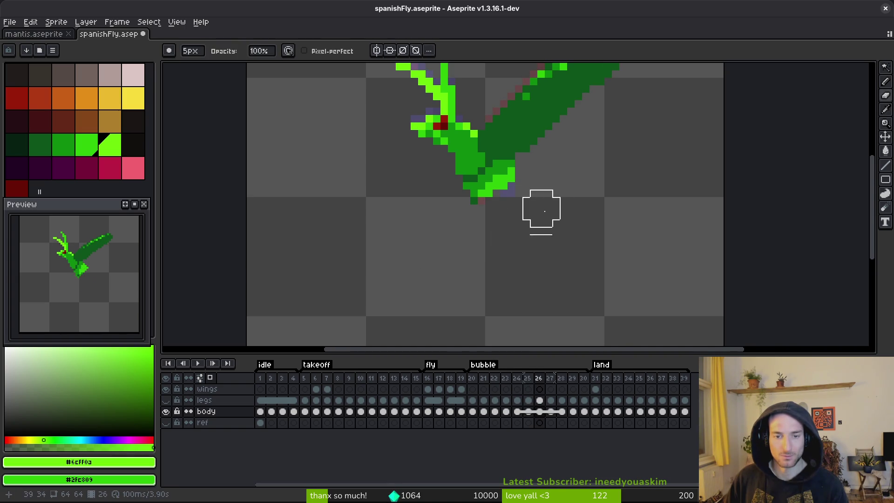
key(i)
key(Right)
key(Right)
key(Right)
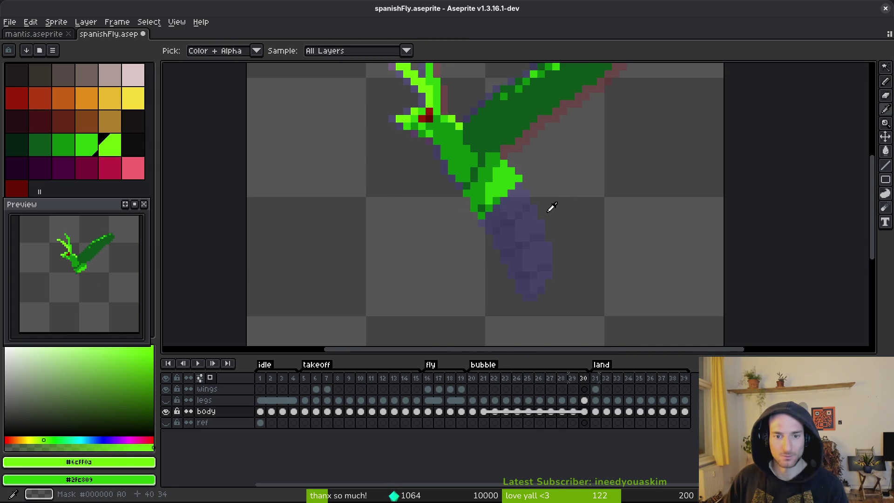
key(Right)
key(Left)
key(Left)
key(Left)
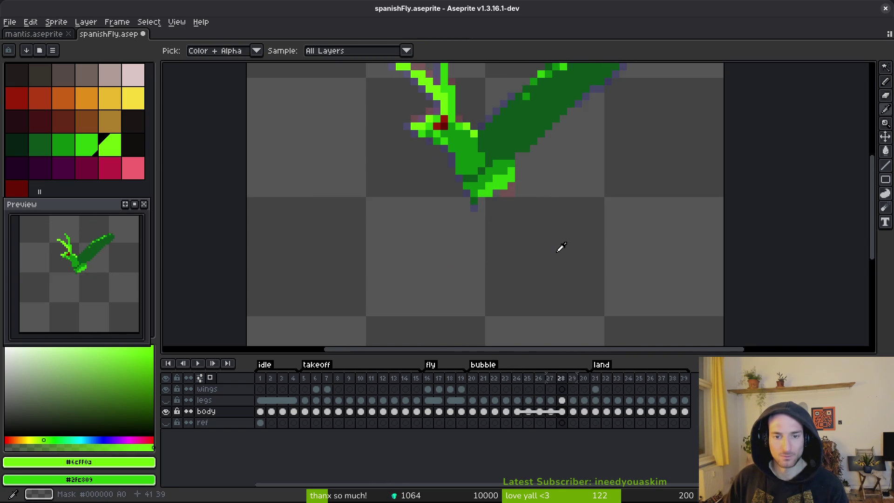
key(b)
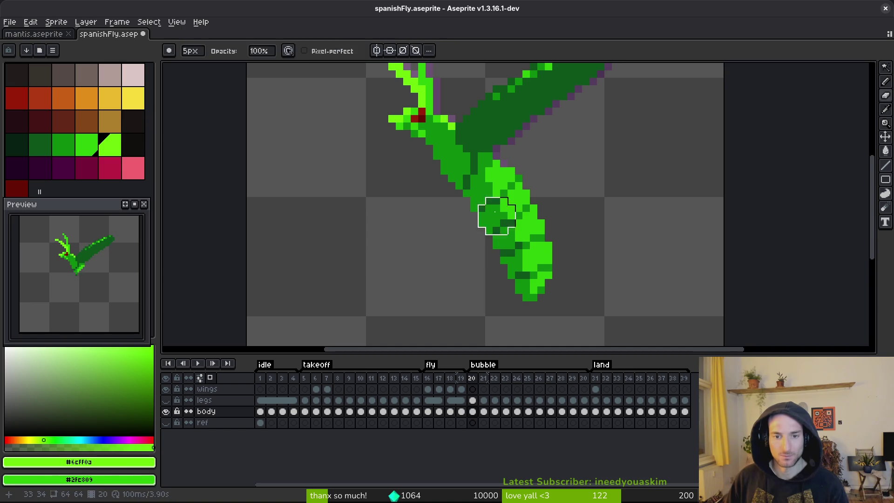
alt+click(503, 180)
- Outline frame 21's long abdomen in bright green #2FC809 with the pencil
scroll(530, 206, up, 3)
drag(499, 171, 570, 235)
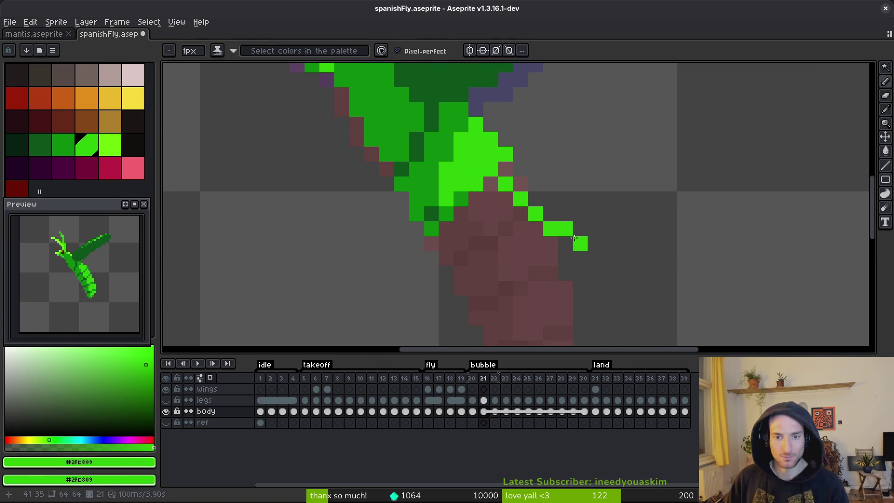
drag(514, 170, 580, 244)
scroll(511, 131, down, 2)
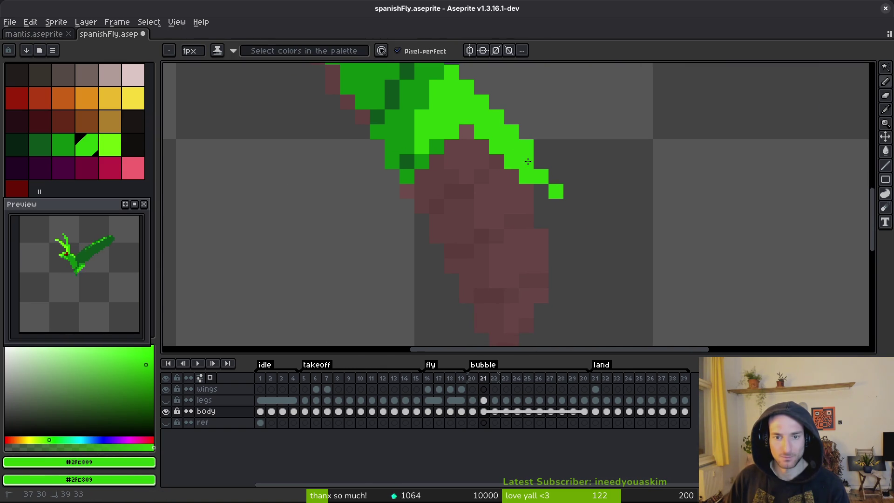
scroll(590, 256, down, 2)
click(580, 218)
drag(514, 235, 414, 155)
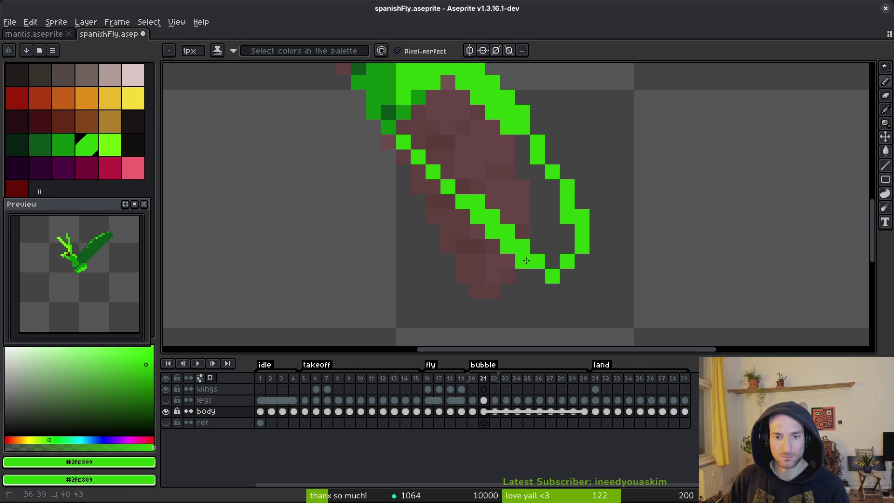
- Fill the outlined abdomen solid green and place a first dark-green shading pixel
key(g)
click(533, 201)
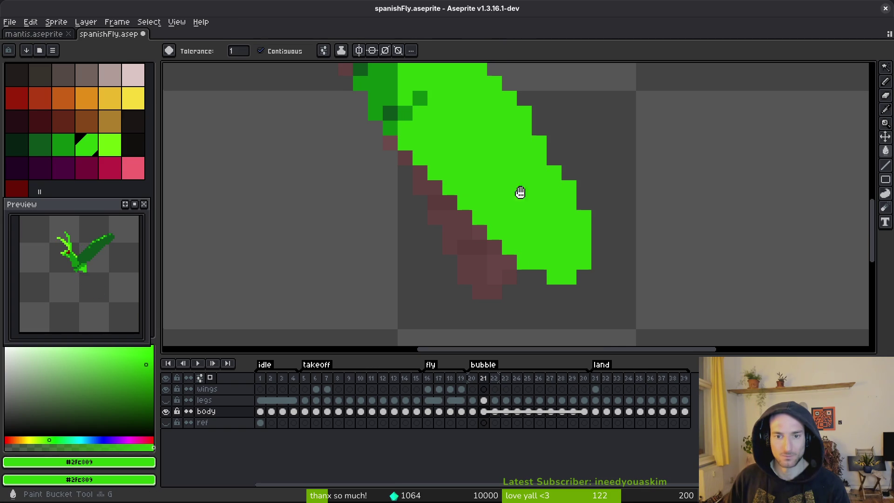
scroll(507, 184, up, 2)
alt+click(475, 190)
key(b)
click(470, 167)
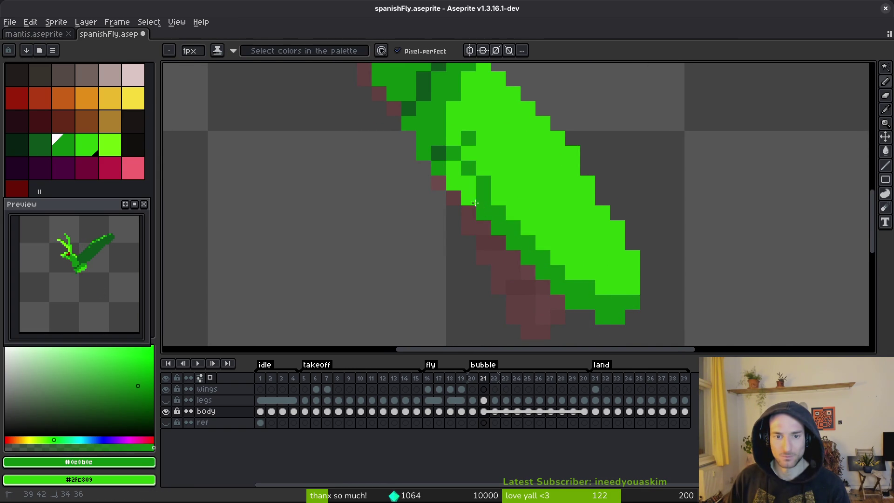
- Add light-green and dark-green touch-up pixels to the abdomen and save the sprite
alt+click(505, 126)
click(466, 139)
alt+click(447, 134)
click(499, 153)
scroll(500, 155, down, 2)
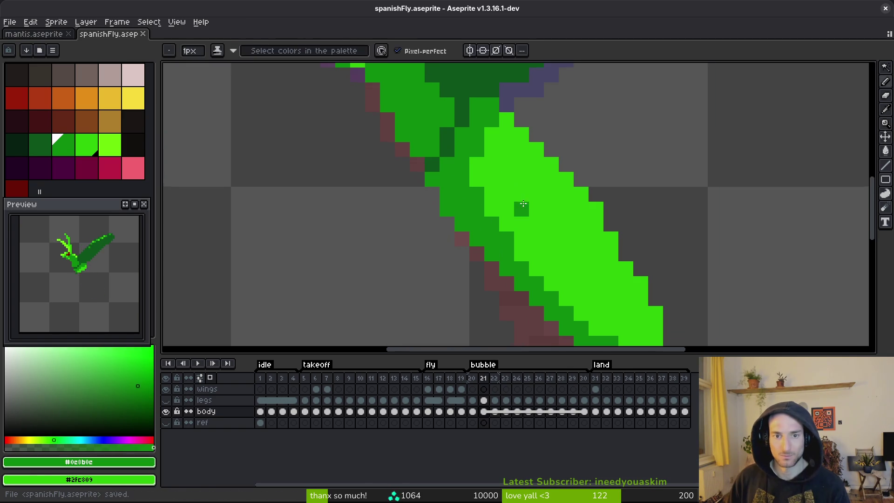
key(ctrl+s)
- Check against frame 20, then smooth the dark shading along the abdomen's inner edge
scroll(535, 198, down, 2)
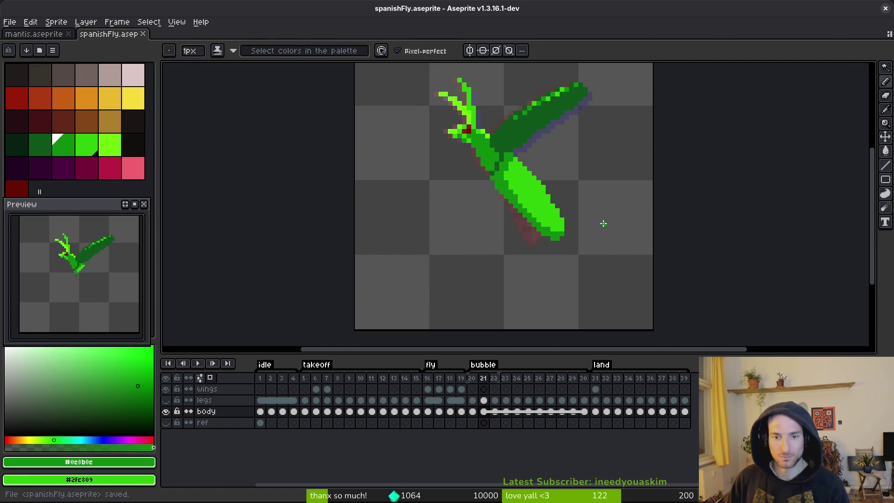
scroll(603, 224, down, 2)
key(Left)
scroll(566, 212, up, 2)
key(Right)
scroll(545, 193, up, 2)
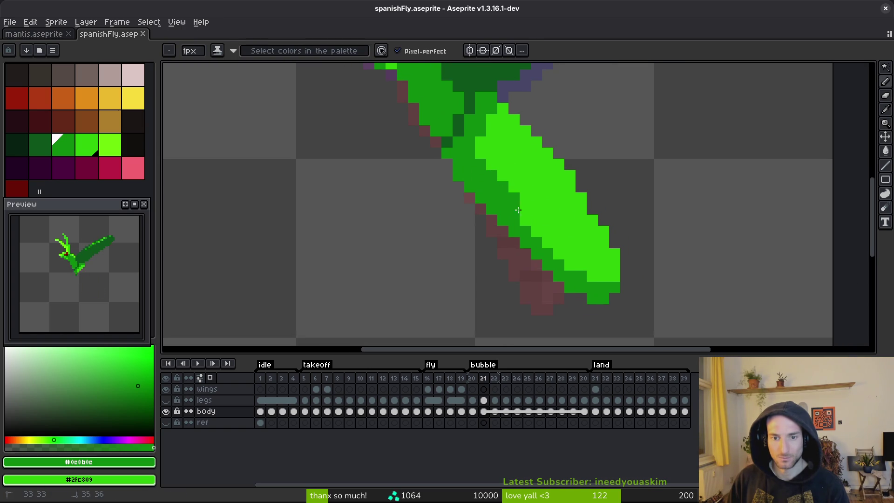
drag(558, 254, 492, 186)
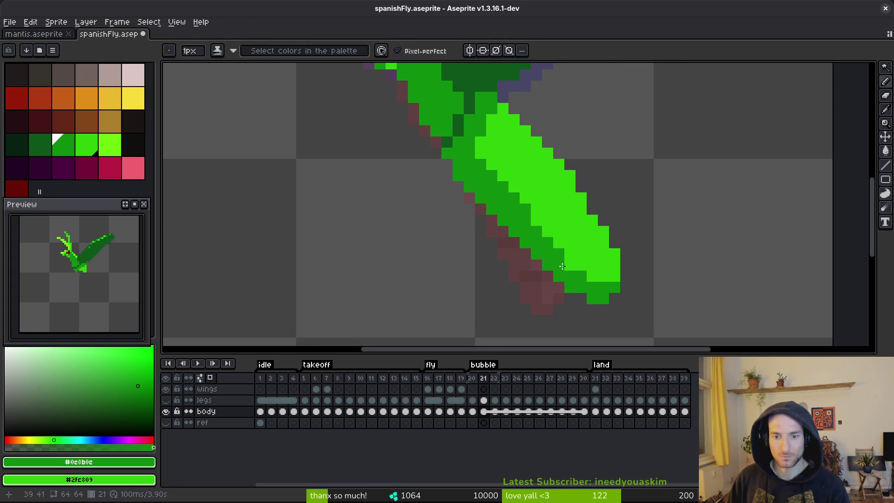
- Save the sprite while zooming in and out over frame 21's shaded abdomen
key(ctrl+s)
scroll(610, 237, down, 3)
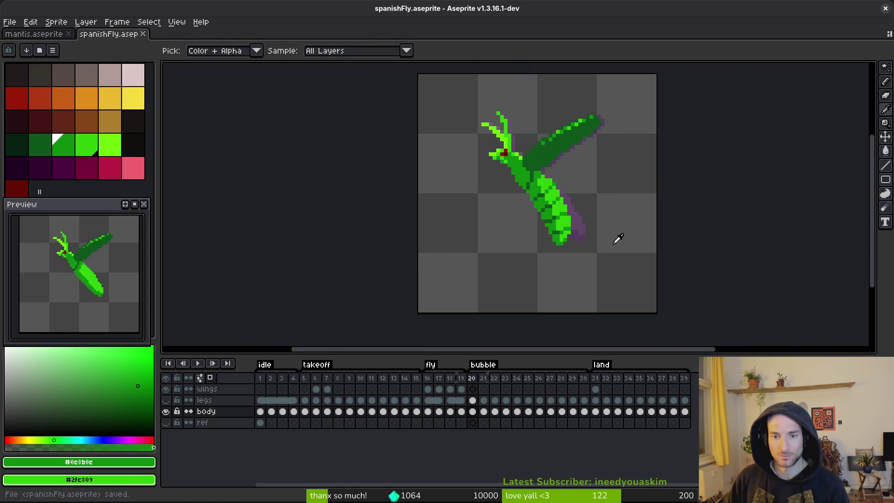
scroll(564, 207, up, 3)
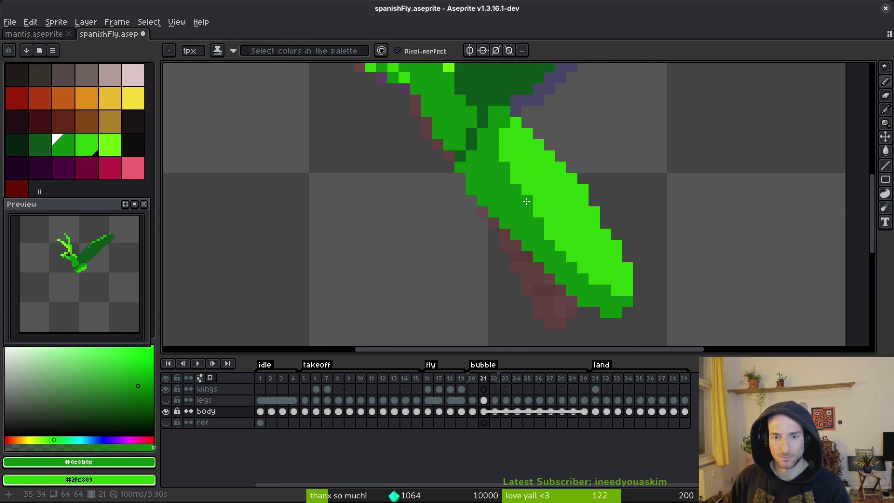
scroll(550, 218, down, 3)
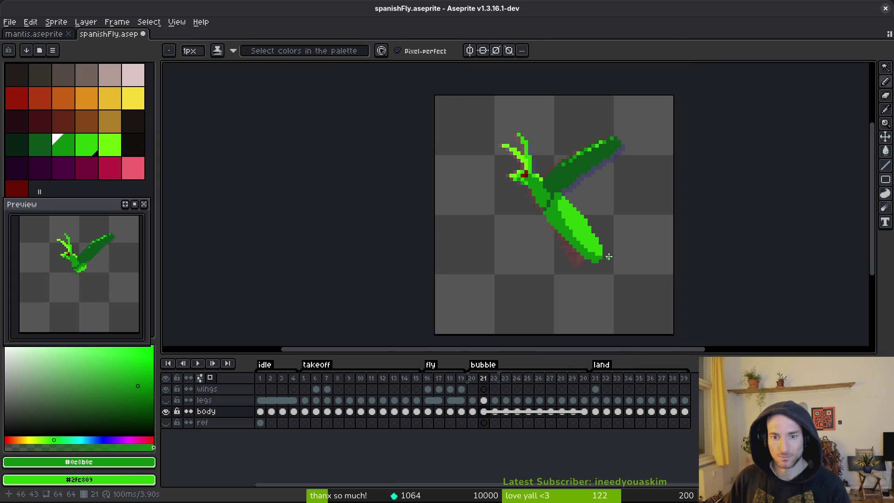
key(ctrl+s)
scroll(559, 218, up, 3)
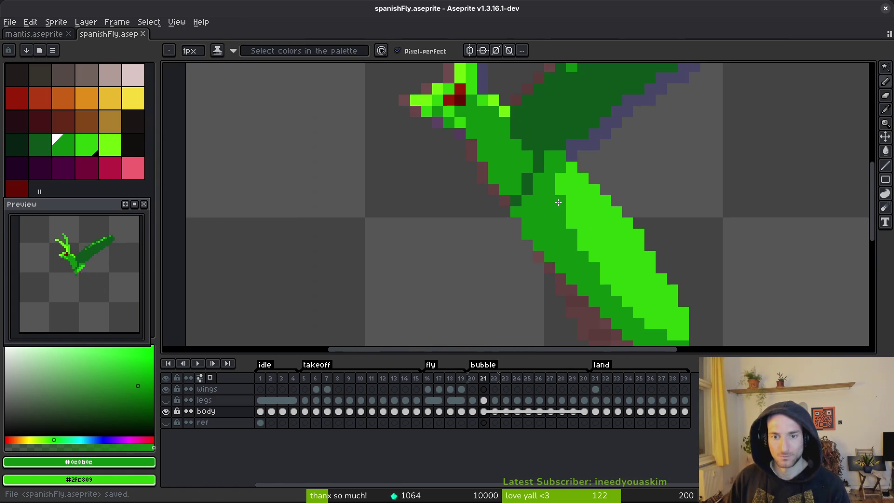
scroll(660, 280, down, 3)
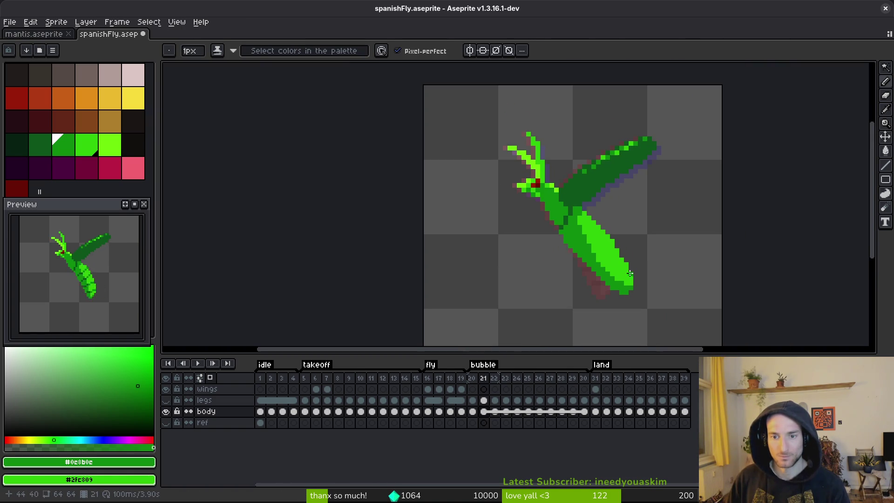
scroll(619, 262, up, 3)
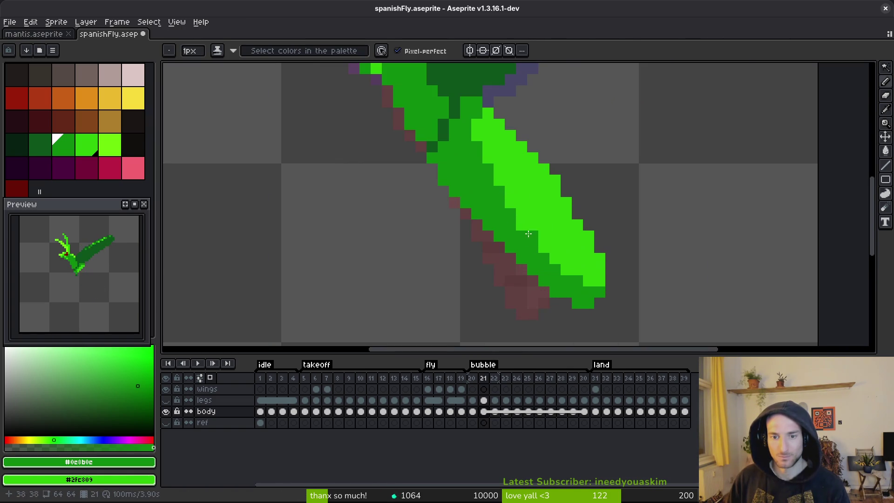
scroll(602, 225, down, 3)
- Compare frame 21 against frame 20 using comma and period, then save again
key(comma)
key(period)
key(comma)
key(period)
scroll(559, 186, up, 5)
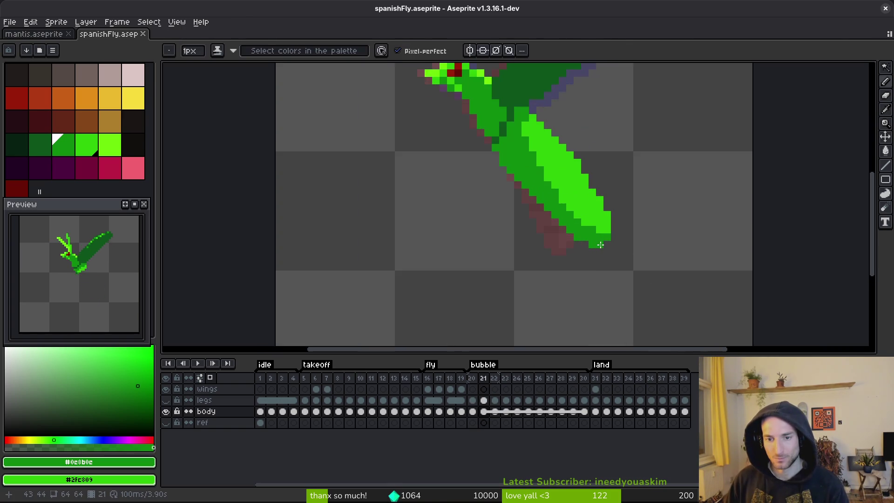
scroll(590, 226, down, 4)
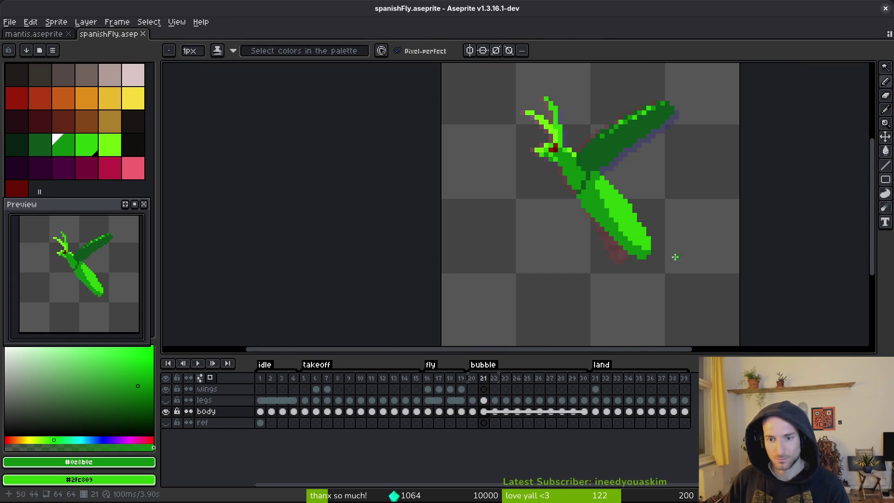
scroll(680, 260, down, 2)
key(ctrl+s)
key(i)
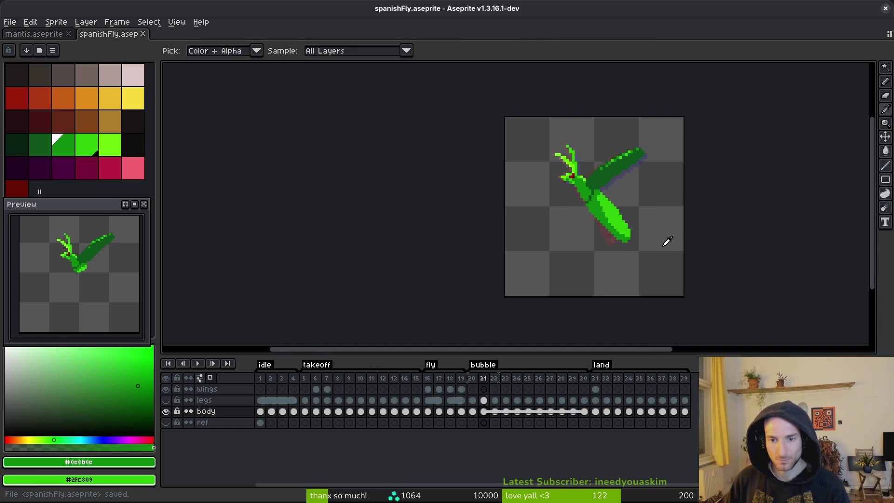
- Flip between frames 20 and 21 once more, ending on frame 21 with the pencil
key(Left)
key(Right)
key(Left)
key(Right)
key(Left)
key(Right)
key(b)
scroll(630, 234, up, 3)
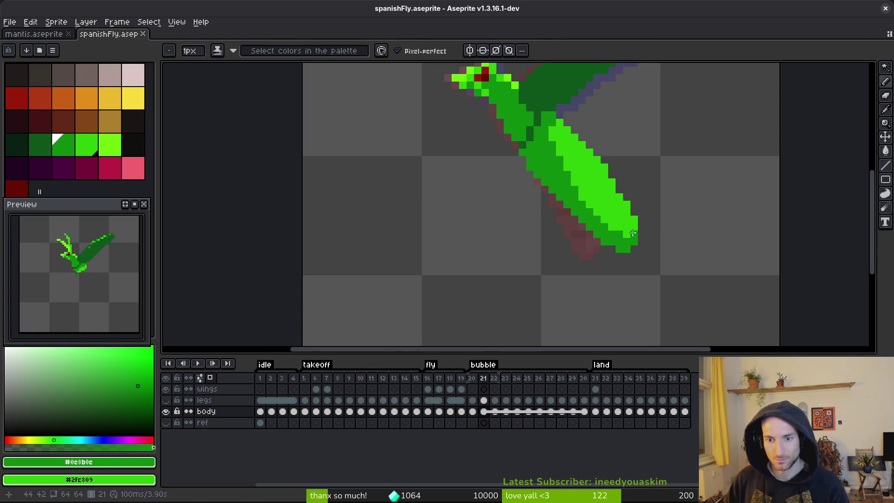
scroll(654, 226, down, 2)
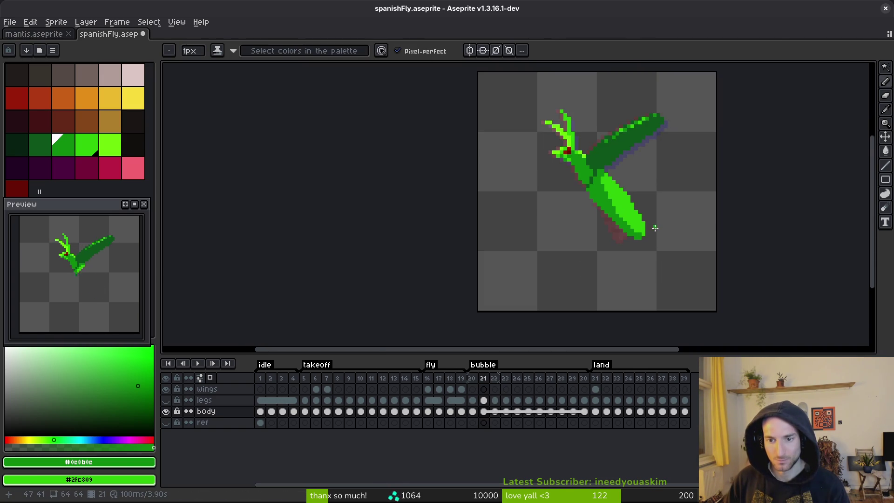
scroll(650, 252, up, 2)
scroll(664, 237, down, 3)
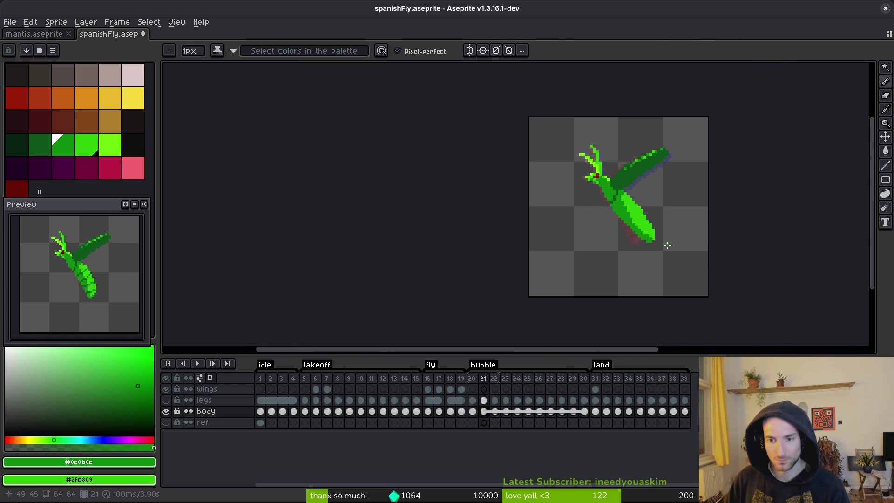
- Sample the bright green and outline the abdomen on frame 22 over the onion skin
key(i)
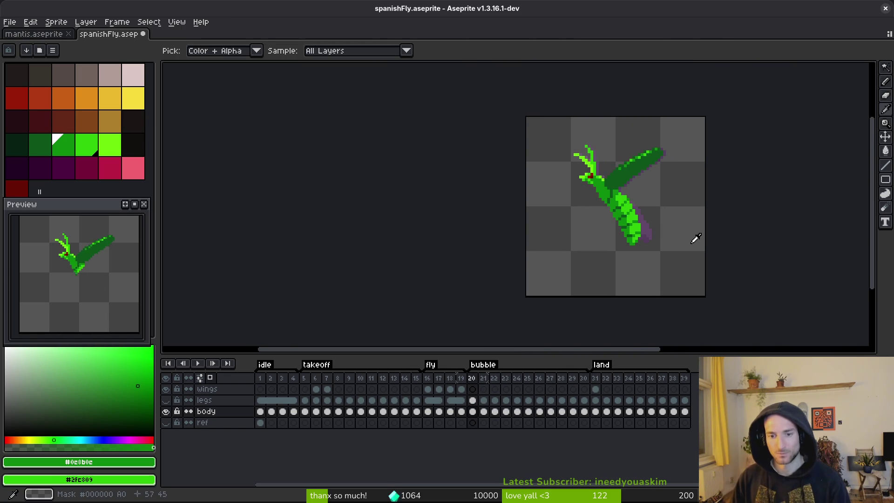
key(b)
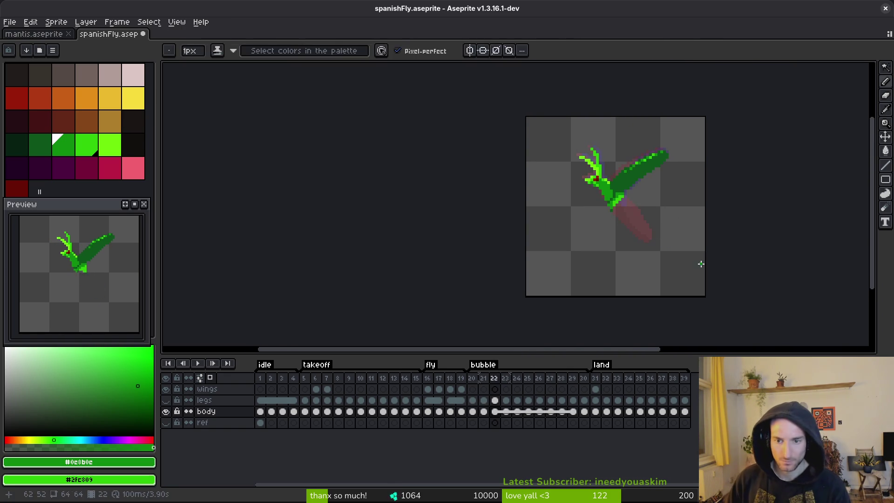
scroll(626, 210, up, 3)
key(Right)
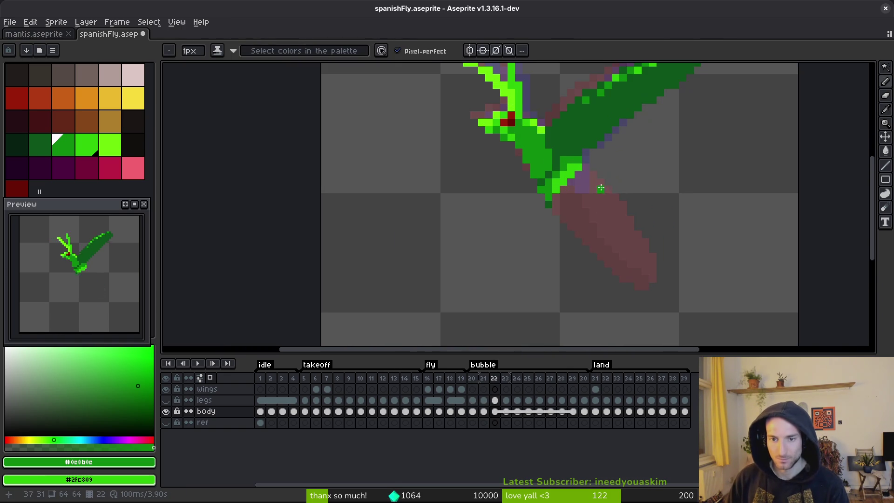
drag(587, 172, 620, 189)
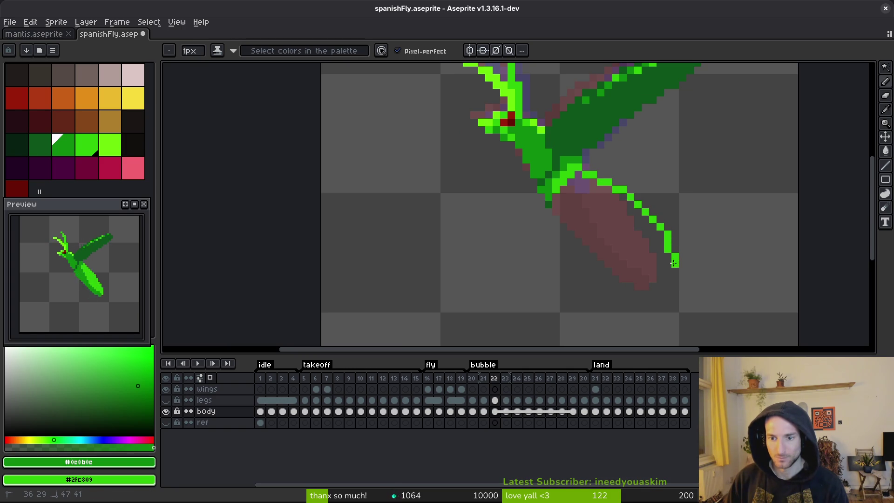
drag(562, 214, 558, 202)
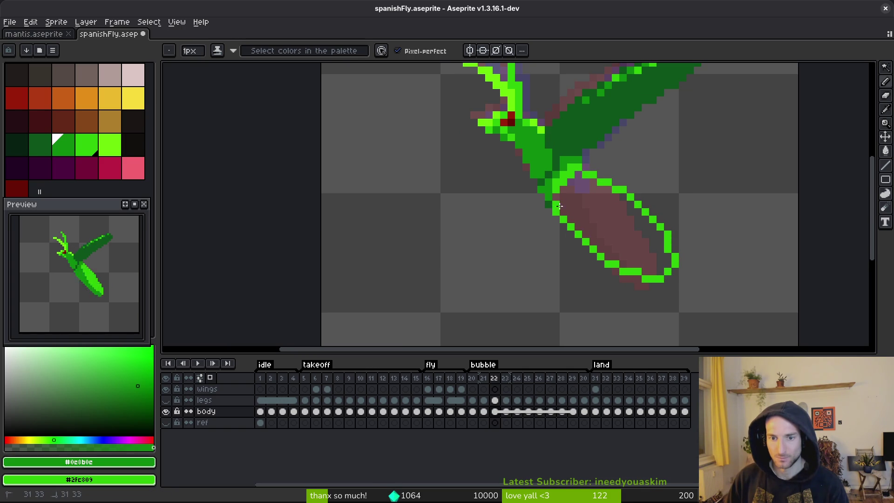
- Erase and redraw the outline's lower-left edge, then bucket-fill the body bright green
key(e)
mouse_move(580, 254)
mouse_down()
mouse_move(593, 270)
mouse_move(645, 287)
mouse_up()
key(b)
mouse_move(581, 228)
mouse_down()
mouse_move(647, 270)
mouse_move(603, 242)
mouse_up()
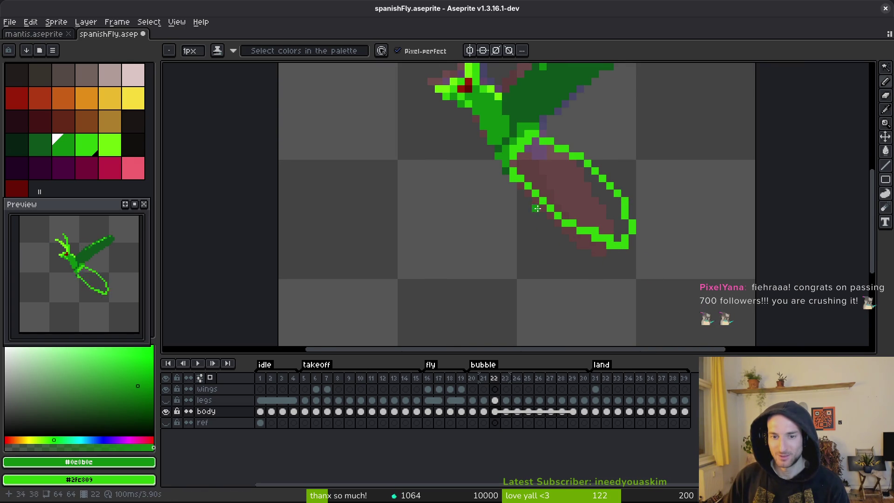
key(e)
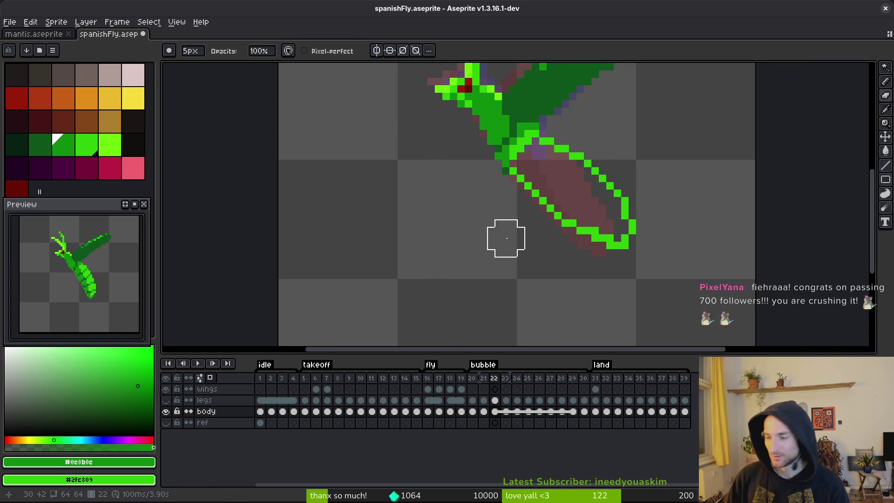
key(b)
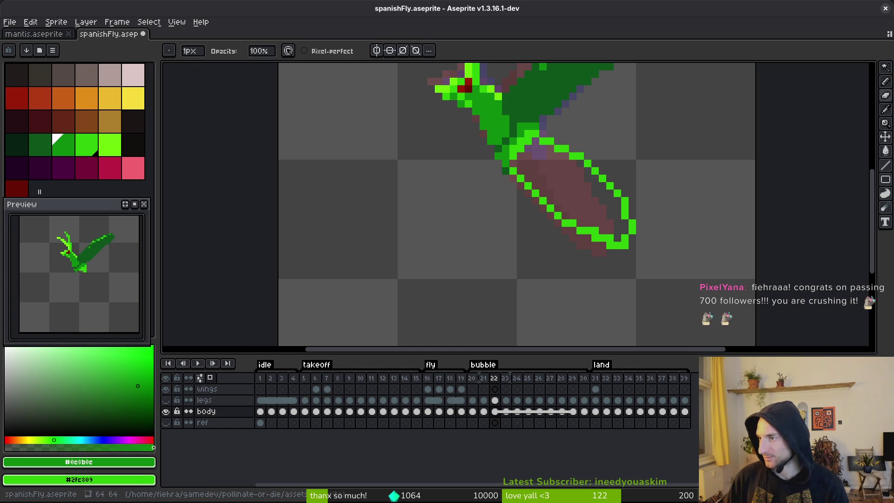
scroll(482, 254, down, 1)
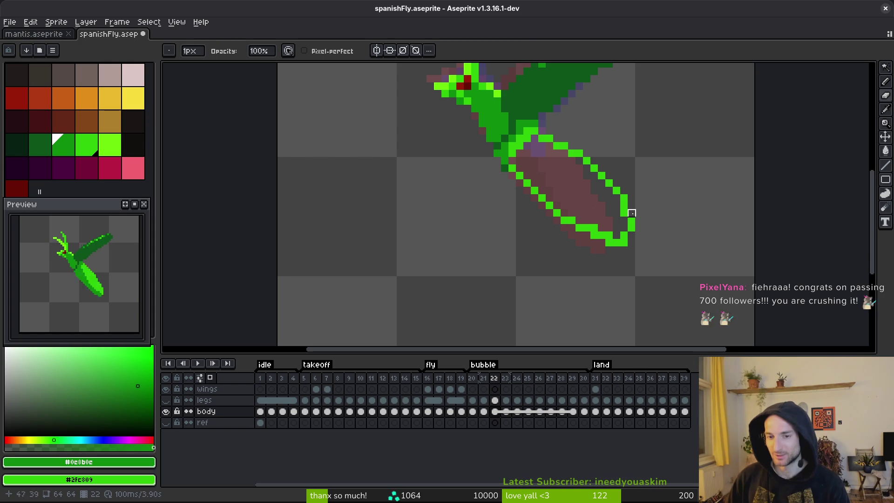
key(g)
click(594, 205)
- Shade the body's lower edge dark green, undoing one stray pixel
key(b)
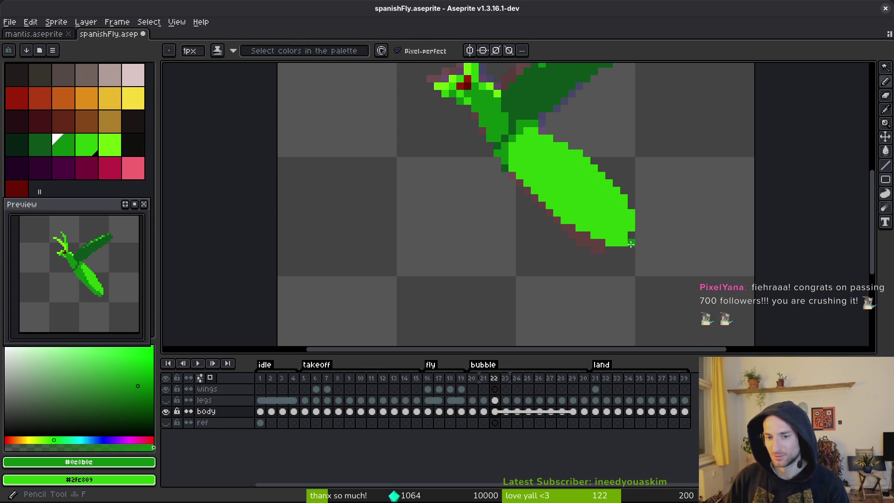
scroll(606, 205, up, 3)
click(599, 195)
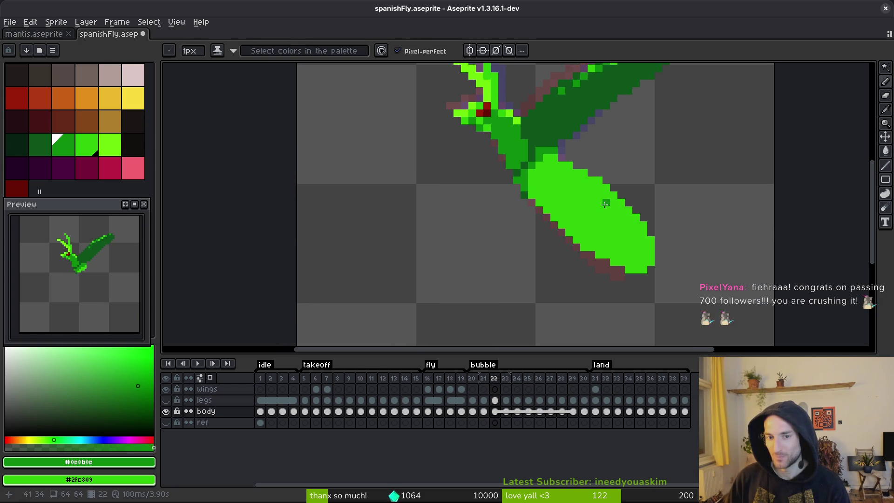
key(ctrl+z)
drag(548, 202, 606, 239)
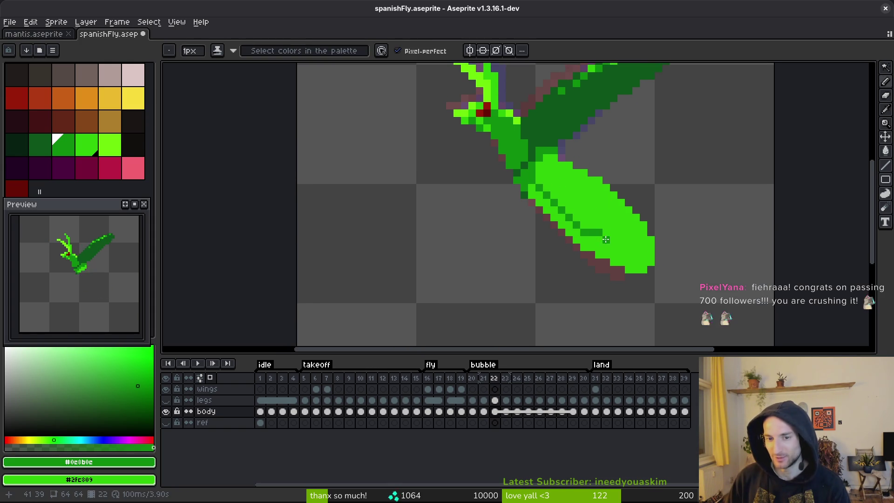
drag(556, 206, 646, 256)
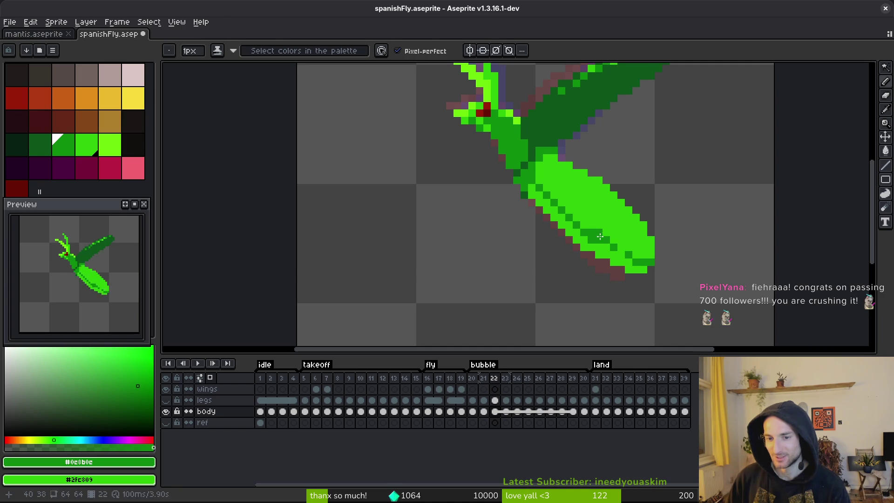
- Darken more lower-edge pixels toward the tail and save the sprite
key(e)
scroll(578, 255, up, 2)
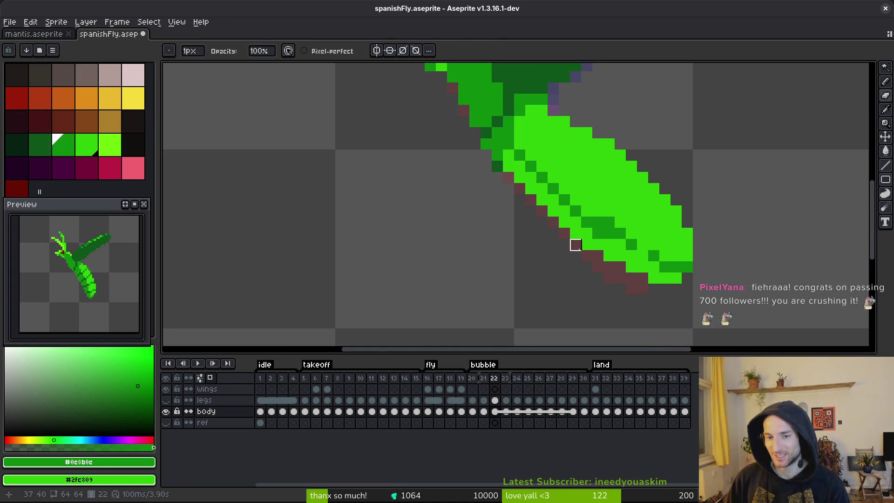
key(b)
click(670, 257)
drag(671, 259, 648, 252)
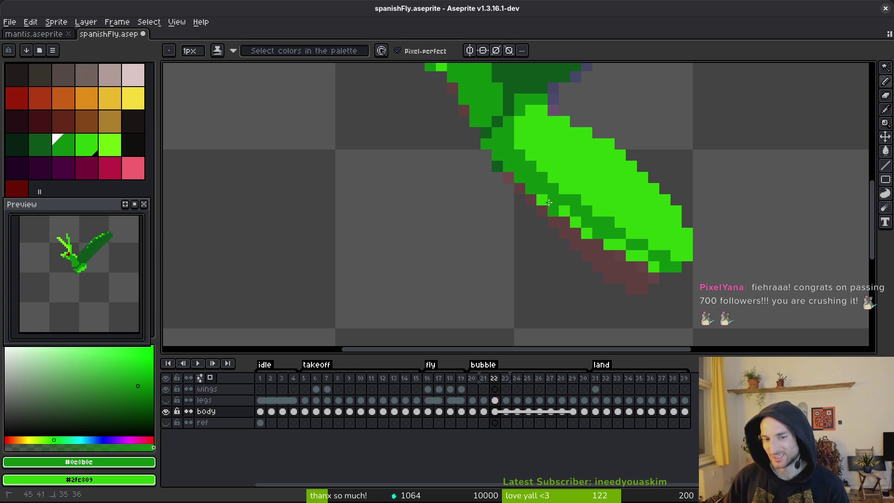
drag(575, 218, 639, 251)
key(ctrl+s)
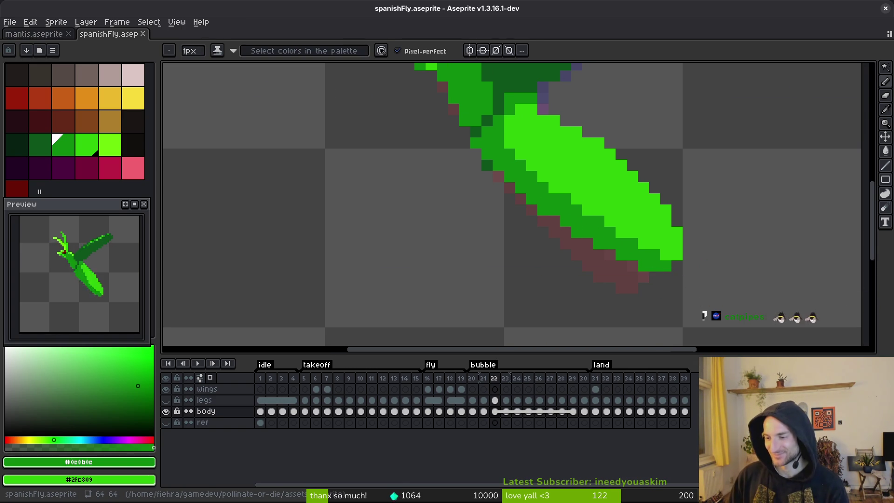
- Touch up one pixel, save again, and step back to frame 21 to compare
scroll(596, 233, down, 3)
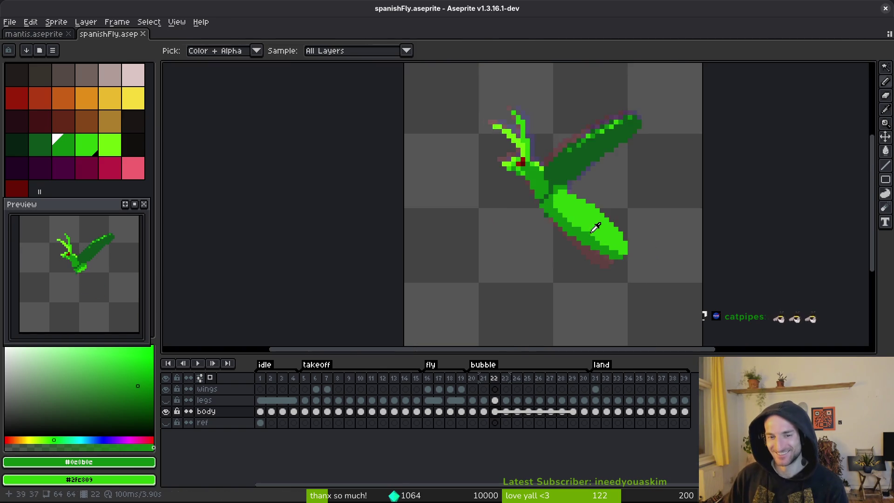
scroll(600, 218, up, 3)
click(516, 171)
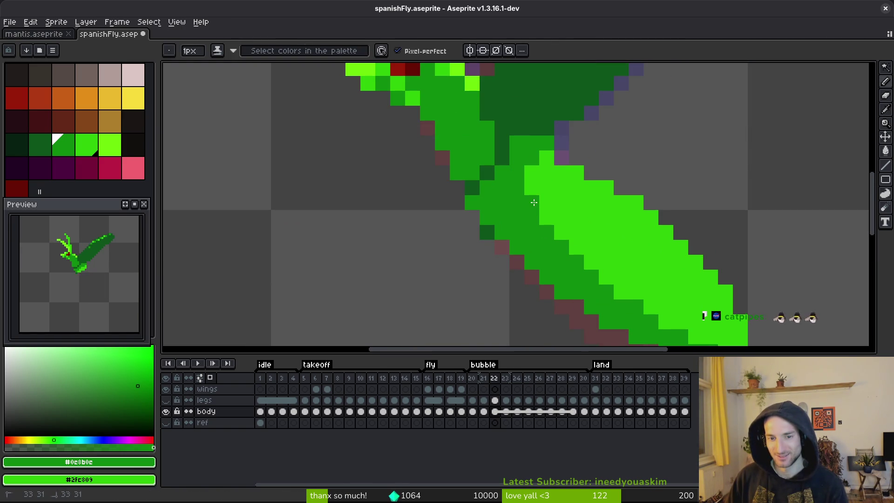
scroll(578, 237, down, 2)
key(ctrl+s)
drag(600, 243, 558, 207)
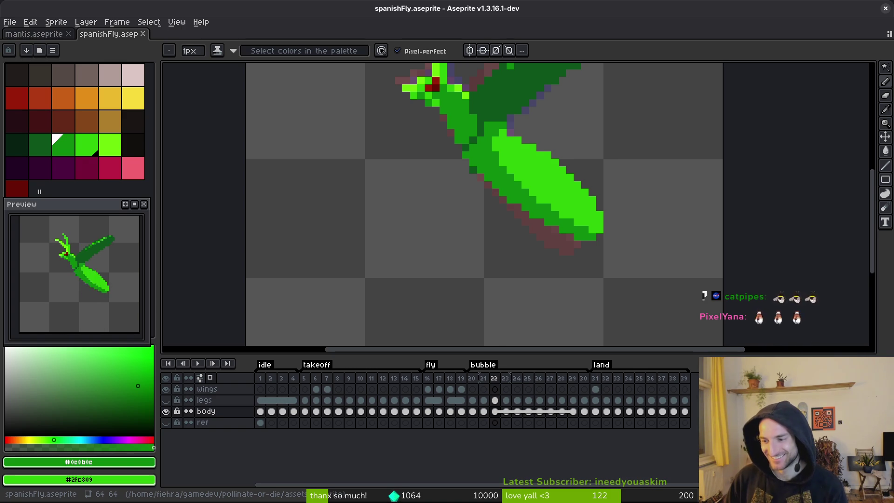
key(comma)
scroll(599, 247, down, 1)
key(alt)
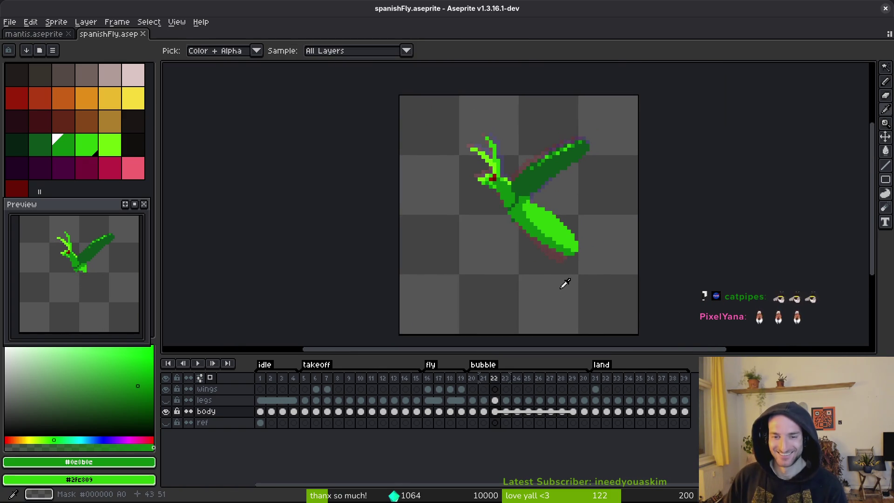
- Flip repeatedly between frames 21 and 22 to compare, settling on frame 22
key(period)
key(comma)
key(period)
key(comma)
key(period)
key(comma)
key(period)
key(comma)
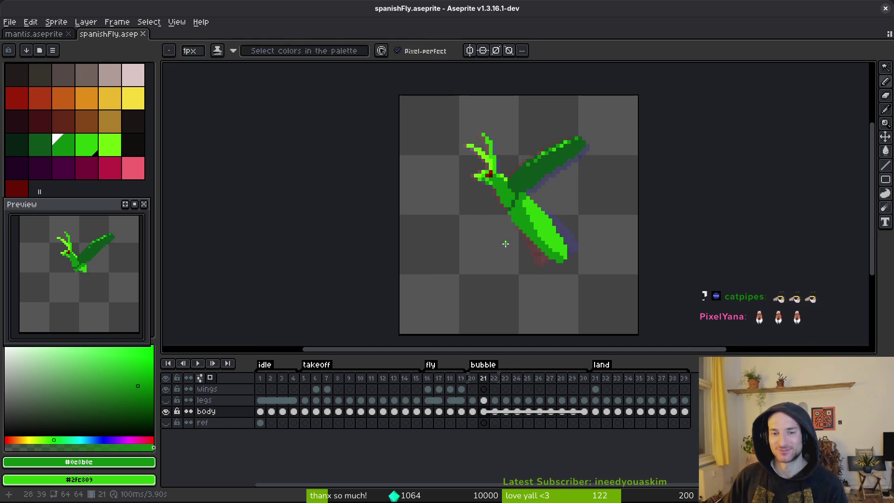
key(period)
- Zoom out to view the whole fly, then compare frames 22 and 23
scroll(510, 227, up, 5)
key(alt)
scroll(520, 206, down, 3)
key(comma)
key(period)
key(period)
scroll(539, 193, up, 5)
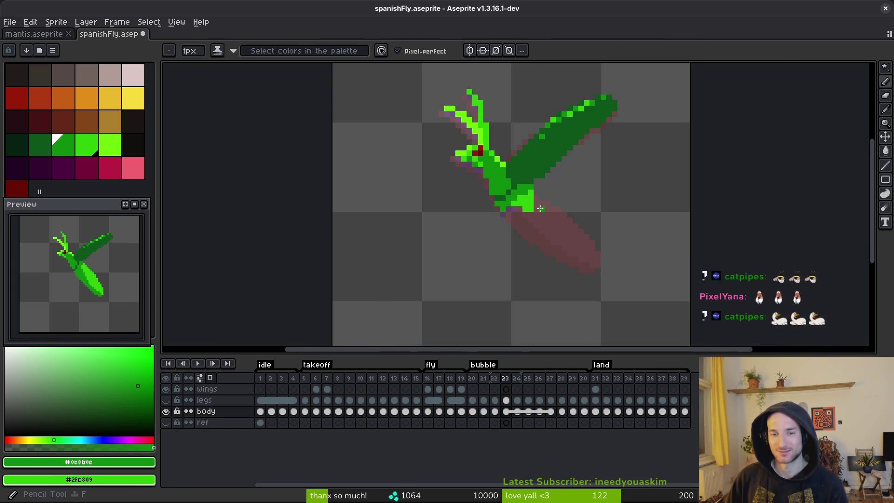
scroll(536, 163, down, 1)
scroll(621, 249, down, 2)
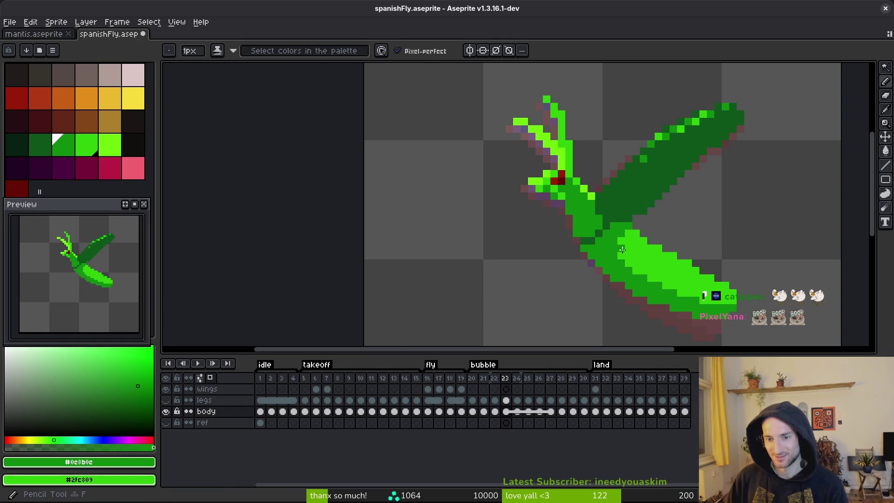
scroll(622, 254, down, 2)
key(alt)
key(comma)
scroll(634, 276, up, 1)
key(alt)
key(period)
- Recheck frame 23 against frame 22, then advance to frame 24 and zoom in
scroll(535, 258, up, 3)
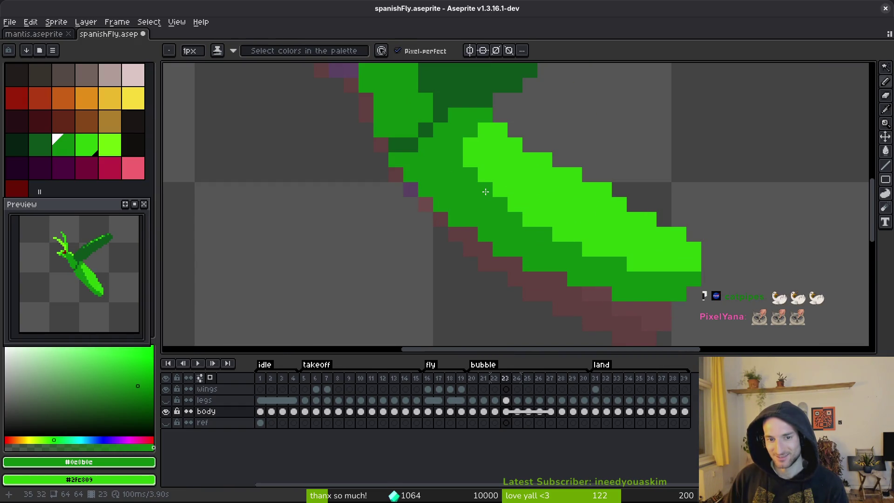
scroll(471, 162, down, 3)
scroll(577, 236, down, 2)
key(alt)
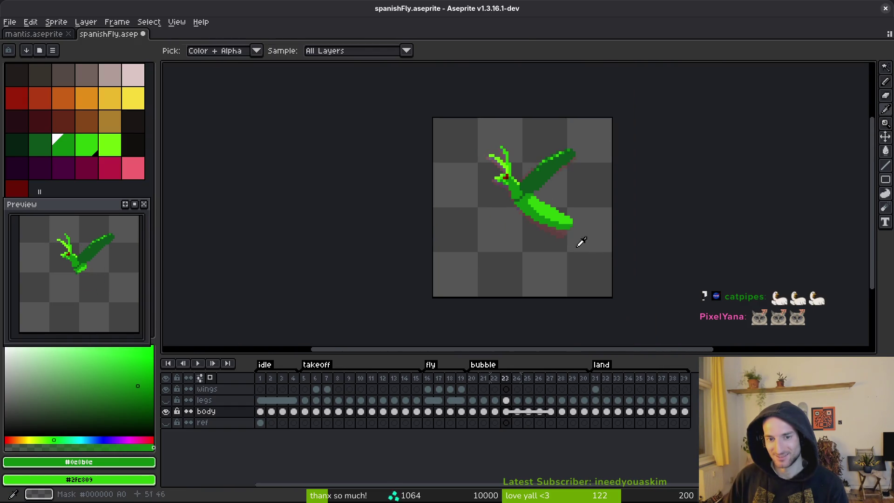
key(comma)
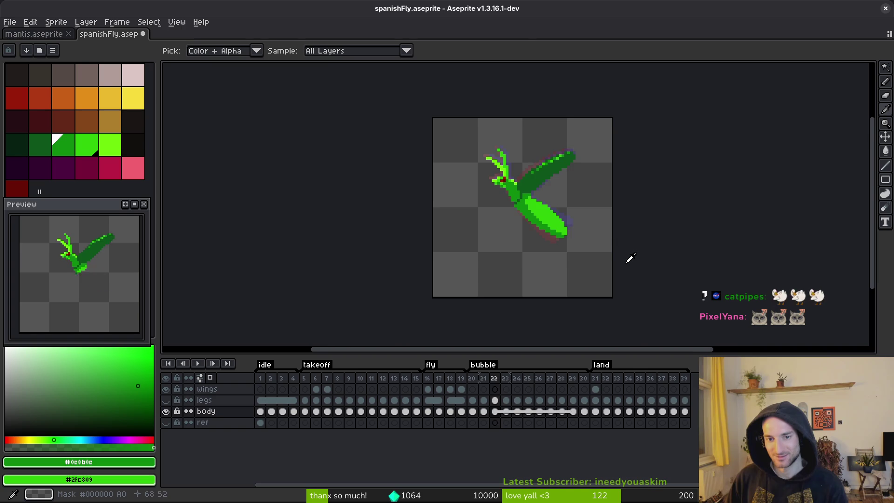
key(period)
scroll(606, 252, up, 2)
key(alt)
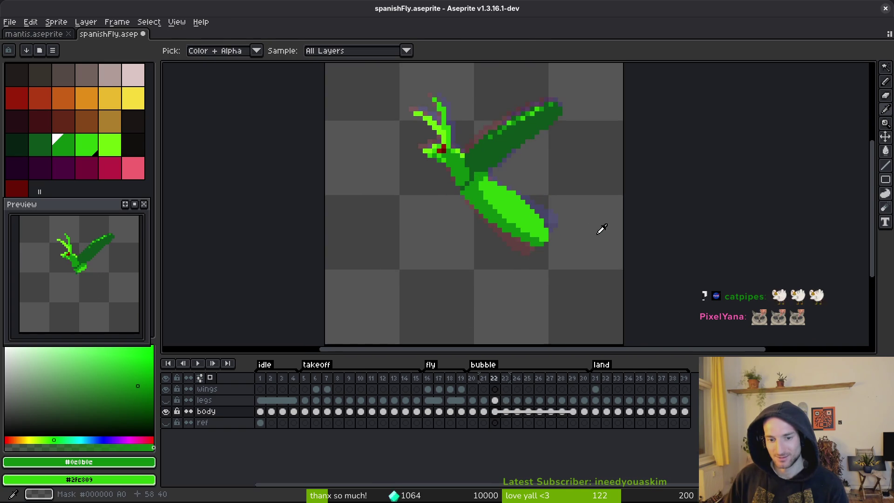
key(period)
scroll(517, 200, up, 1)
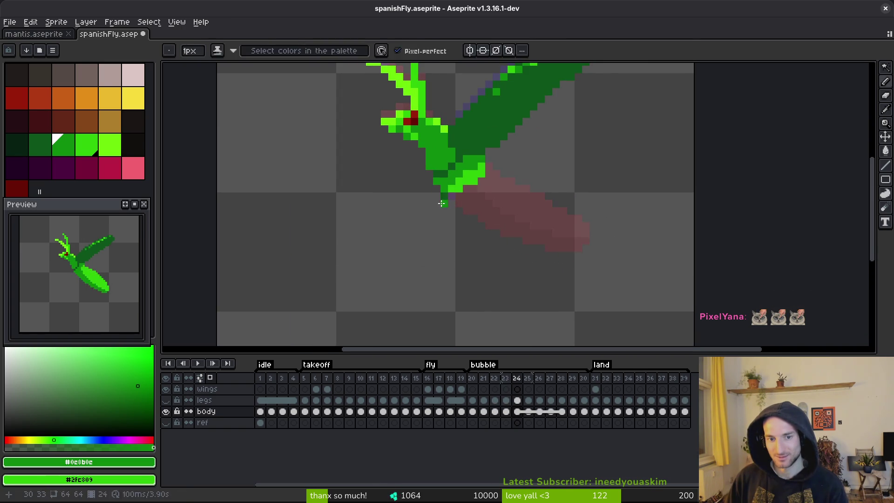
- Draw the underside edge of frame 24's abdomen over the onion-skin guide
key(alt)
key(period)
key(comma)
scroll(535, 195, up, 2)
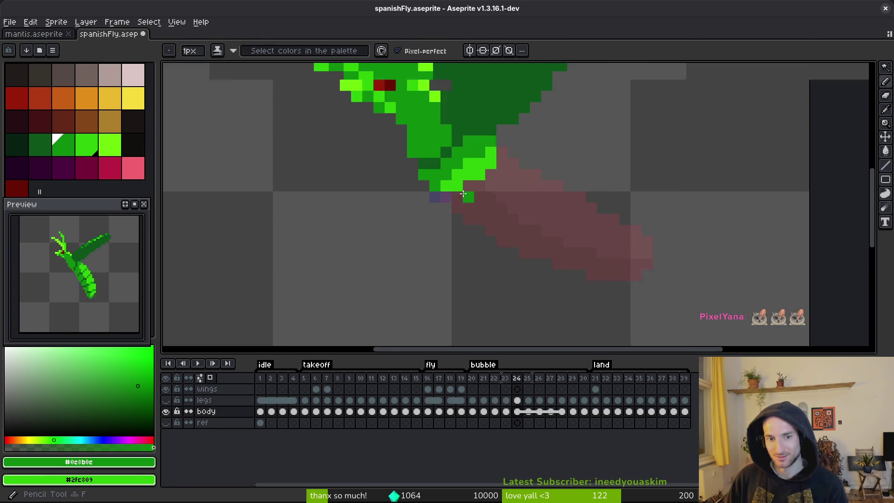
scroll(536, 195, down, 1)
scroll(554, 219, up, 1)
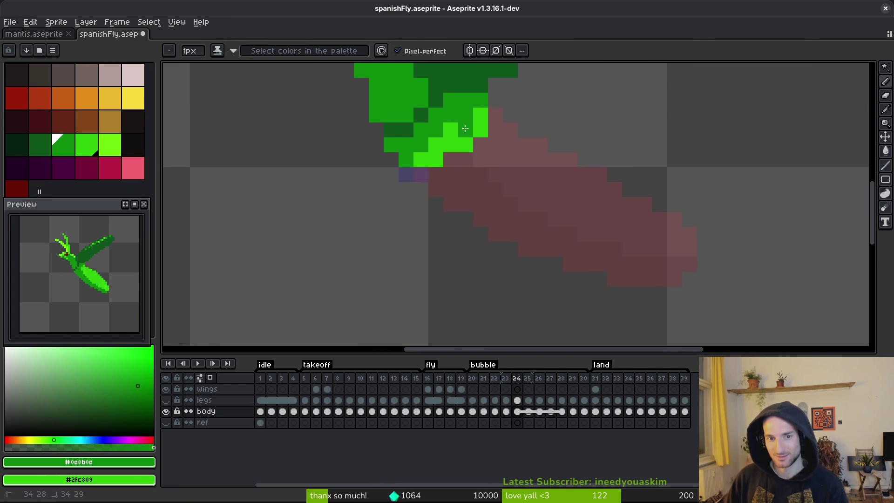
mouse_move(444, 162)
mouse_down()
mouse_move(435, 171)
mouse_move(569, 231)
mouse_up()
- Flip through frames 24 to 27 to compare the abdomen's position, ending on frame 24
key(alt)
key(period)
key(comma)
key(comma)
key(period)
key(period)
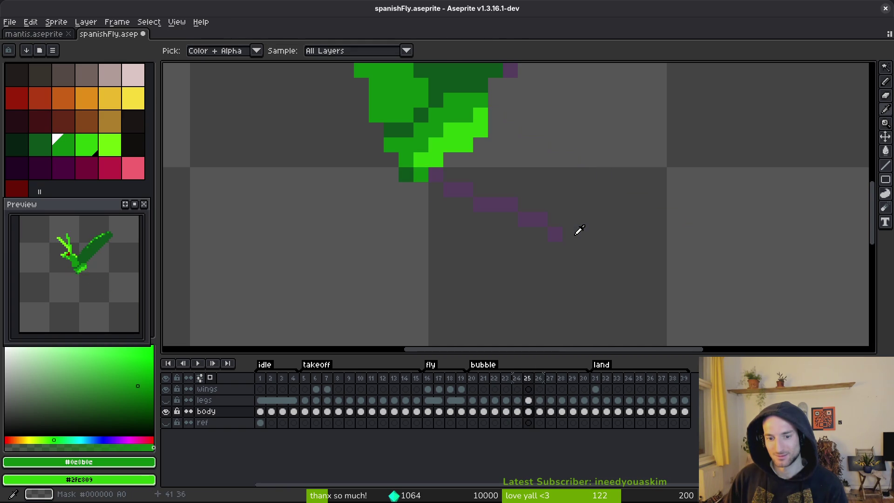
key(period)
key(period)
key(comma)
key(comma)
key(period)
key(comma)
key(period)
key(period)
key(comma)
key(comma)
key(period)
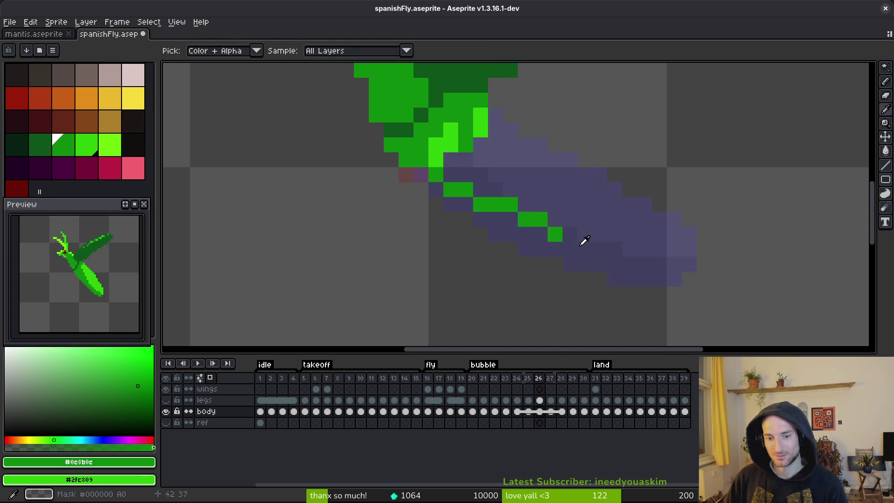
key(period)
key(comma)
key(comma)
key(period)
key(period)
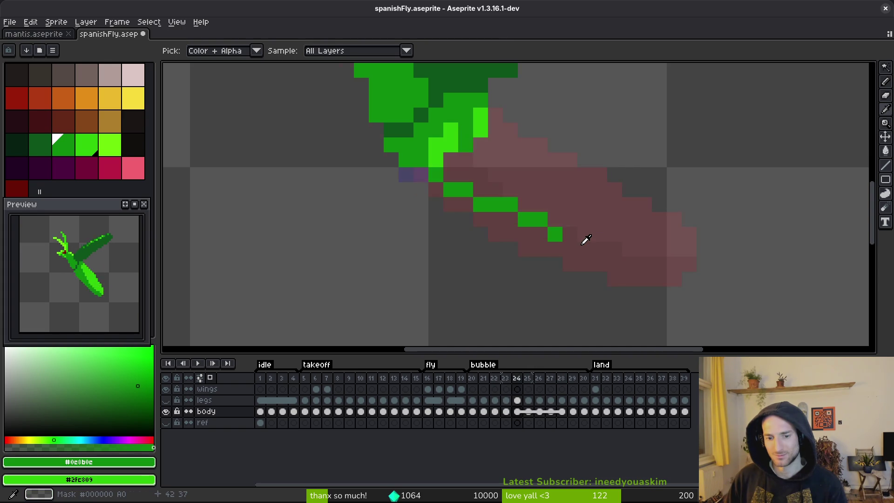
key(comma)
key(comma)
key(period)
key(period)
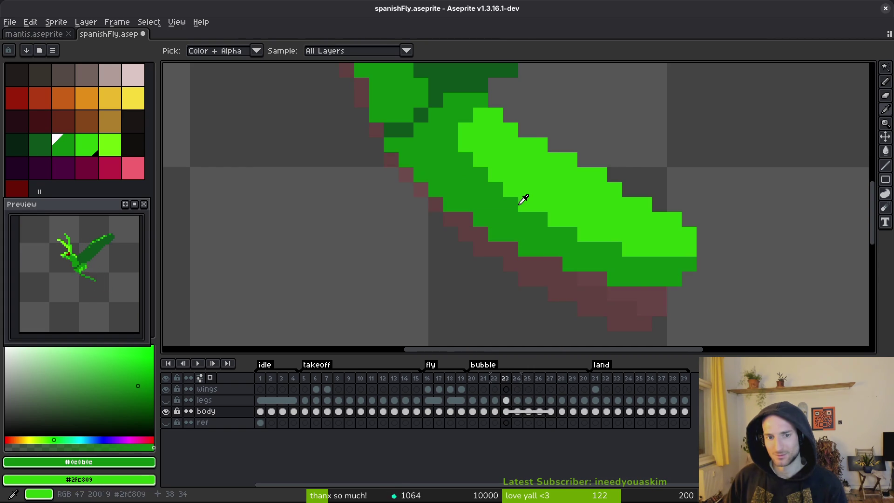
key(comma)
key(comma)
key(comma)
- Extend the underside outline to the tail tip, trace the top edge, and close the tip
drag(435, 178, 468, 198)
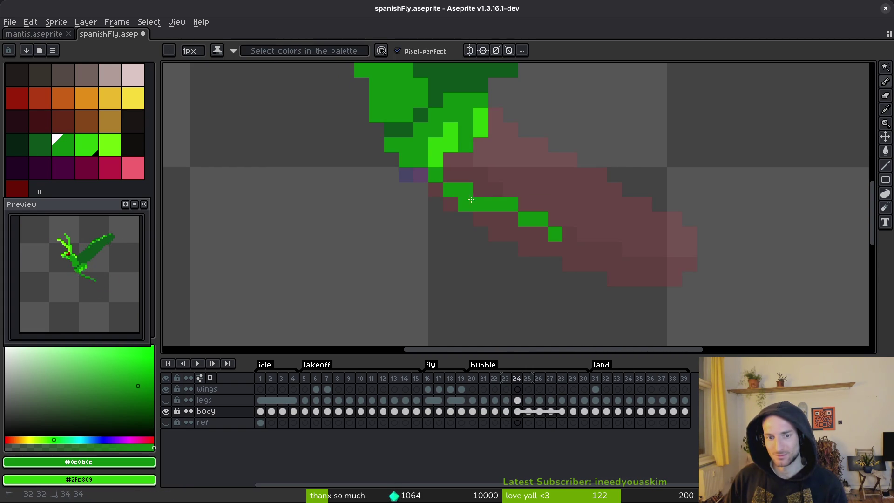
mouse_move(516, 222)
mouse_down()
mouse_move(569, 250)
mouse_move(672, 265)
mouse_up()
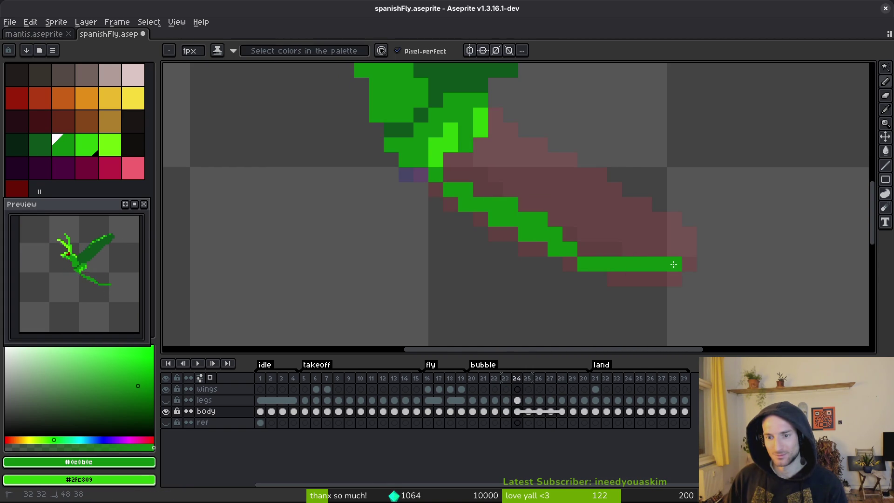
drag(689, 225, 506, 141)
click(668, 209)
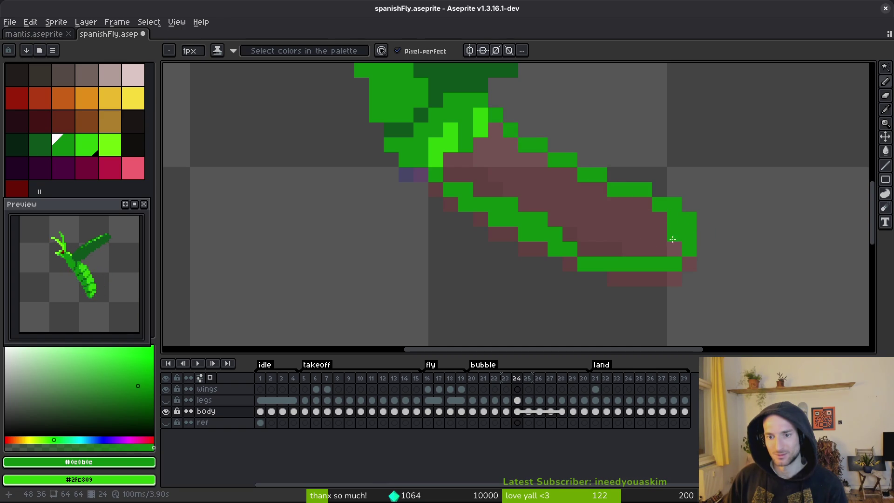
- Fill the abdomen interior with green and erase a stray green pixel on the underside
key(g)
click(579, 219)
key(b)
key(e)
click(585, 265)
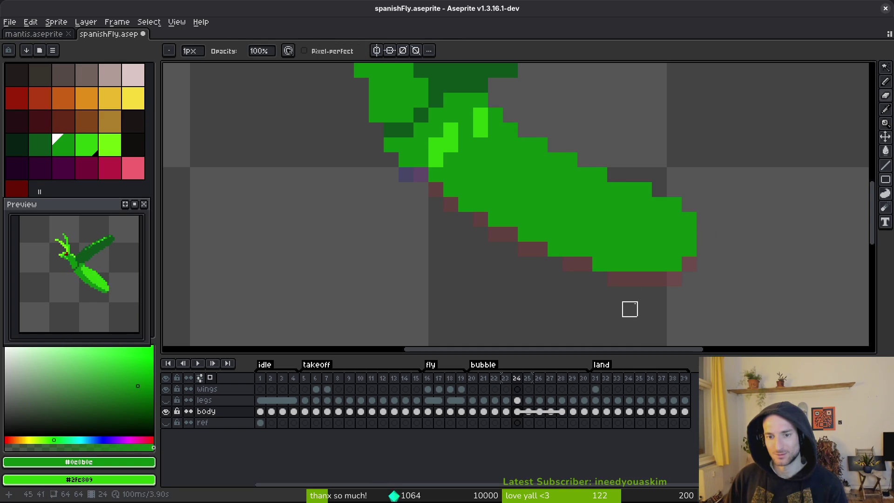
- Add a lighter-green highlight stroke along the abdomen using shading ink
key(b)
scroll(615, 256, down, 3)
scroll(549, 222, up, 2)
drag(562, 207, 586, 229)
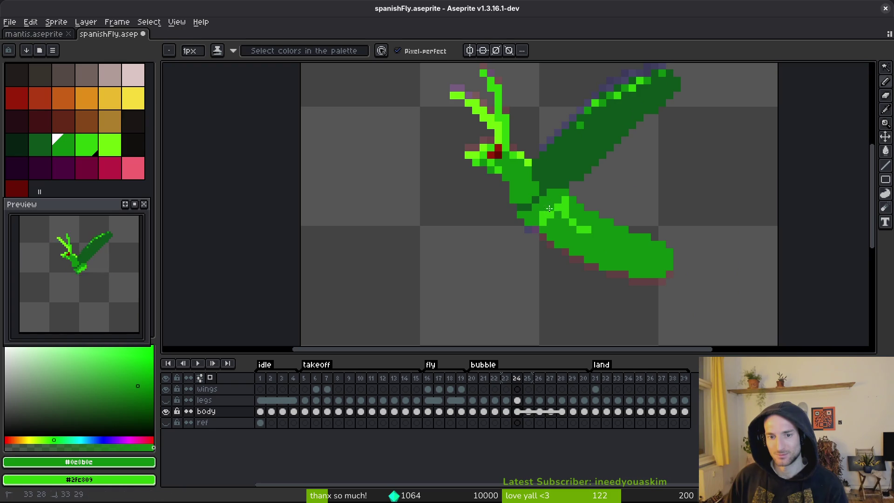
scroll(546, 219, up, 3)
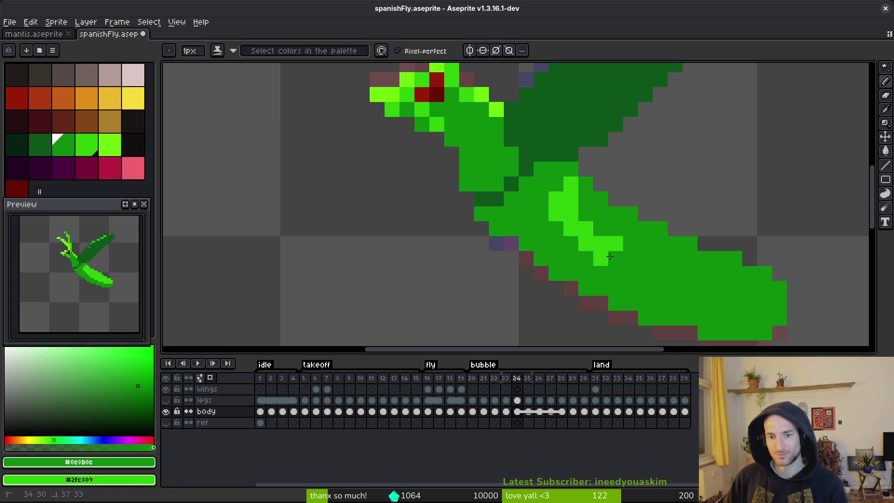
scroll(556, 219, right, 2)
mouse_move(556, 219)
mouse_down()
mouse_move(561, 233)
mouse_move(650, 283)
mouse_move(694, 284)
mouse_move(648, 285)
mouse_up()
- Fill the abdomen's middle light green and repaint the lower body rows dark green
key(g)
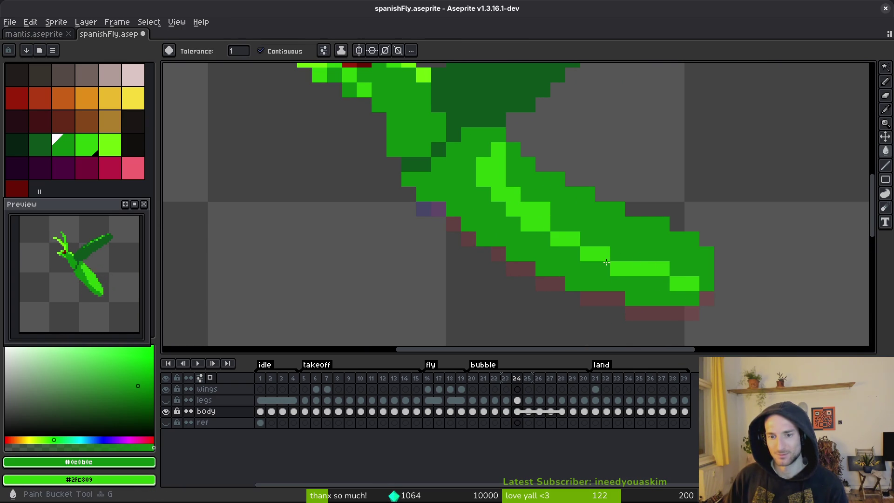
right_click(602, 249)
scroll(700, 289, down, 3)
scroll(615, 245, up, 3)
key(i)
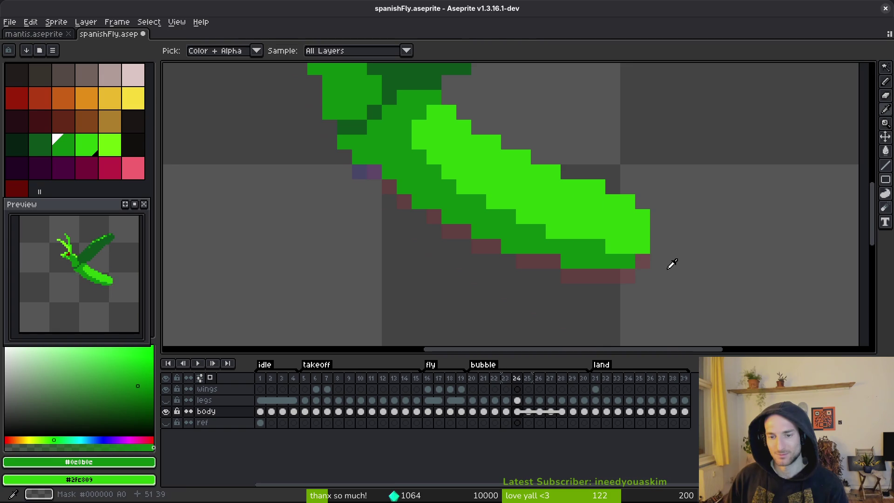
key(b)
mouse_move(645, 247)
mouse_down()
mouse_move(603, 247)
mouse_move(539, 229)
mouse_up()
click(519, 217)
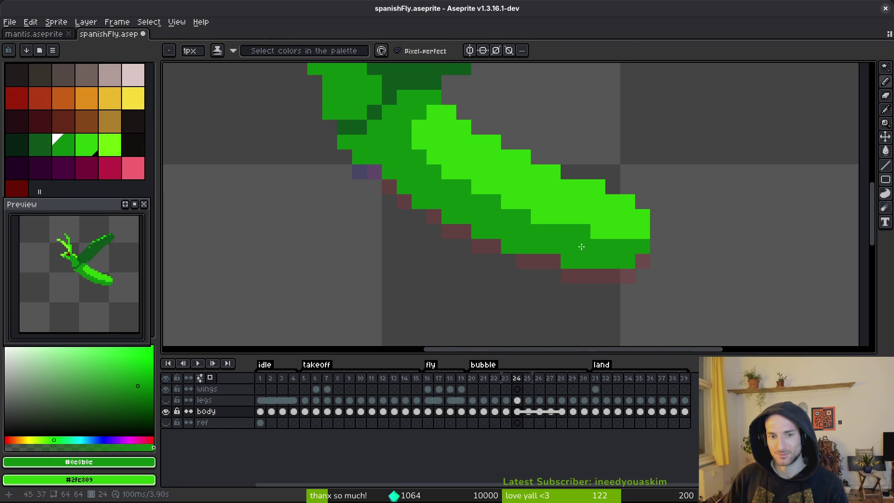
- Add a green pixel at the abdomen's tail tip
scroll(582, 243, down, 4)
key(i)
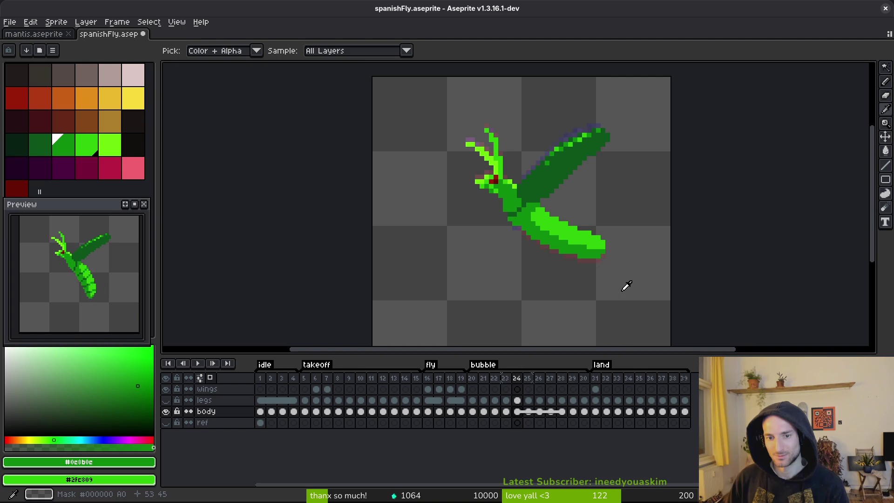
key(b)
scroll(592, 270, up, 4)
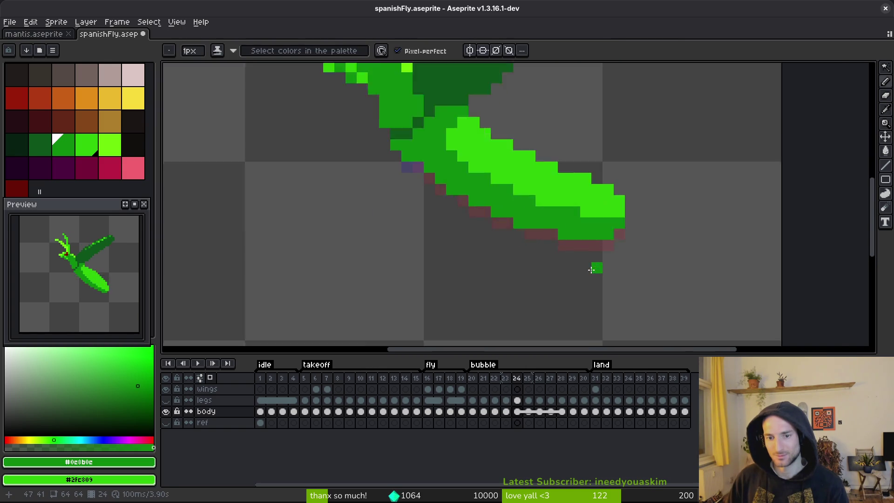
scroll(592, 270, up, 1)
click(639, 215)
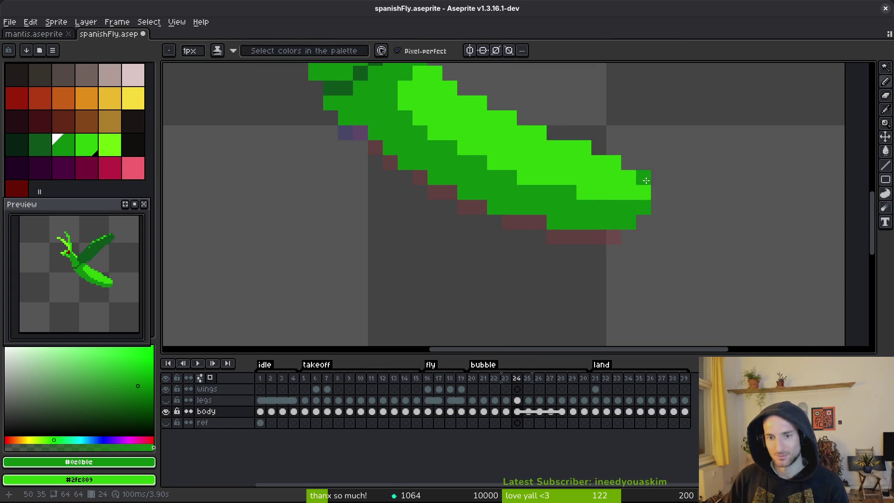
scroll(699, 195, down, 4)
scroll(691, 191, up, 3)
- Save spanishFly.aseprite with Ctrl+S
key(i)
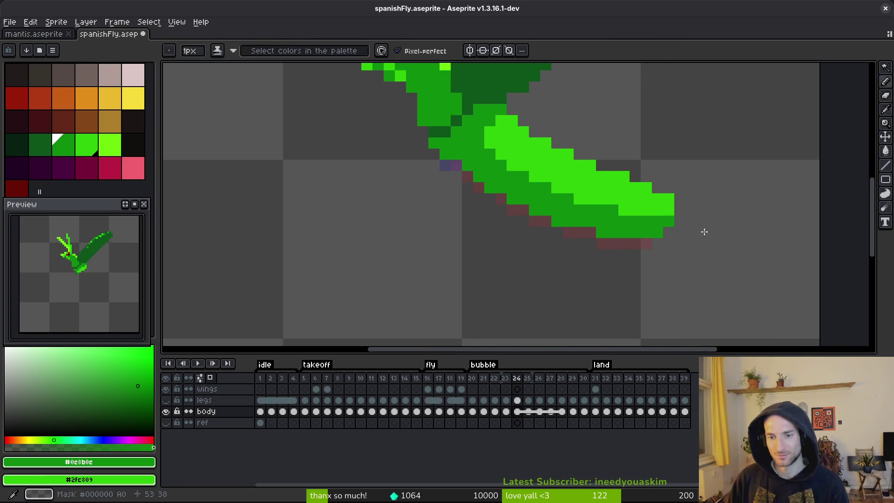
scroll(709, 227, down, 3)
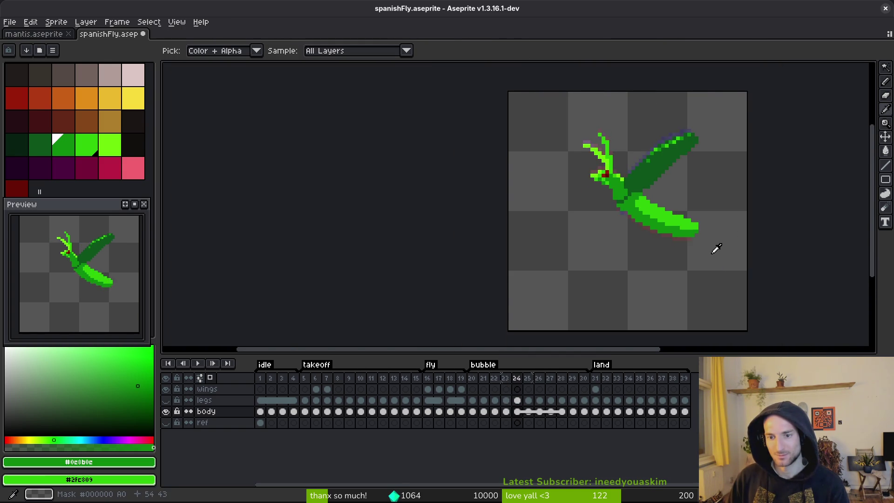
scroll(684, 201, up, 2)
key(b)
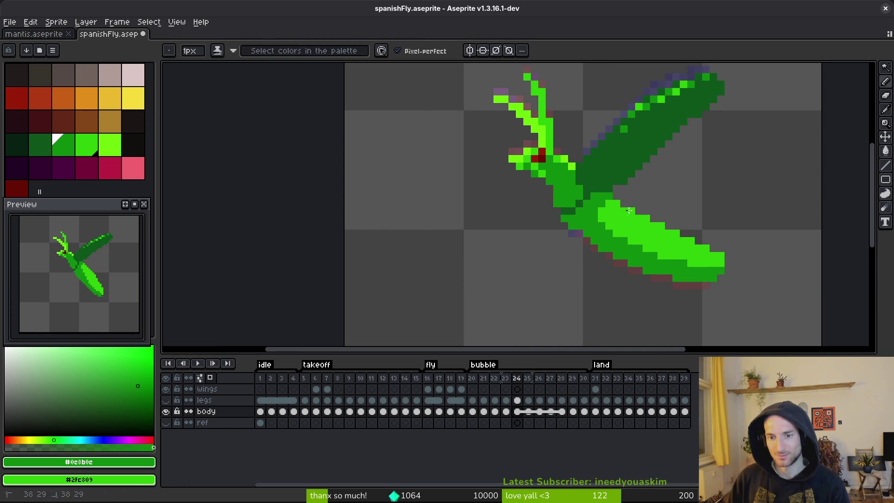
scroll(629, 210, down, 3)
key(ctrl+s)
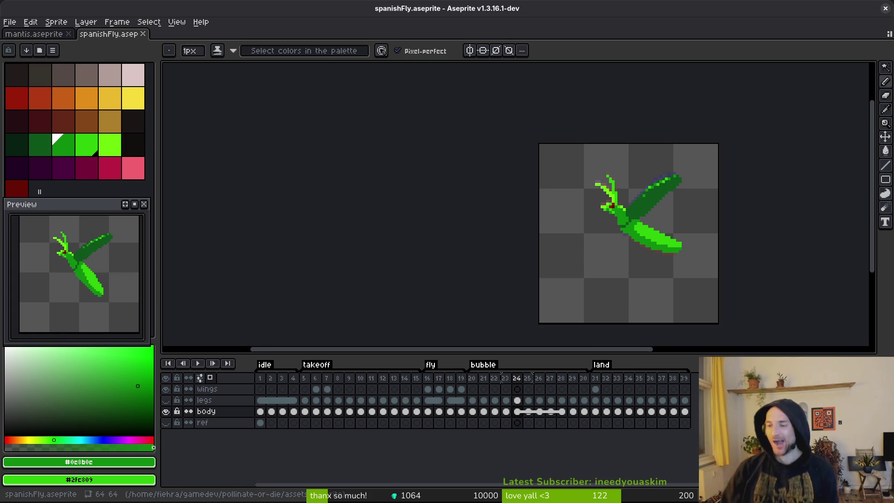
- Place a green pixel just below the tail
scroll(693, 280, right, 1)
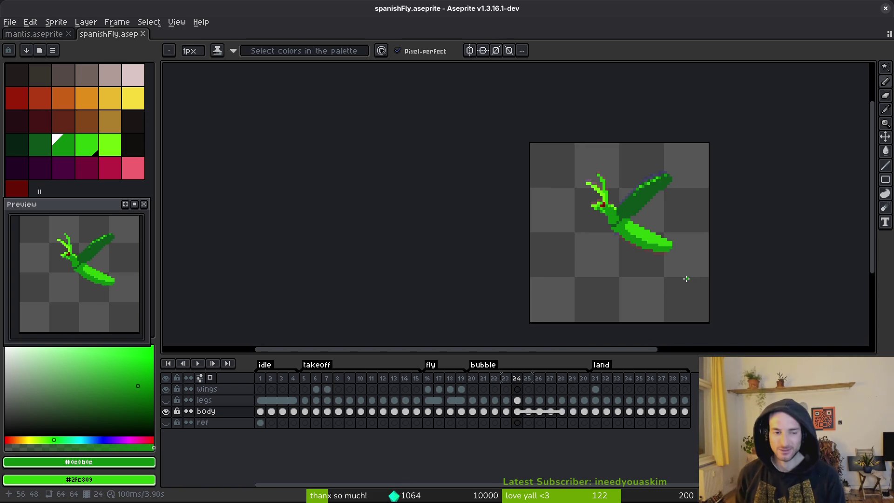
scroll(662, 251, up, 2)
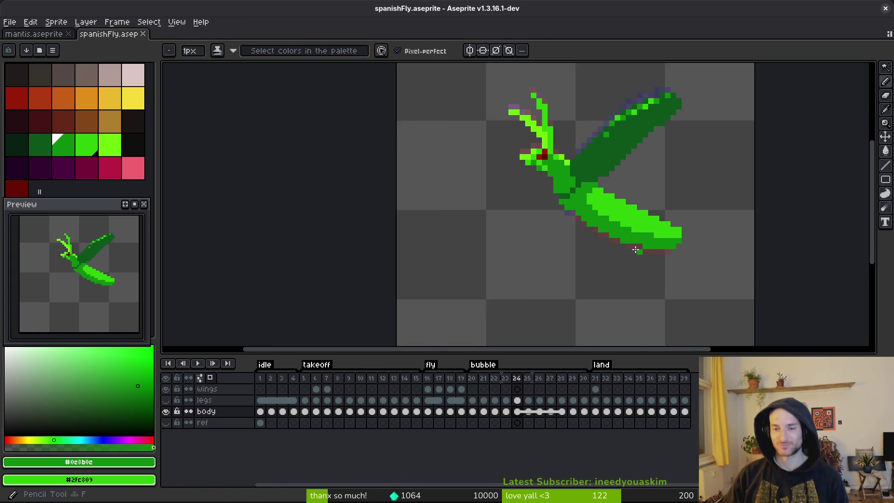
scroll(662, 251, up, 1)
click(680, 285)
- Save, compare tails in frames 24 and 25, and undo the stray pixel below the tail
key(ctrl+s)
key(Right)
key(Left)
key(Right)
scroll(593, 227, up, 1)
key(Left)
key(Right)
key(ctrl+z)
key(Left)
key(Right)
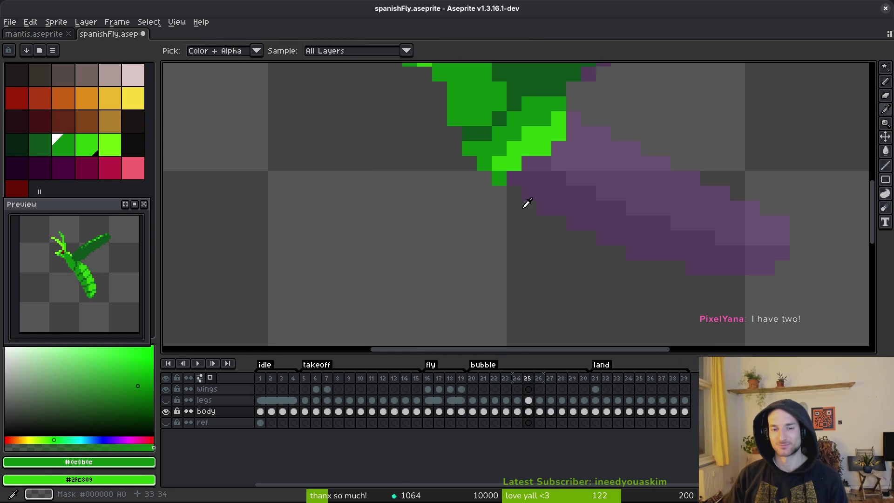
- Compare tail poses across frames 24 to 26, then settle on frame 25 near the tail
key(Right)
scroll(632, 251, down, 3)
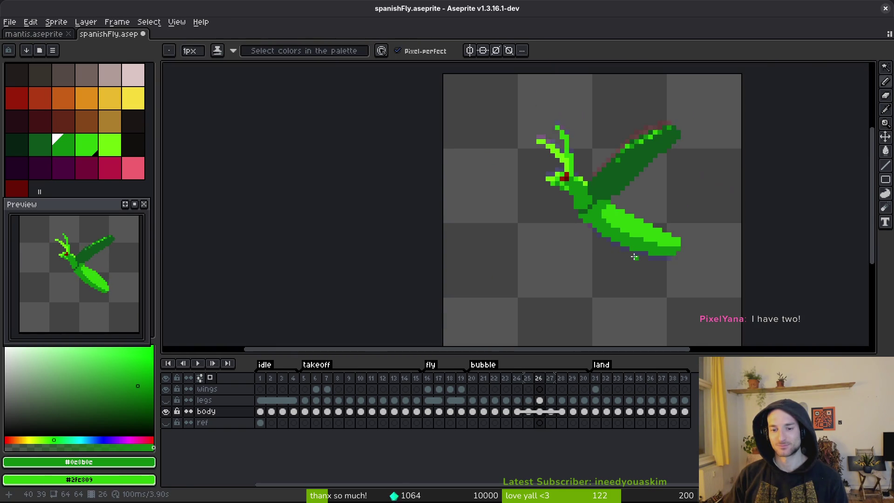
key(Left)
key(Right)
key(Left)
key(Left)
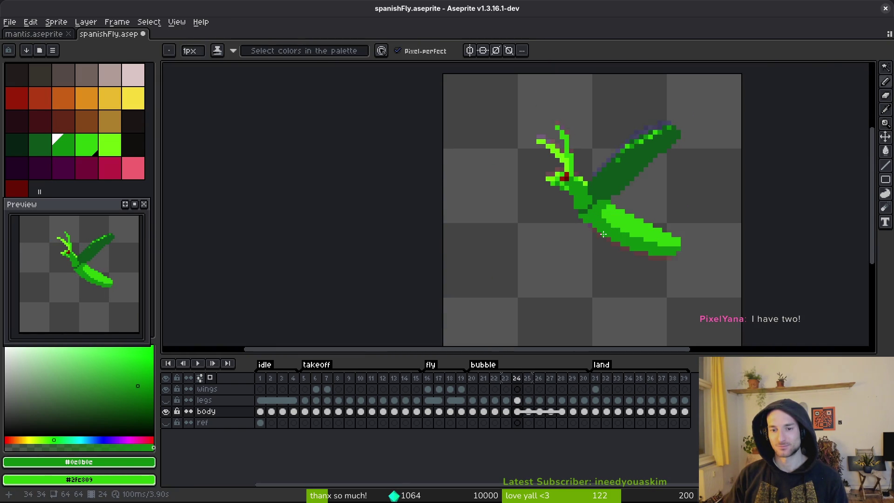
scroll(606, 235, up, 2)
key(Right)
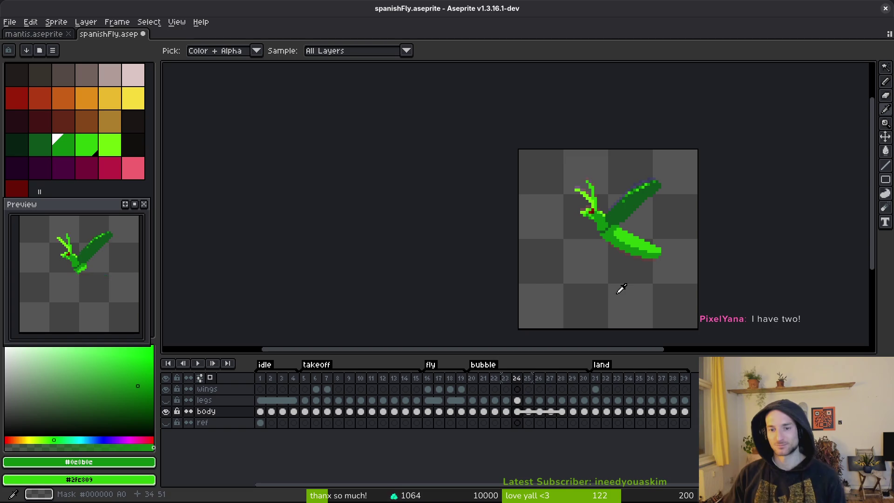
key(Right)
scroll(619, 300, up, 5)
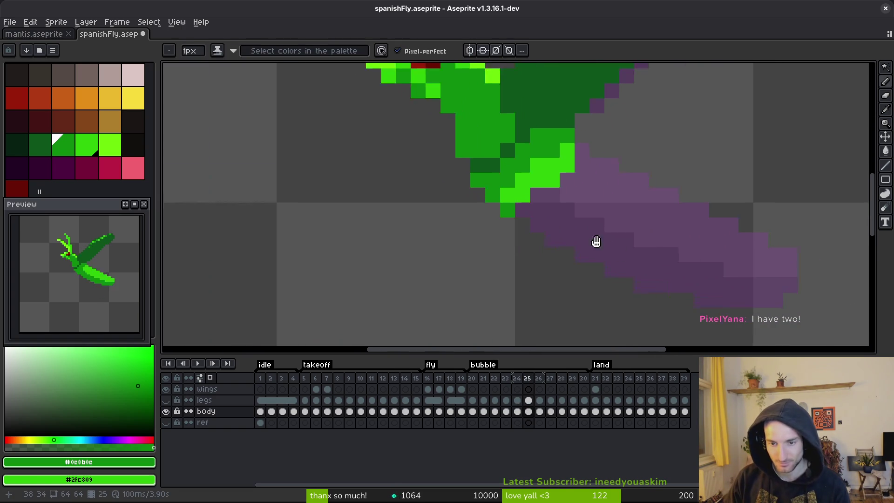
drag(596, 242, 558, 227)
- Pencil frame 25's green abdomen outline: underside, tail tip, and upper edge back to the body
mouse_move(480, 194)
mouse_down()
mouse_move(530, 224)
mouse_move(510, 211)
mouse_up()
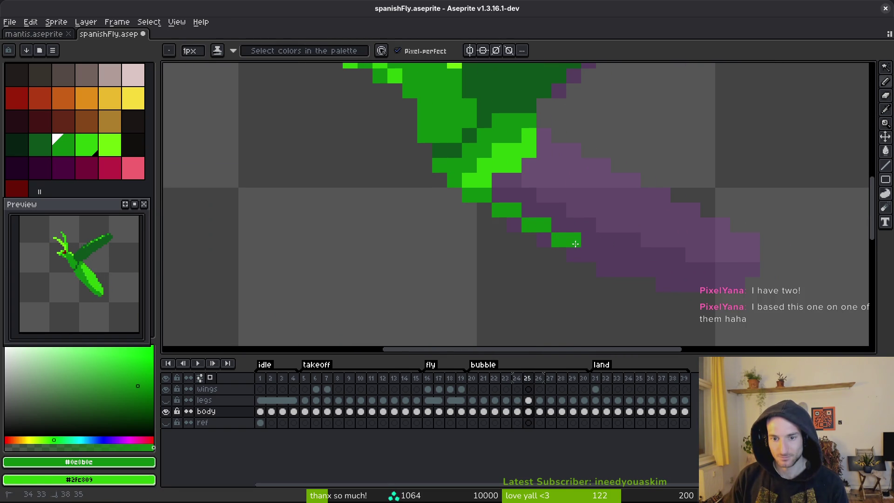
click(618, 270)
drag(626, 270, 744, 283)
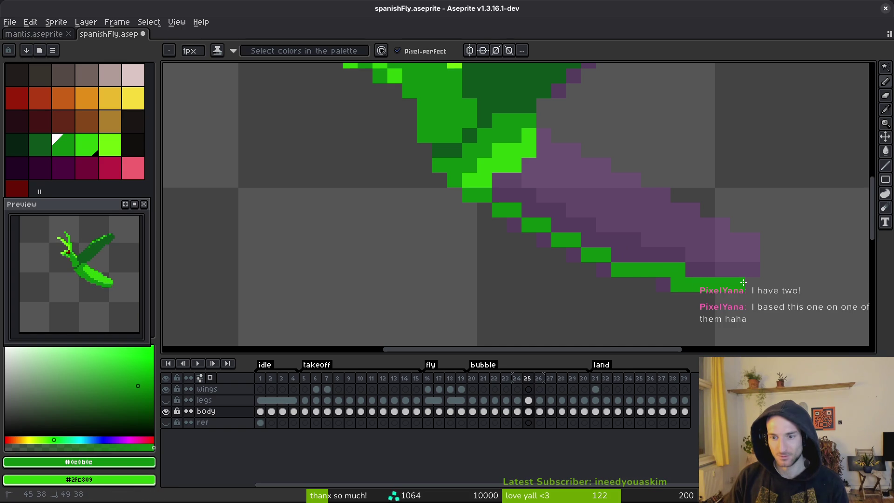
click(765, 256)
click(767, 253)
mouse_move(768, 253)
mouse_down()
mouse_move(731, 224)
mouse_move(628, 187)
mouse_move(543, 135)
mouse_up()
- Bucket-fill the abdomen bright green and shade its lower edge dark green
key(g)
click(572, 195)
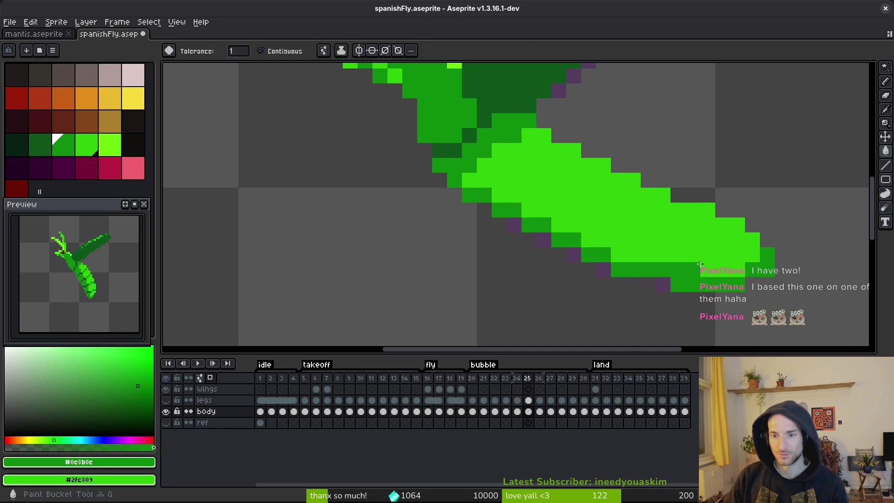
mouse_move(743, 273)
mouse_down()
mouse_move(676, 266)
mouse_move(555, 218)
mouse_move(497, 161)
mouse_move(529, 211)
mouse_up()
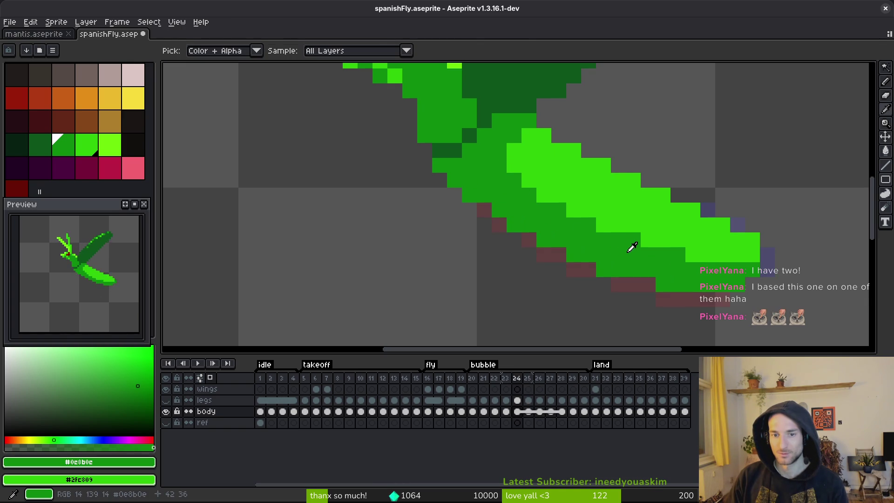
click(585, 227)
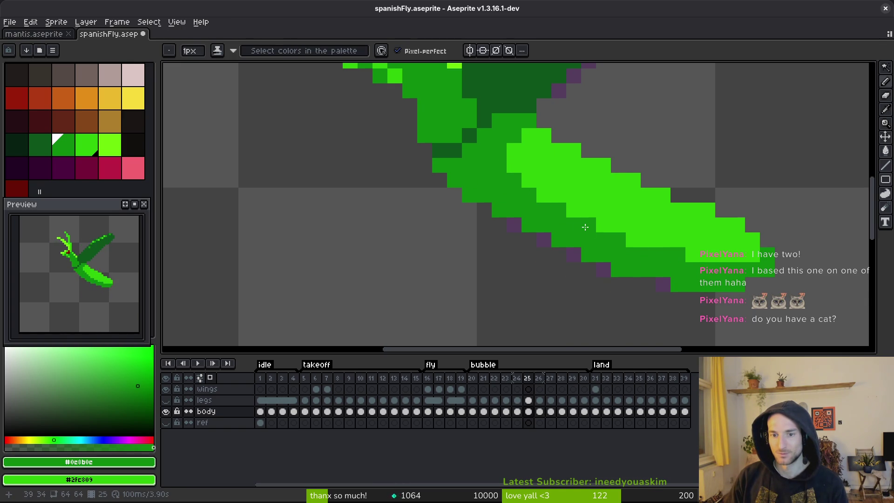
- Sample colours from the canvas and add a bright green pixel on the abdomen's top edge
key(i)
scroll(675, 279, down, 5)
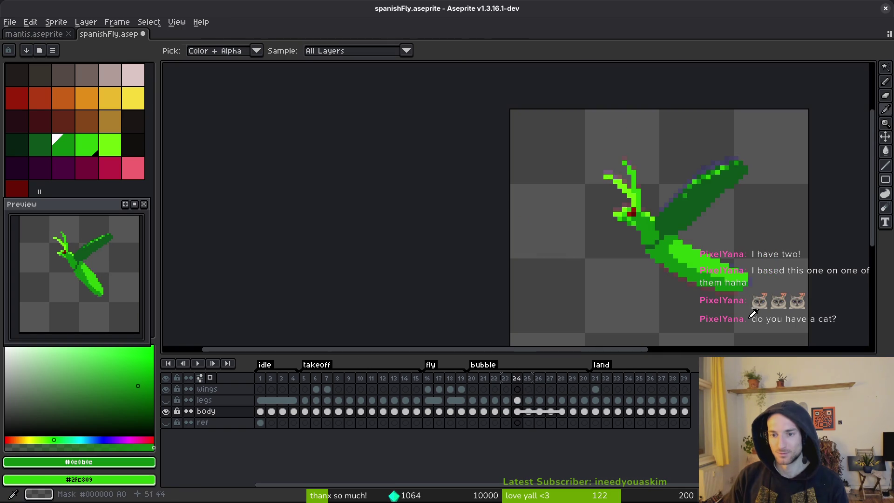
key(b)
scroll(746, 312, up, 3)
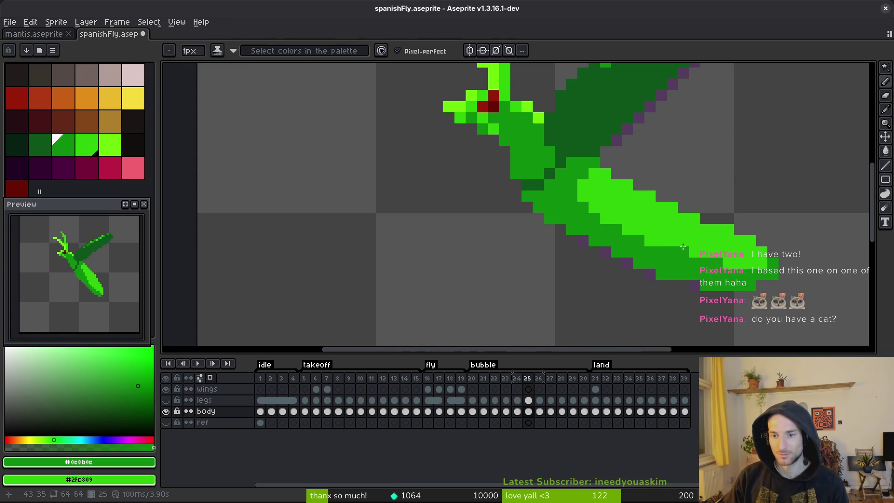
key(i)
scroll(663, 268, down, 3)
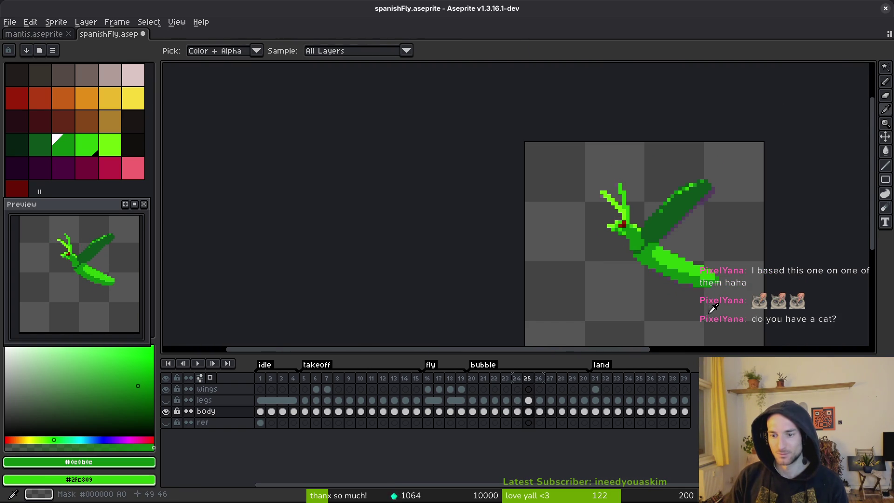
key(b)
scroll(727, 259, up, 3)
scroll(728, 261, down, 3)
key(i)
key(b)
scroll(729, 263, up, 2)
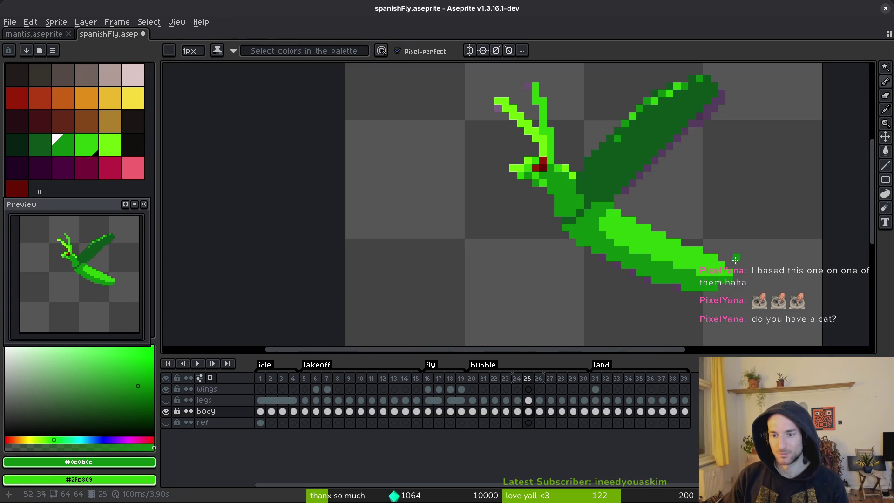
scroll(724, 261, down, 3)
key(i)
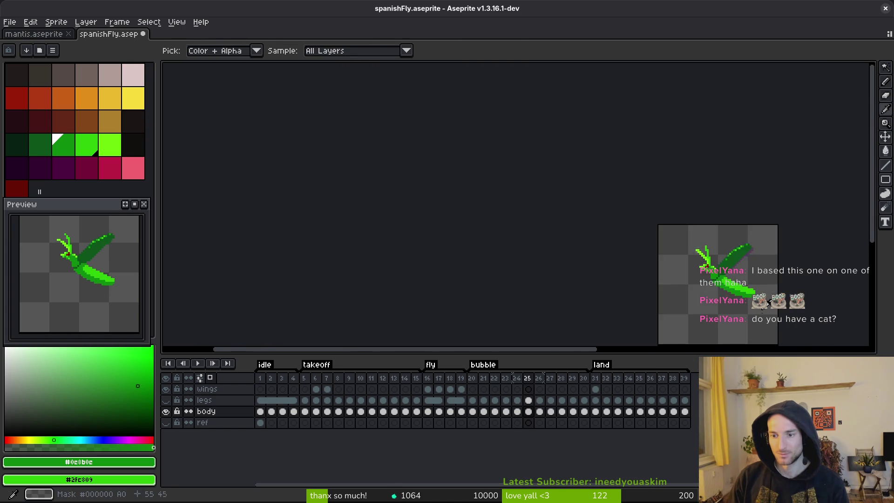
key(b)
scroll(739, 305, up, 2)
scroll(739, 282, up, 3)
key(i)
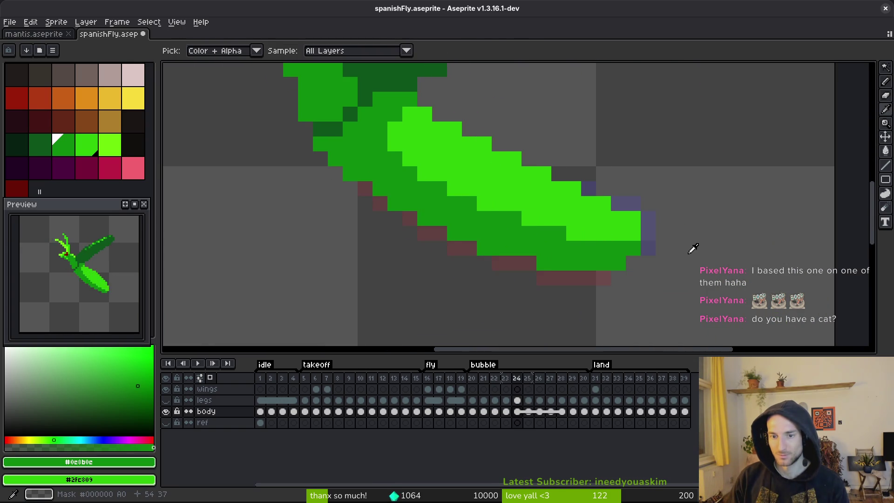
key(b)
right_click(559, 174)
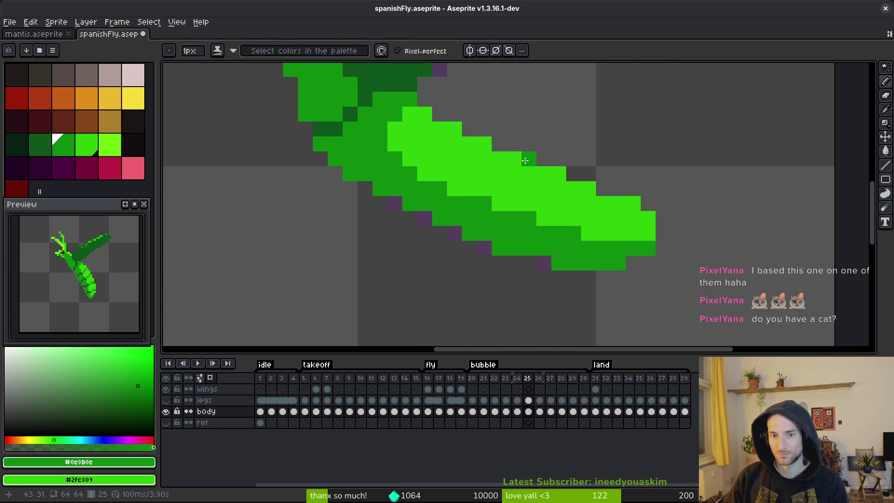
- Check frame 25's abdomen against frame 24 and return to frame 25
scroll(605, 259, down, 3)
key(i)
key(Left)
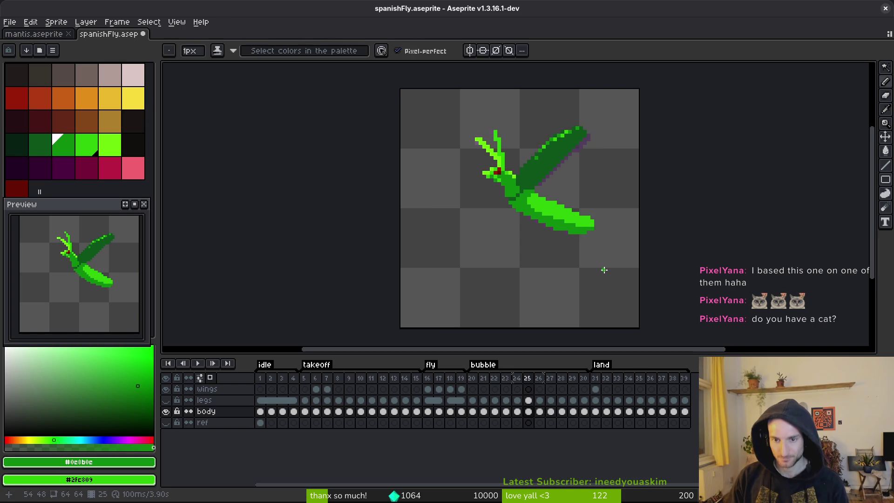
key(Right)
key(b)
scroll(607, 251, up, 3)
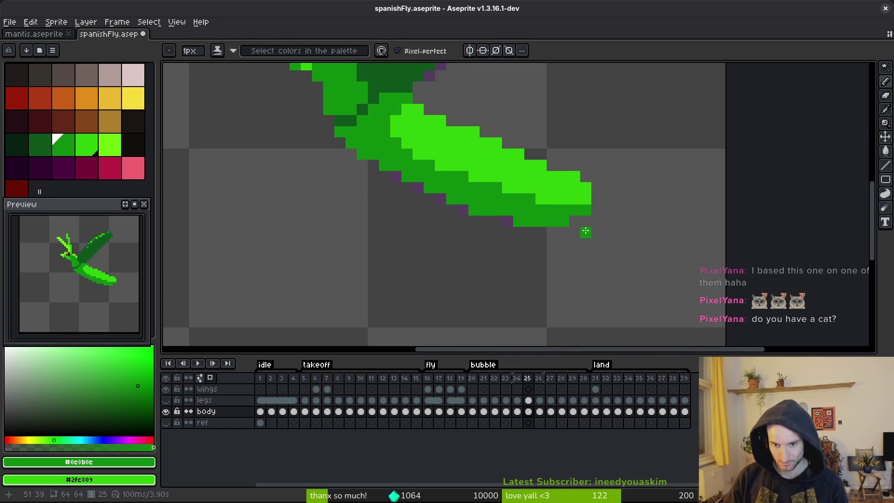
scroll(604, 240, down, 3)
key(i)
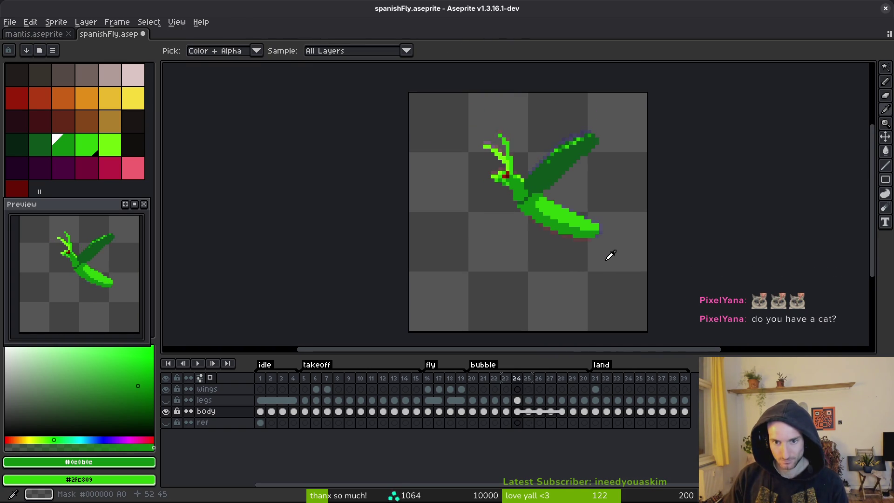
- Review the fly tag's frames, from frame 30 back to 16 and 20, then save the sprite
key(Right)
key(Right)
key(Right)
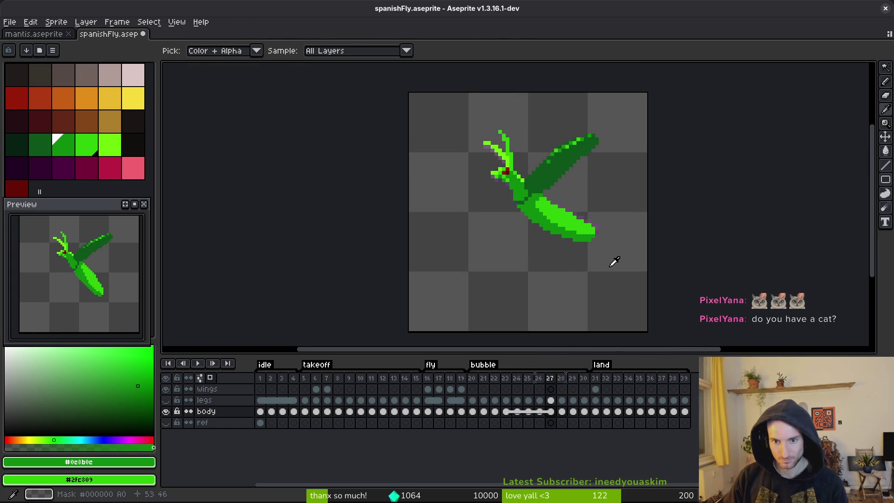
key(b)
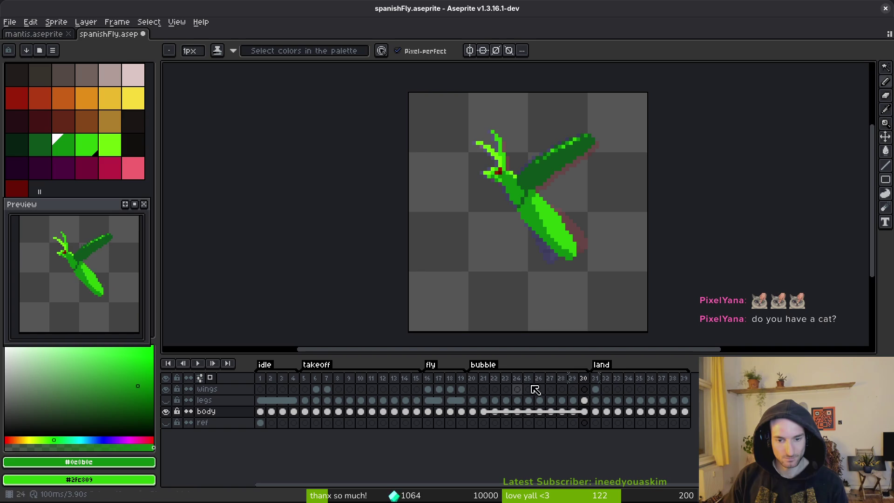
click(429, 379)
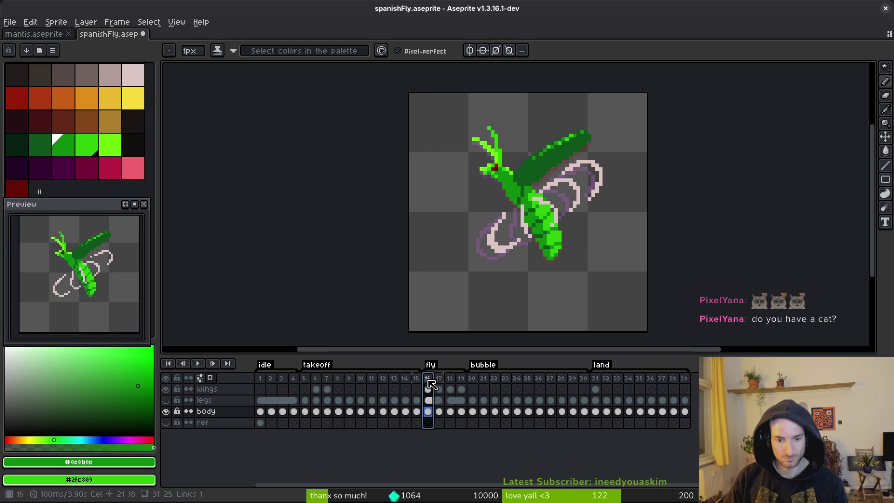
click(472, 379)
key(ctrl+s)
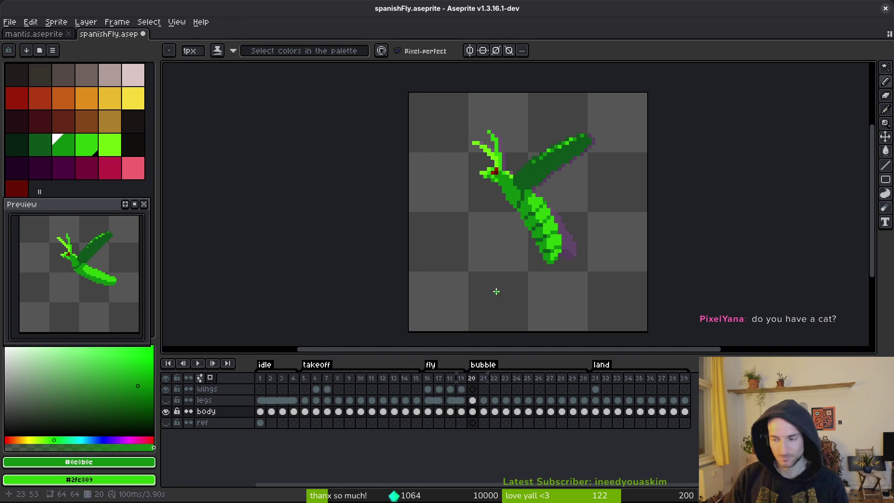
- Make the legs layer visible again and play the animation
click(166, 401)
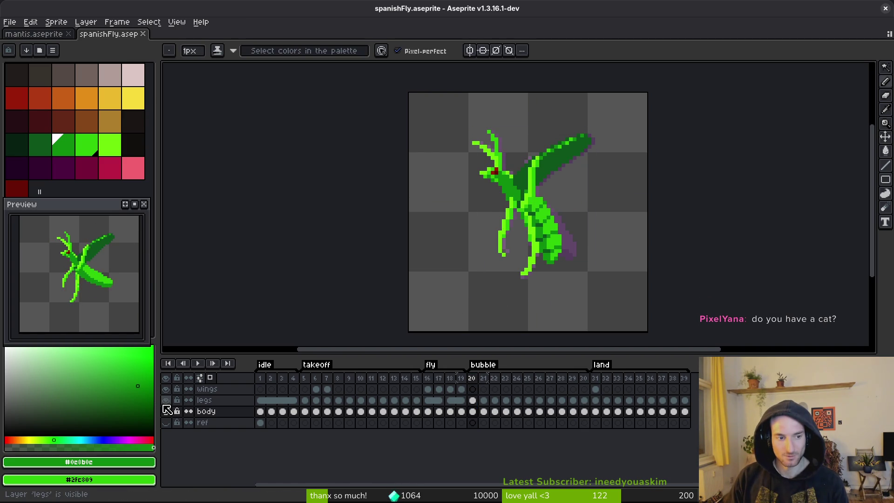
key(i)
key(Return)
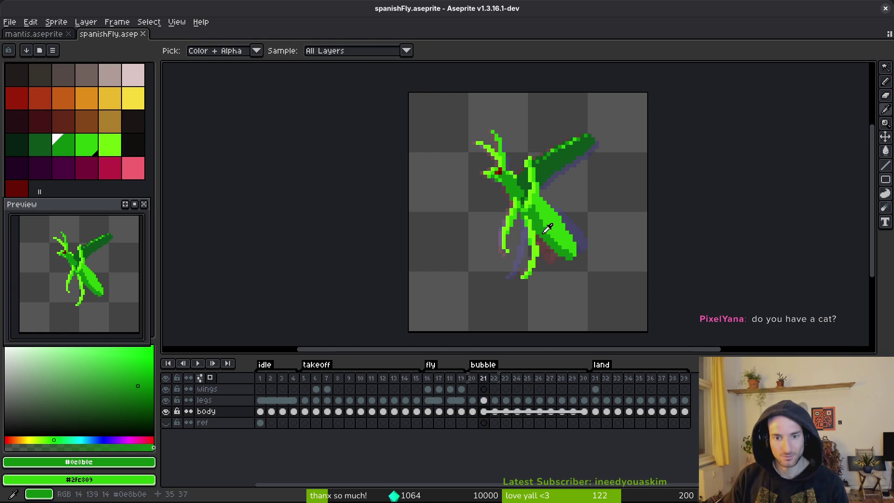
scroll(548, 227, up, 2)
- Lasso the front leg and nudge it down one pixel
key(q)
mouse_move(508, 174)
mouse_down()
mouse_move(480, 190)
mouse_move(475, 303)
mouse_move(489, 305)
mouse_up()
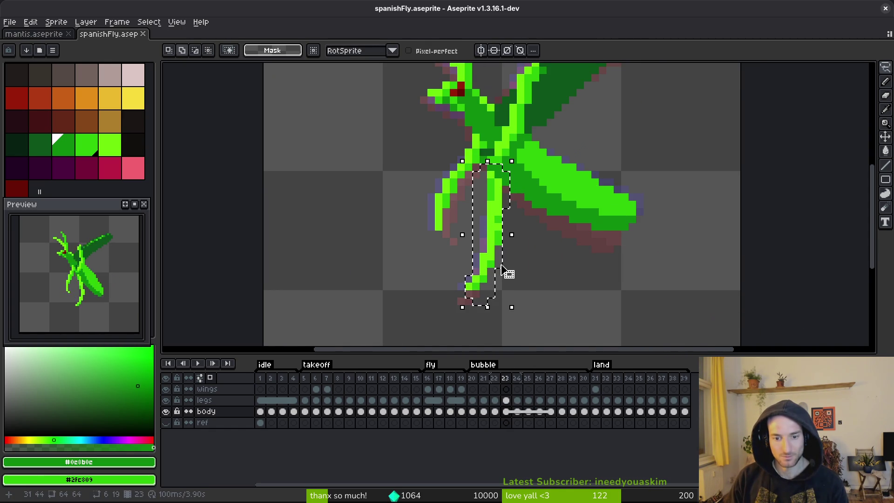
click(506, 400)
key(Down)
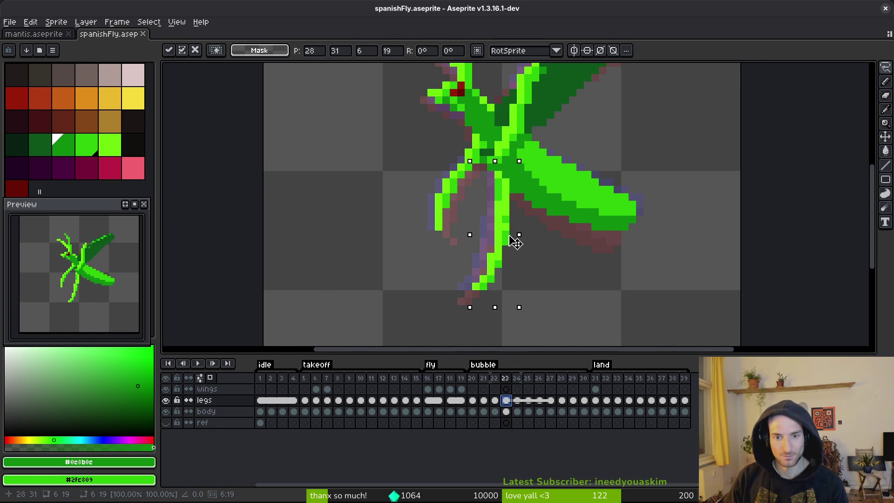
scroll(536, 242, down, 3)
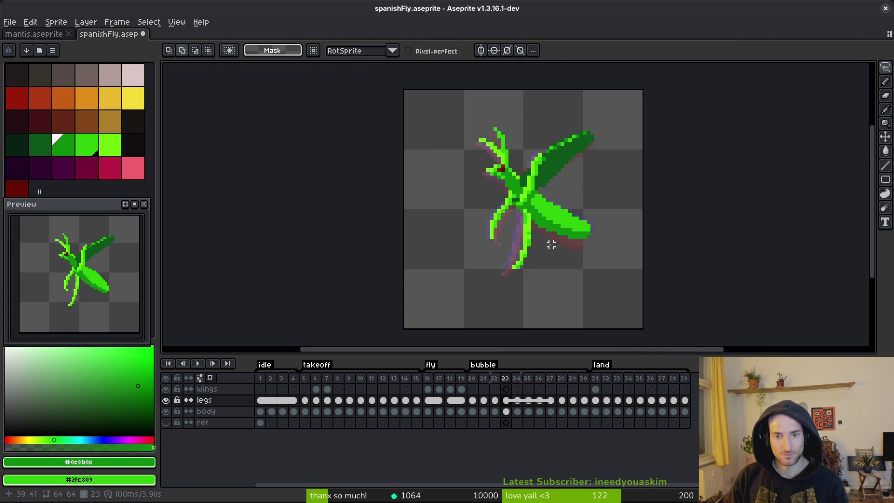
key(i)
- Reposition the lower-left leg on frame 21, then compare it with the following frames
key(comma)
key(q)
scroll(531, 228, up, 2)
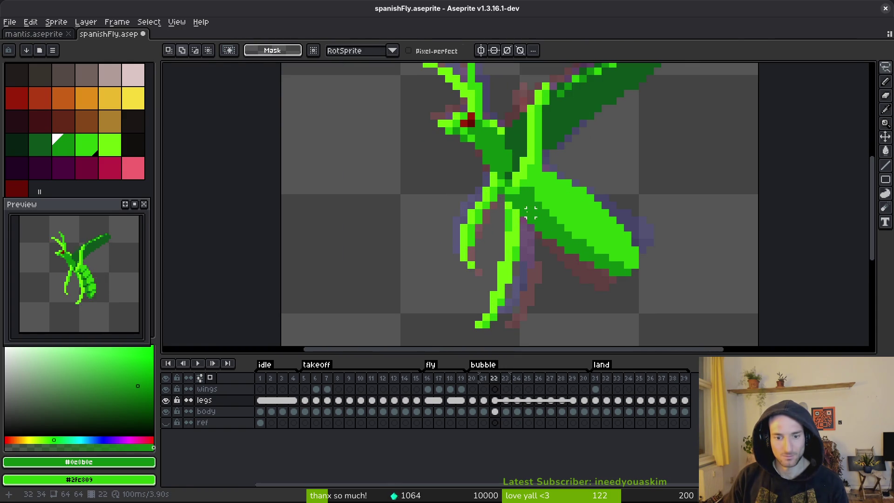
key(comma)
mouse_move(535, 196)
mouse_down()
mouse_move(499, 260)
mouse_move(536, 310)
mouse_move(554, 256)
mouse_move(568, 299)
mouse_move(529, 247)
mouse_move(541, 273)
mouse_up()
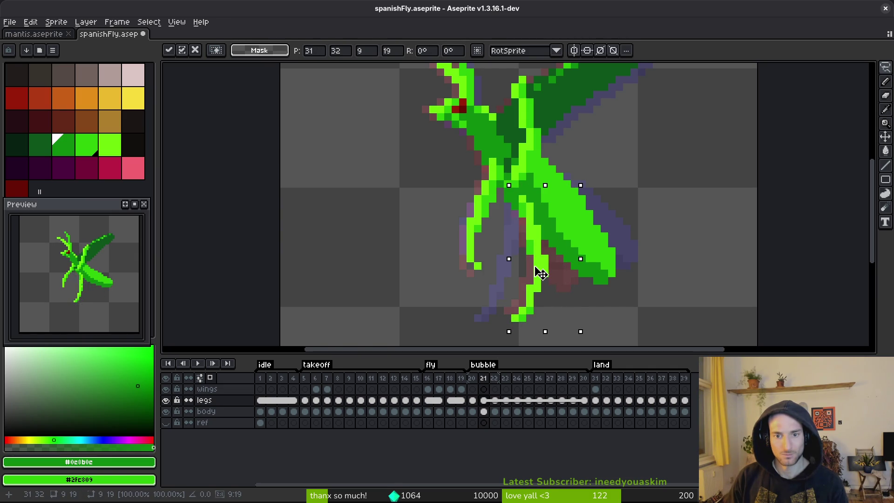
key(i)
key(Left)
key(Right)
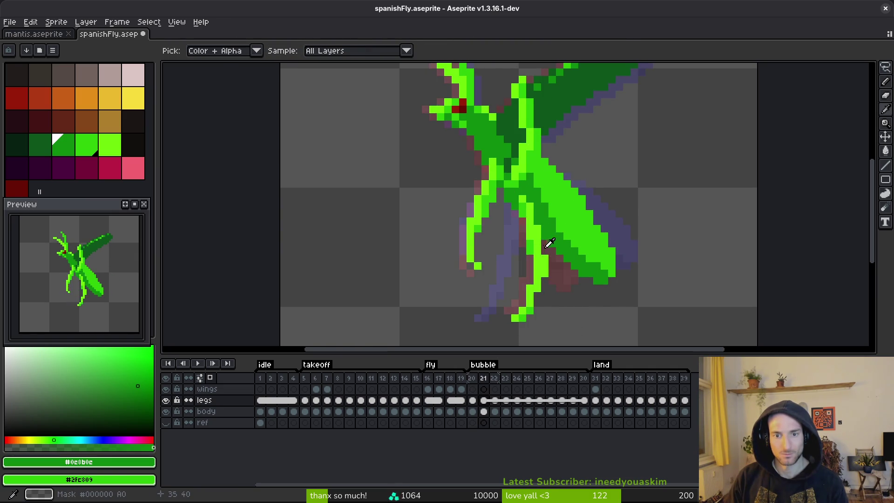
key(Right)
- Move the lower leg on frame 22 into its onion-skin pose and deselect
key(q)
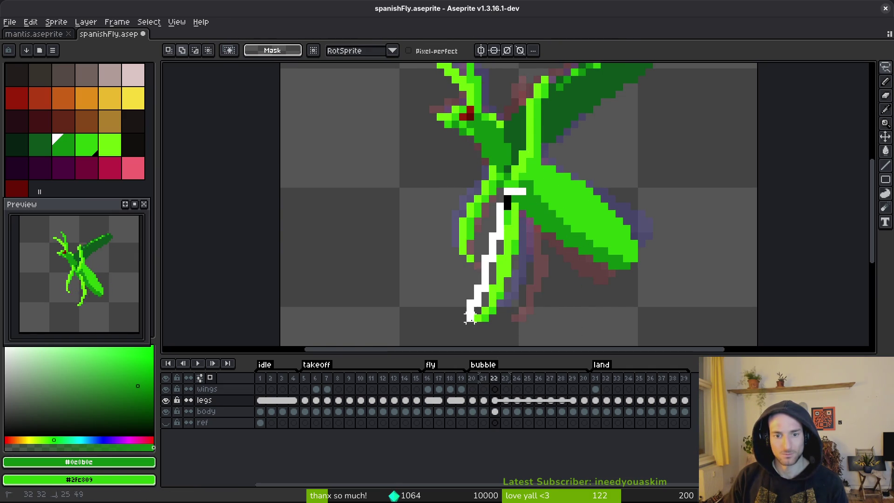
drag(467, 310, 468, 311)
drag(496, 272, 536, 282)
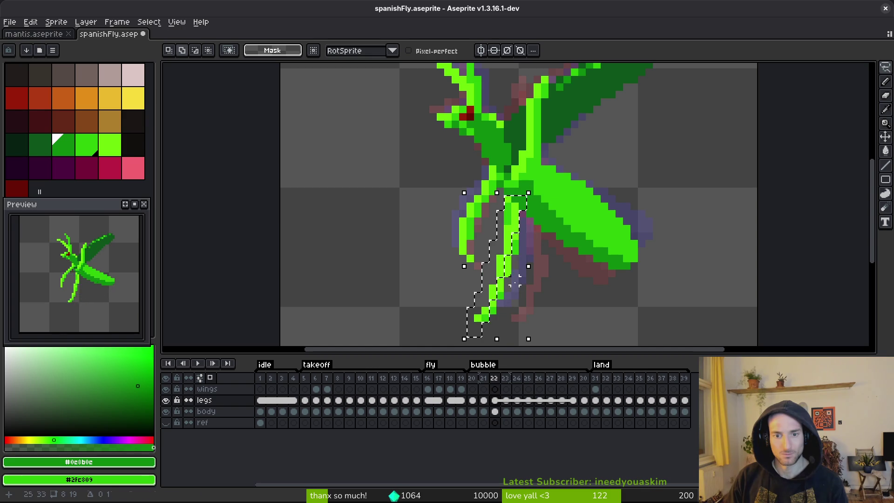
drag(511, 283, 519, 254)
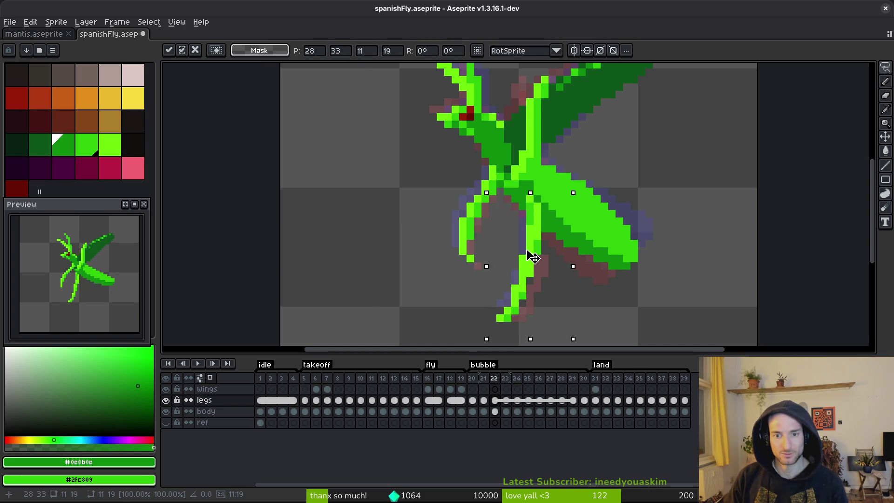
key(ctrl+d)
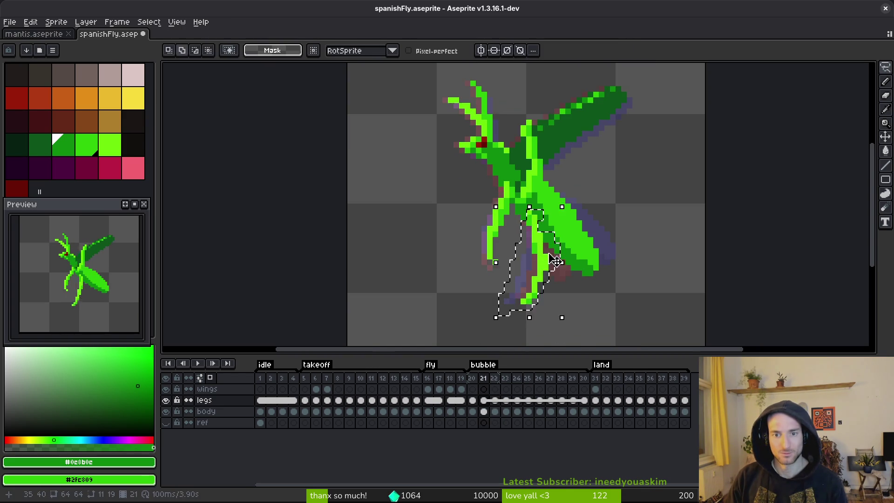
mouse_move(543, 219)
mouse_down()
mouse_move(513, 205)
mouse_move(498, 240)
mouse_up()
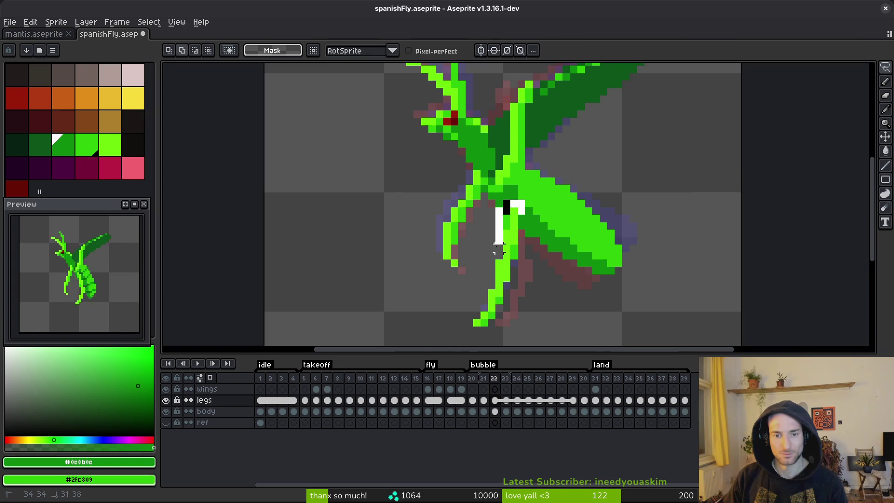
drag(476, 331, 480, 326)
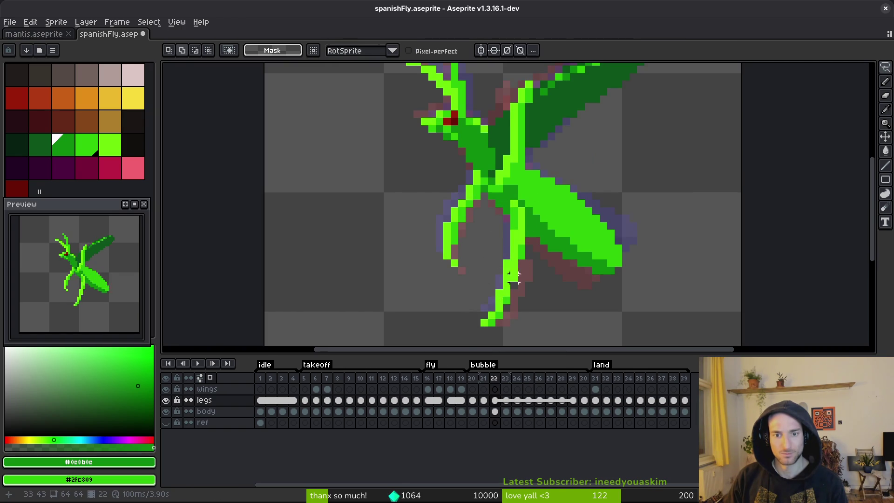
- Flip between frames 21, 22 and 23 to compare the leg poses
scroll(564, 297, down, 3)
key(i)
key(Left)
key(Right)
key(Right)
key(q)
scroll(551, 259, up, 3)
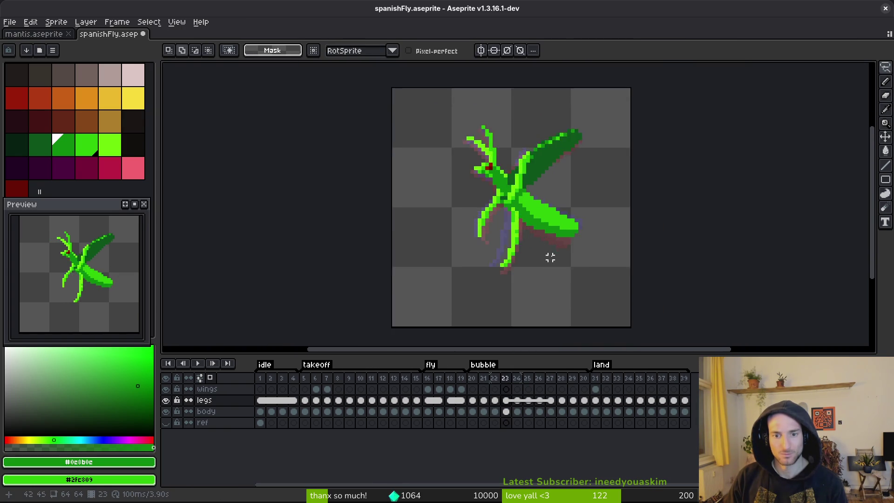
key(Left)
key(i)
key(Right)
key(Left)
key(Right)
key(q)
scroll(522, 196, up, 3)
scroll(522, 195, down, 3)
key(i)
key(Left)
key(Left)
key(Right)
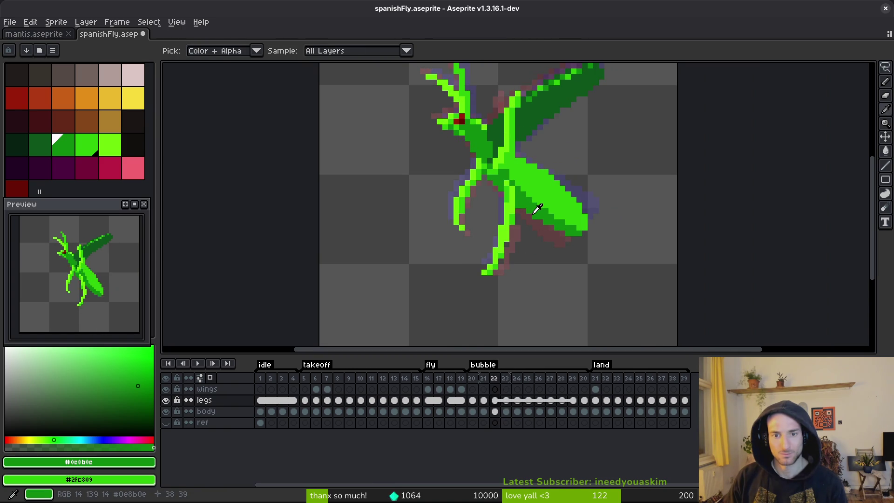
key(Right)
key(Left)
key(Left)
key(Right)
key(Right)
key(Left)
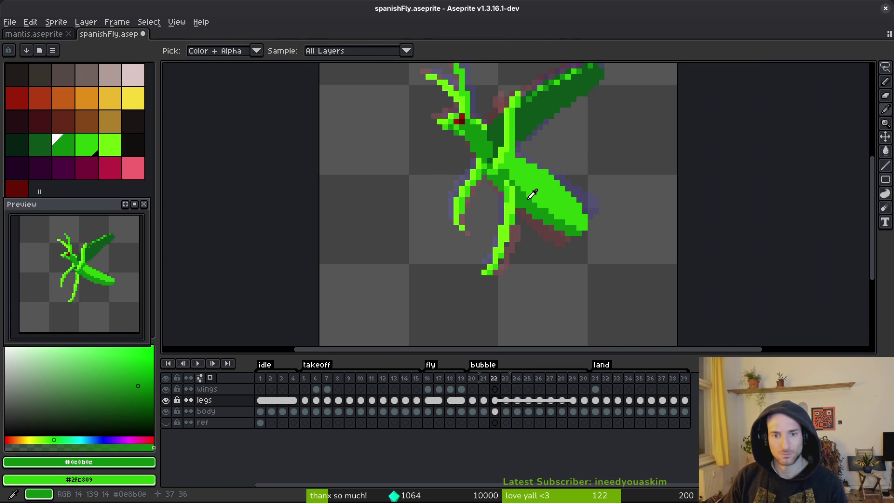
key(Right)
key(m)
scroll(531, 219, up, 3)
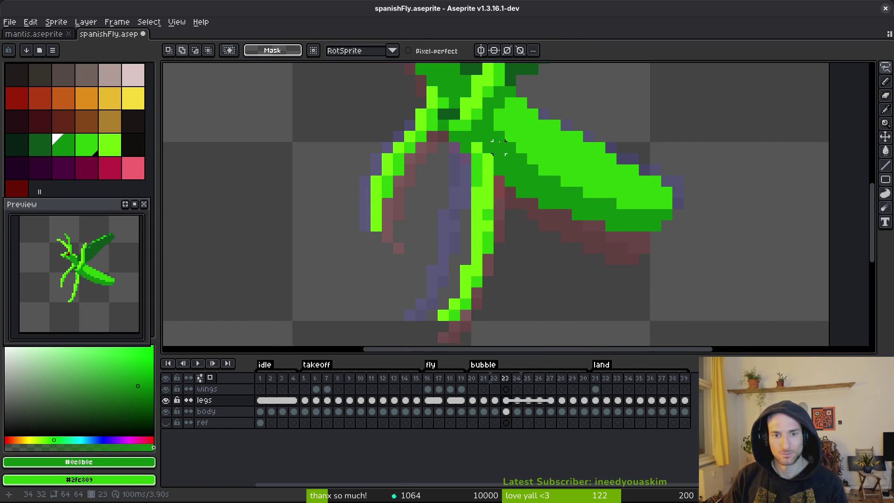
- Select the lower leg on frame 23 and nudge it right
mouse_move(454, 216)
mouse_down()
mouse_move(464, 290)
mouse_move(482, 264)
mouse_up()
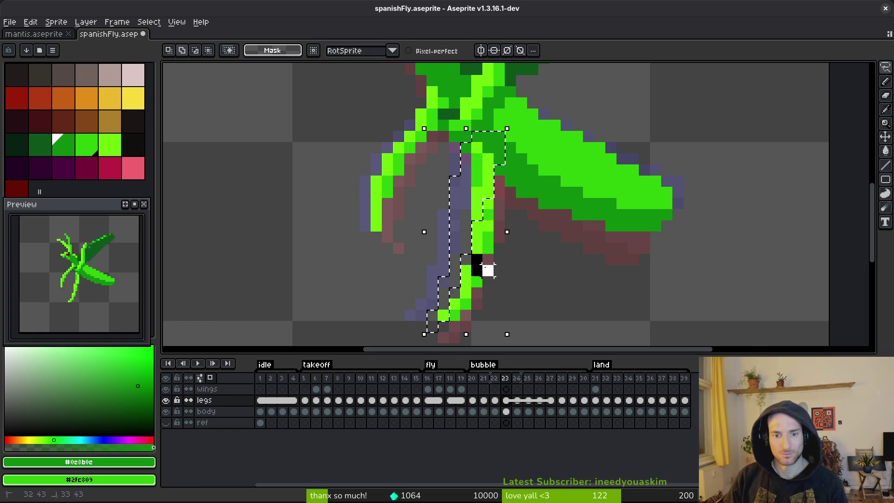
mouse_move(488, 298)
mouse_down()
mouse_move(417, 279)
mouse_move(509, 248)
mouse_up()
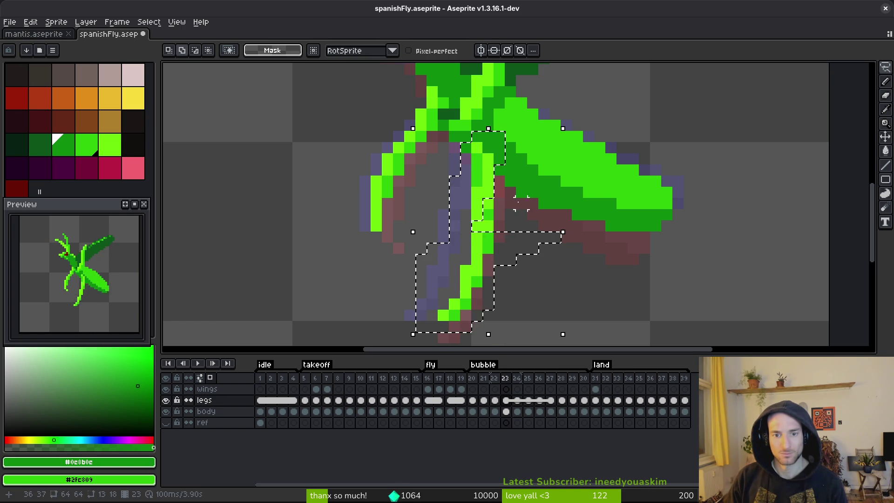
key(Right)
key(Right)
scroll(509, 266, down, 4)
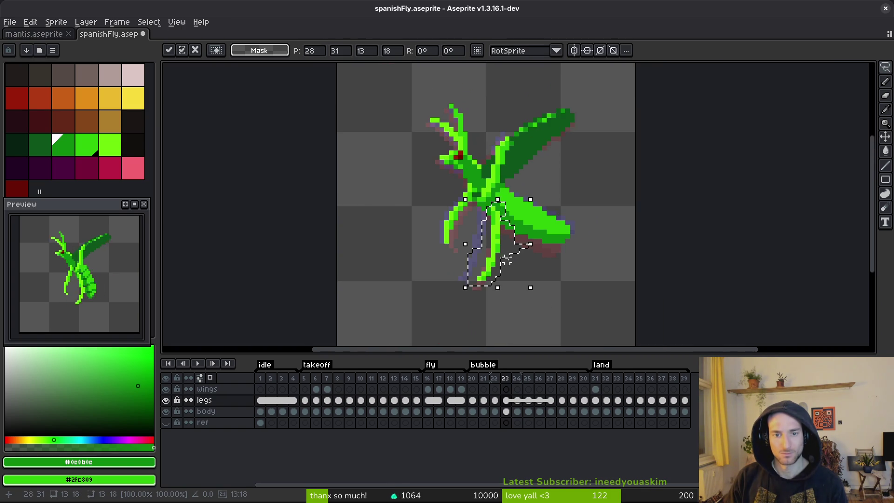
key(ctrl+d)
- Move the lower leg on frame 24 to the right
key(Right)
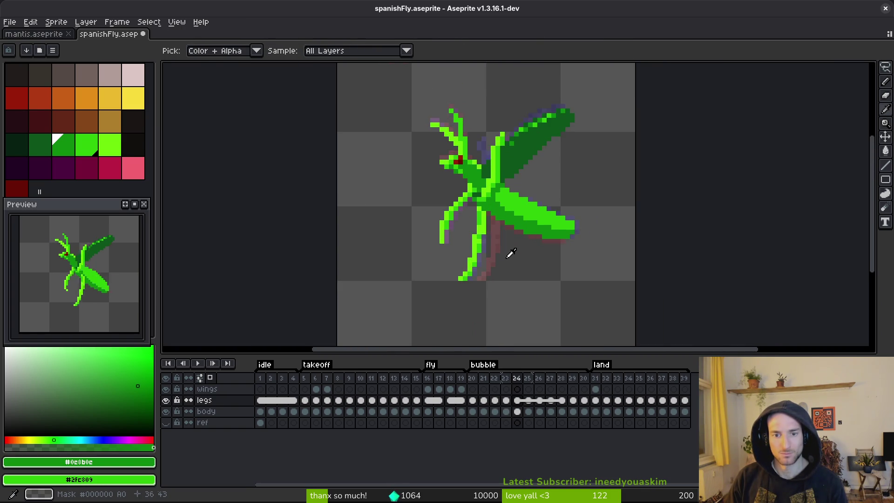
scroll(494, 203, up, 2)
drag(433, 290, 438, 326)
drag(466, 284, 489, 283)
scroll(555, 289, down, 3)
key(ctrl+d)
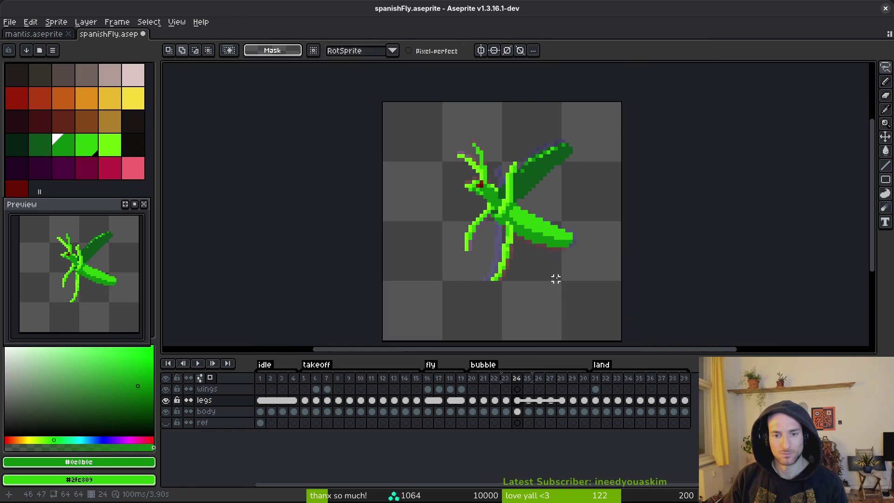
- Nudge the lower leg on frame 25 up two pixels and deselect
key(Right)
scroll(541, 268, up, 2)
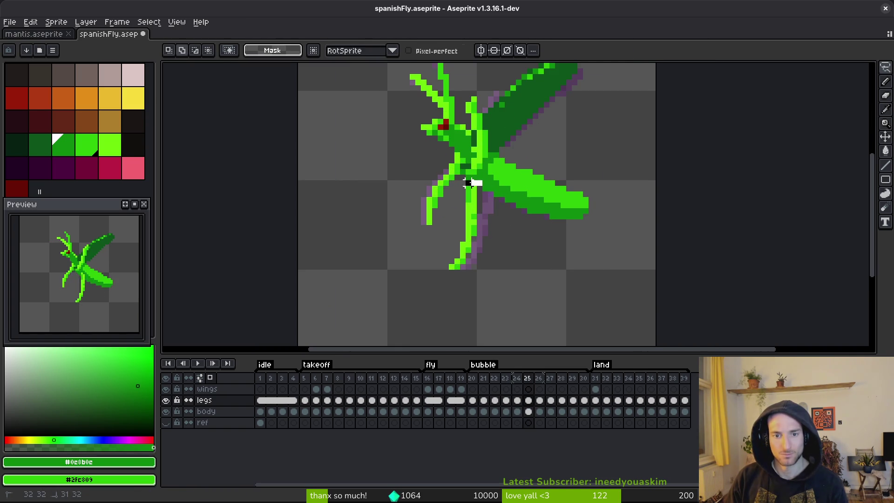
drag(446, 277, 447, 280)
scroll(486, 254, up, 3)
click(475, 232)
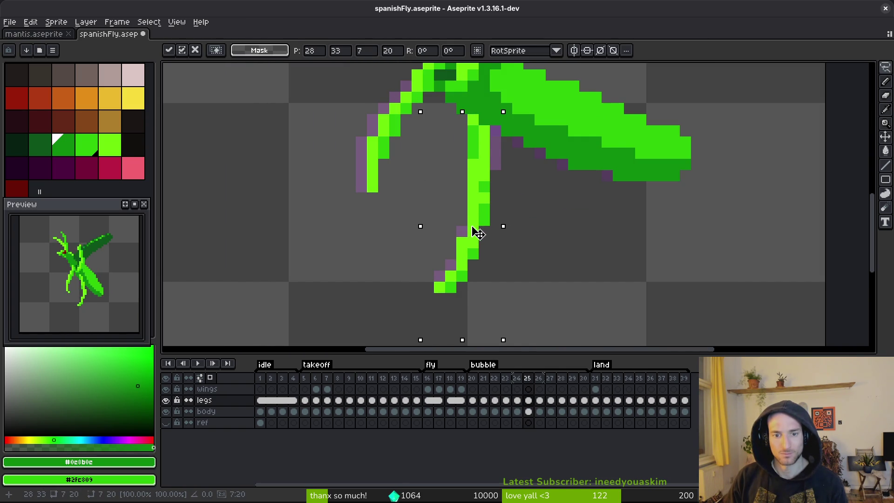
key(Up)
key(Up)
key(Return)
scroll(523, 244, down, 2)
key(Up)
key(Return)
key(ctrl+d)
- Play back the animation to review the legs, then save the sprite
scroll(531, 237, down, 1)
scroll(531, 237, down, 1)
key(i)
key(Return)
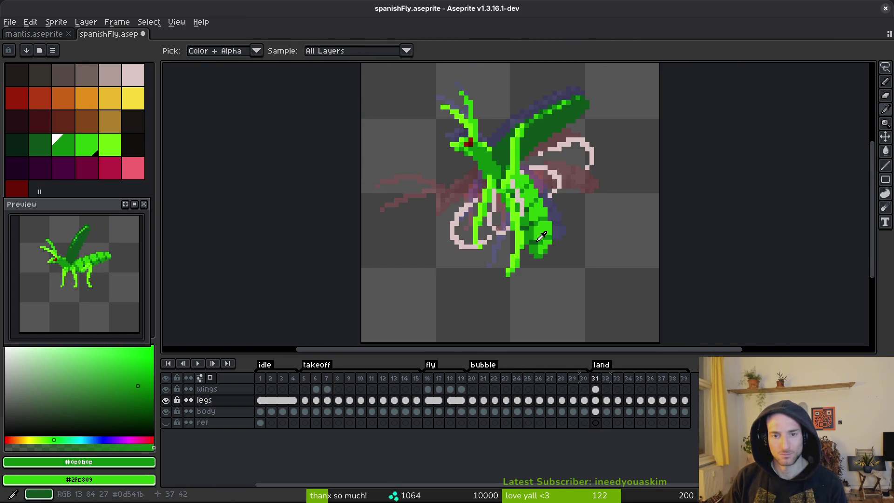
key(m)
key(ctrl+s)
click(473, 401)
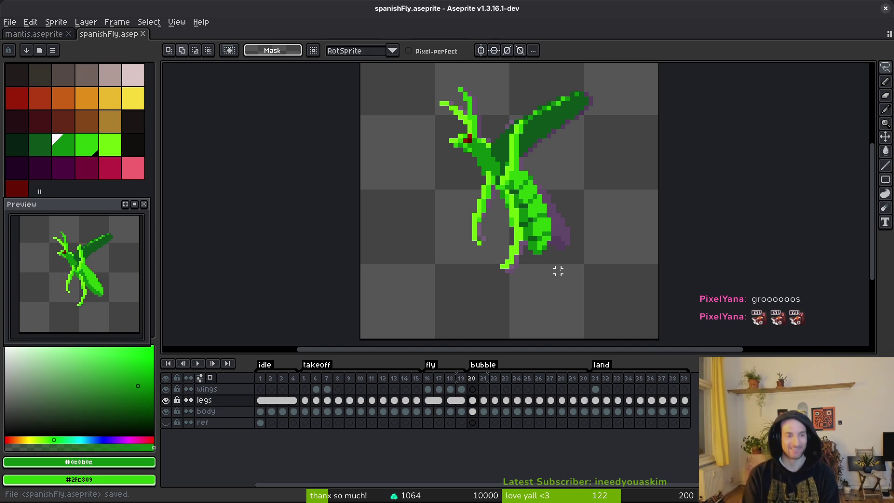
- On frame 24, pick the bright leg green with the pencil and save spanishFly.aseprite
key(Return)
key(i)
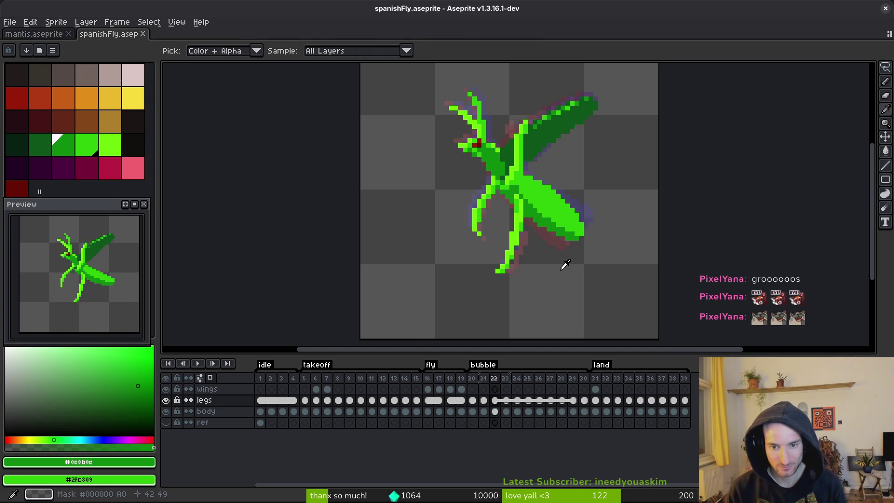
key(m)
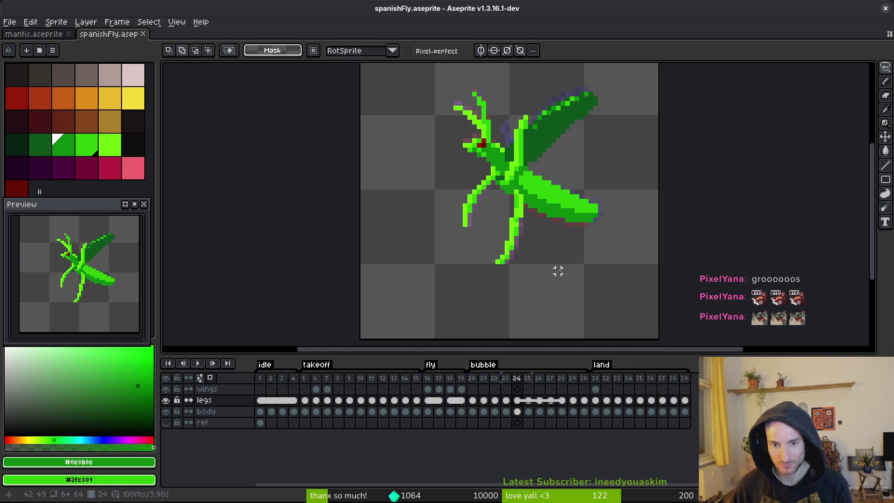
key(b)
scroll(544, 215, up, 2)
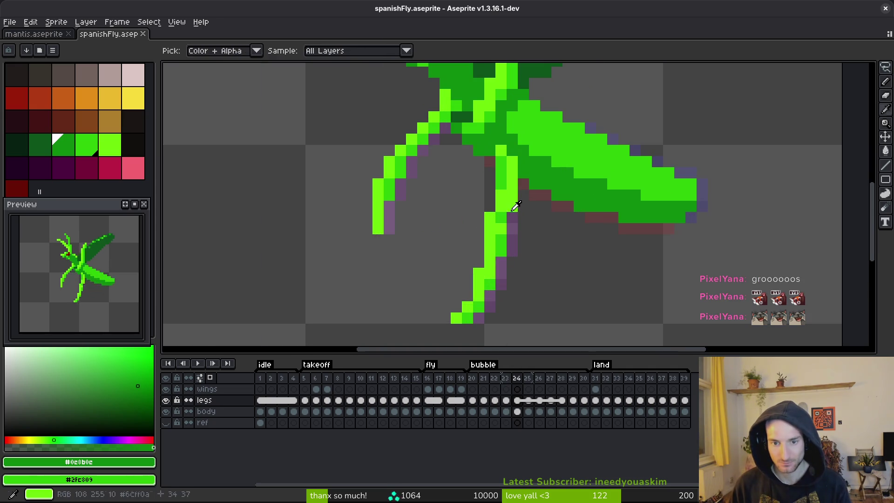
alt+click(505, 214)
key(ctrl+s)
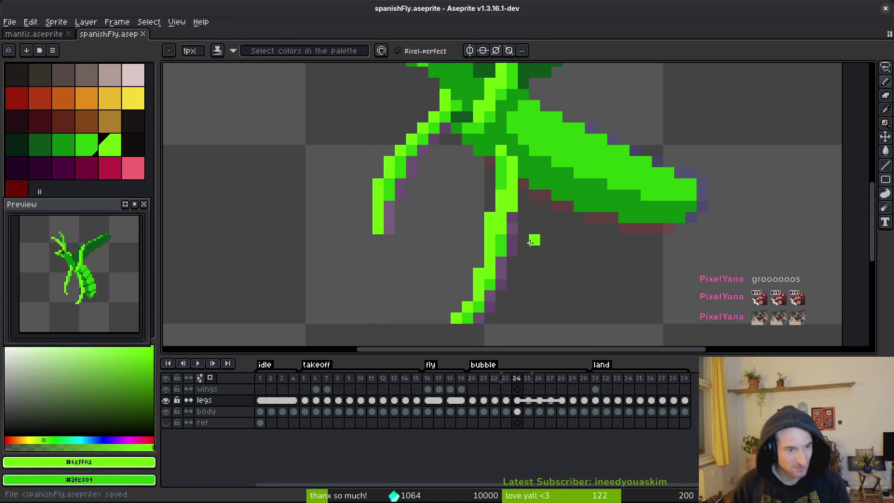
- Select the body layer cel on frame 20 in the timeline
key(v)
scroll(507, 275, down, 3)
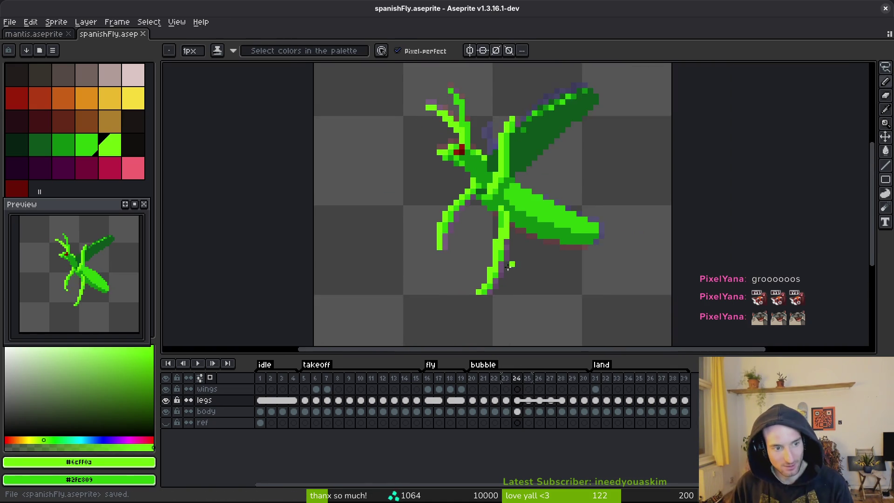
key(b)
click(472, 412)
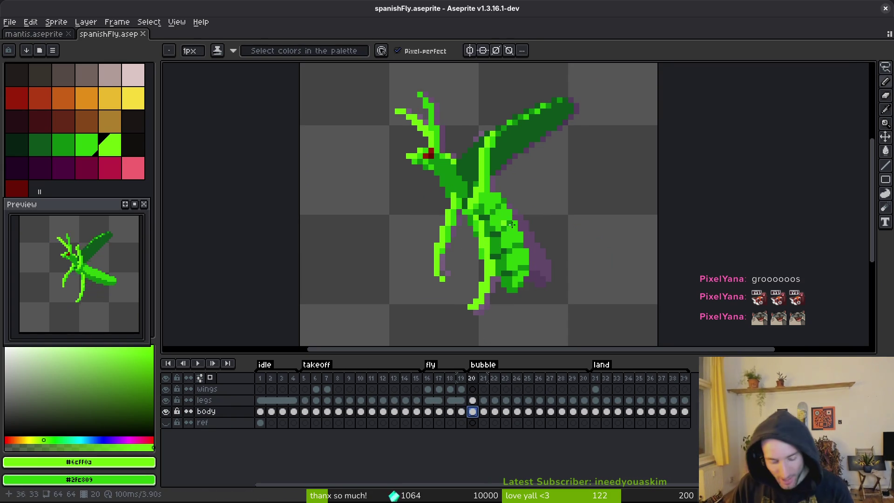
- On frame 21, hide the legs layer, select the body cel, and sample dark and mid greens
key(period)
click(167, 412)
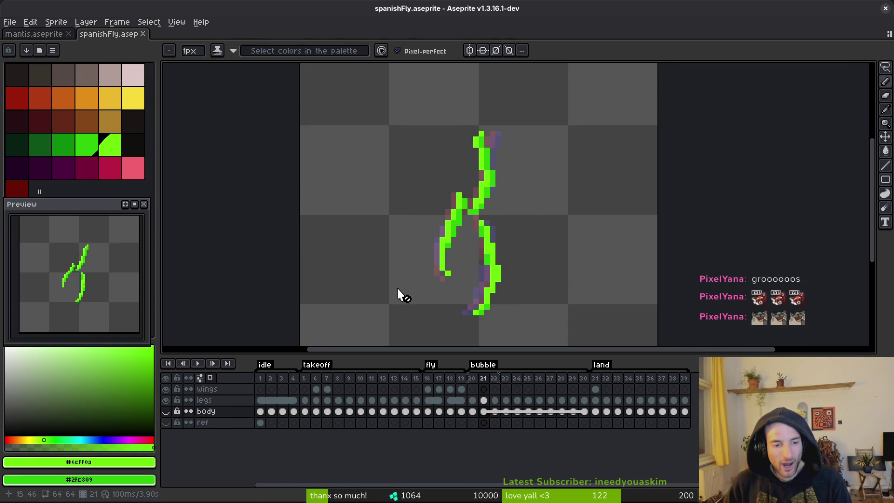
click(167, 412)
click(166, 400)
click(484, 412)
scroll(461, 207, up, 3)
key(ctrl+z)
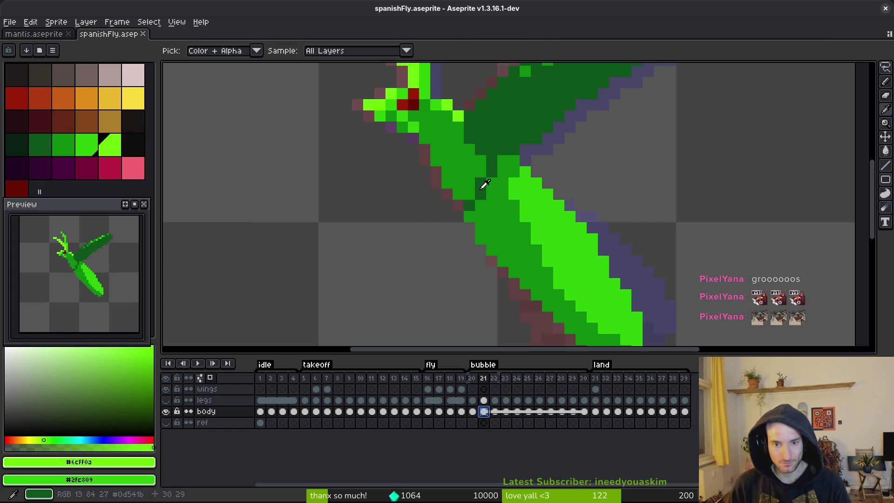
alt+click(481, 186)
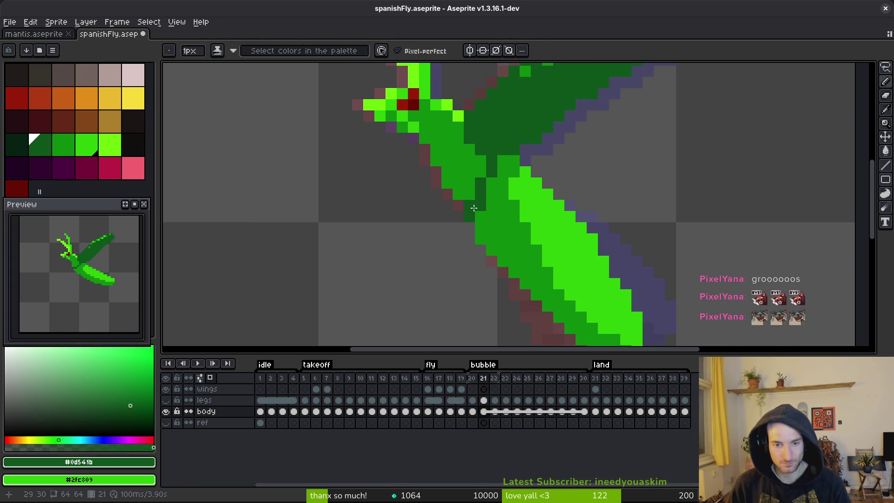
alt+right_click(471, 187)
- Darken one bright body pixel to mid green #0c8b0c, comparing against frame 20
key(comma)
key(period)
alt+click(515, 190)
key(comma)
key(period)
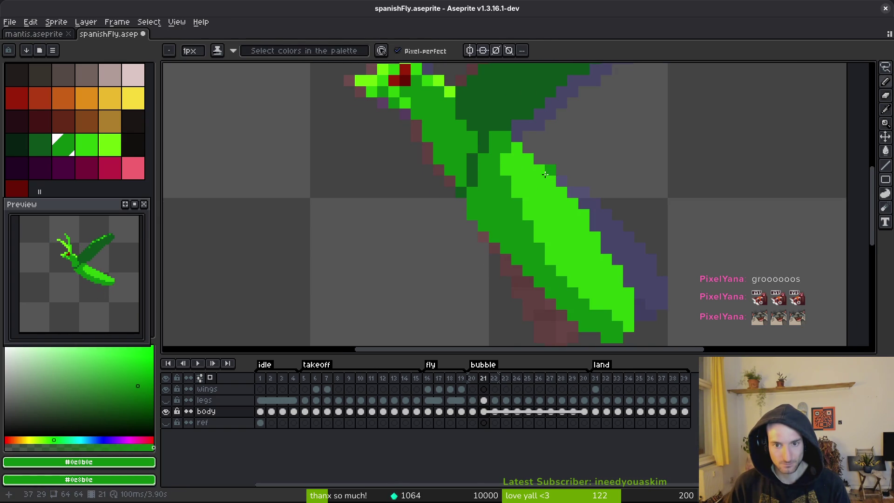
key(comma)
key(period)
click(529, 203)
key(comma)
key(period)
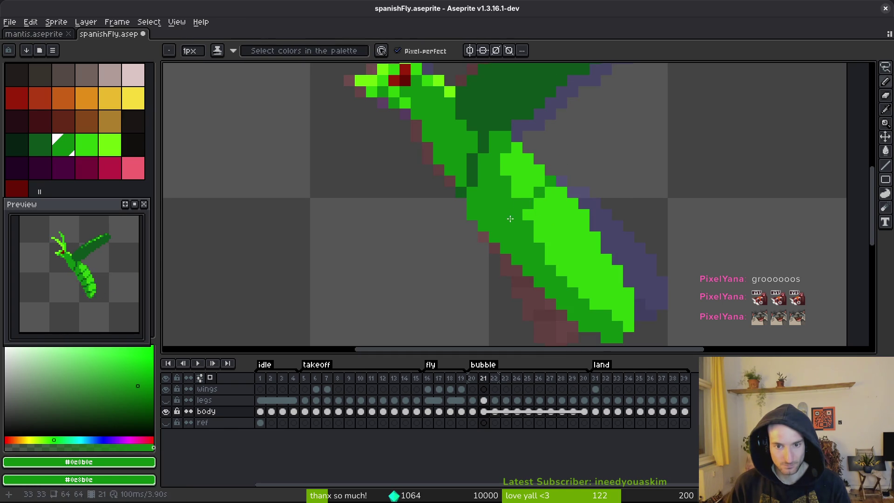
- Paint two diagonal body pixels dark green #0d541b, checking frame 20 for reference
alt+right_click(472, 175)
right_click(495, 219)
right_click(486, 225)
key(comma)
key(period)
key(comma)
scroll(513, 240, down, 3)
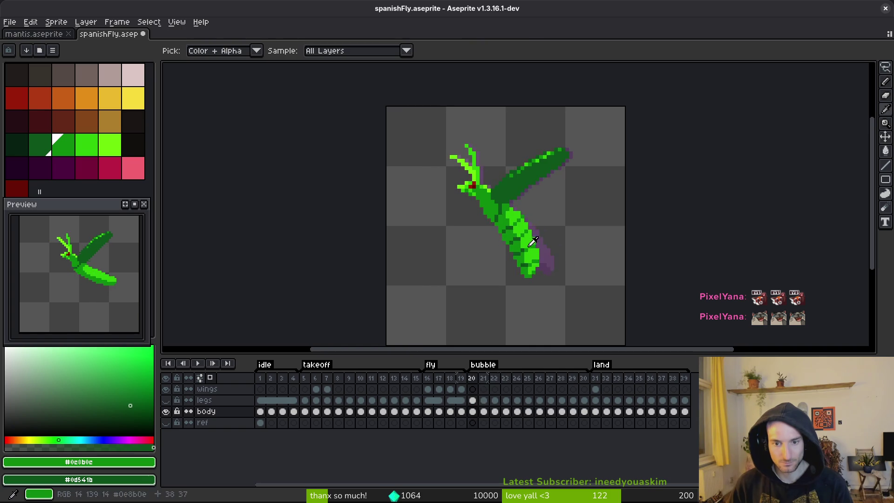
scroll(534, 207, up, 3)
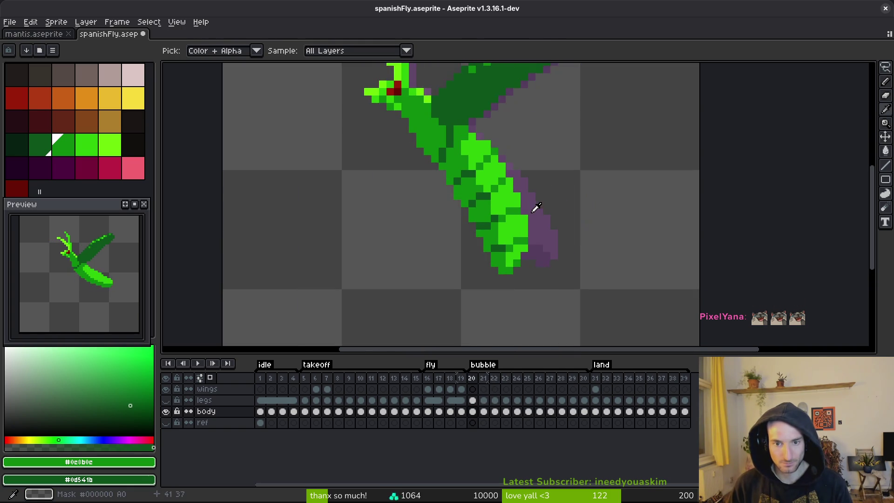
key(period)
- Draw a short dark-green segment line across the body
key(b)
drag(518, 182, 503, 197)
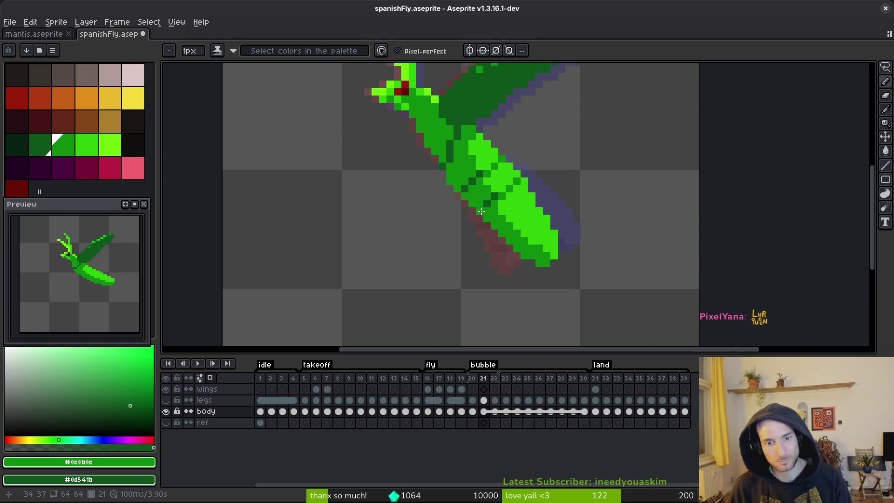
scroll(484, 205, down, 3)
scroll(494, 211, up, 3)
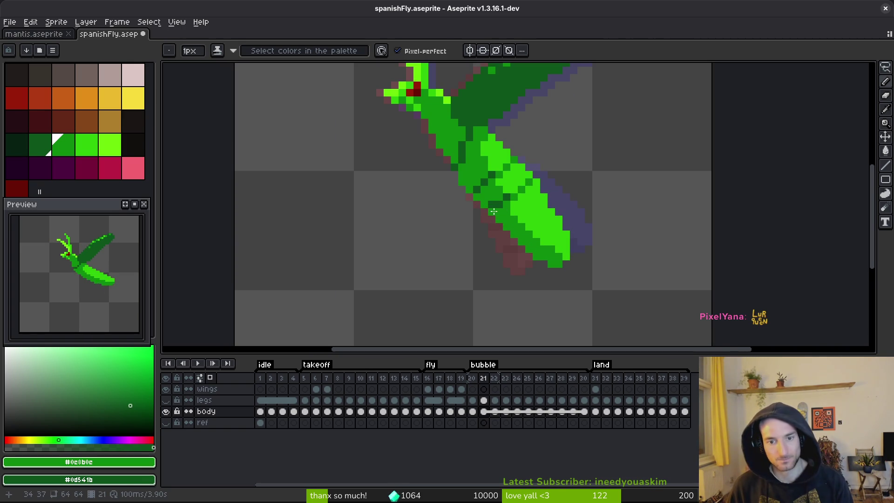
scroll(515, 210, down, 3)
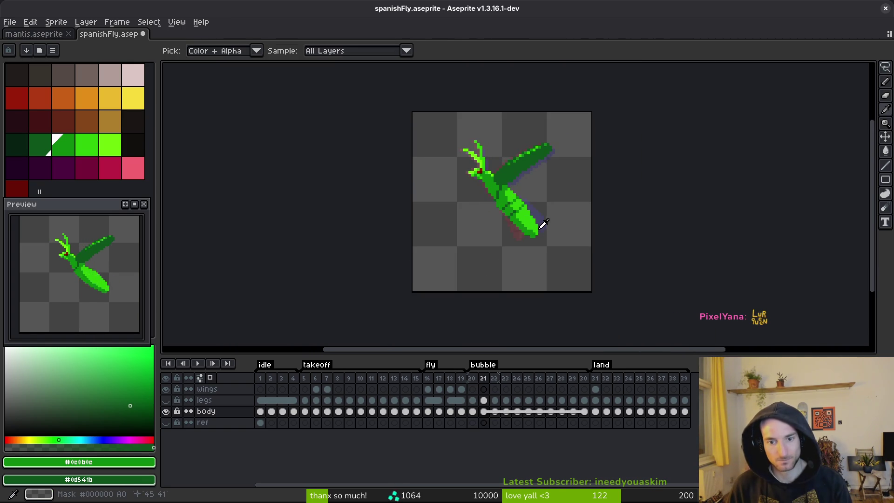
scroll(531, 218, up, 3)
scroll(511, 202, up, 2)
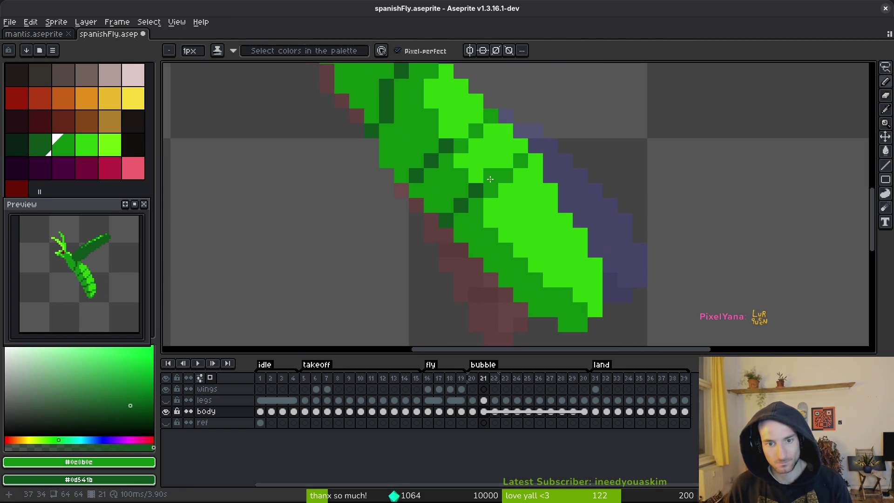
scroll(525, 200, down, 2)
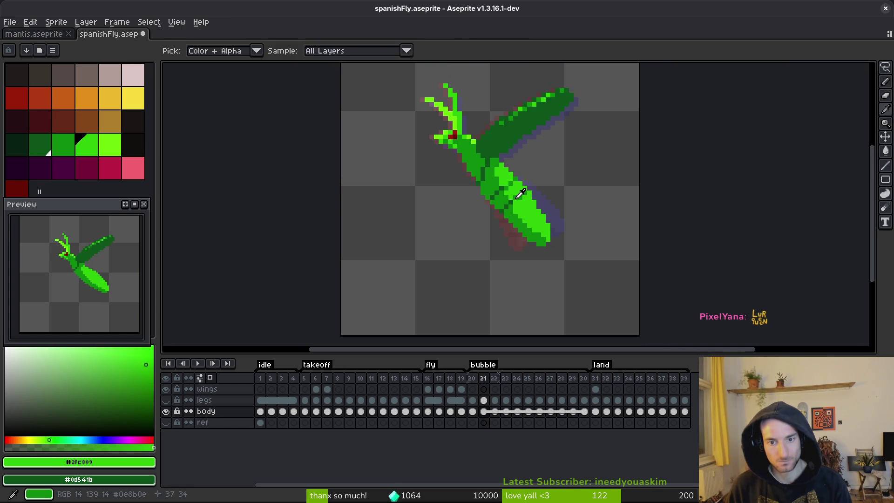
scroll(514, 196, up, 1)
- Sample bright green #2fc809 and mid green #0c8b0c, then paint a mid-green body pixel
alt+click(514, 196)
scroll(503, 182, down, 2)
key(Left)
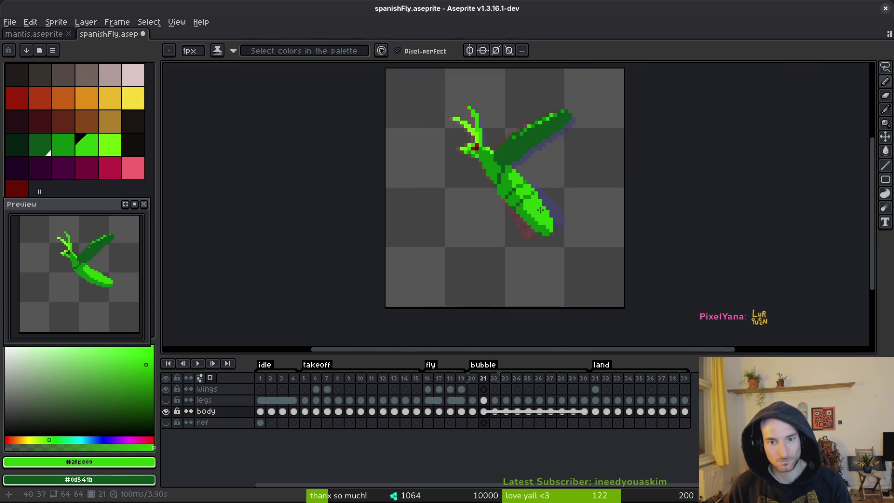
key(Right)
scroll(545, 219, up, 2)
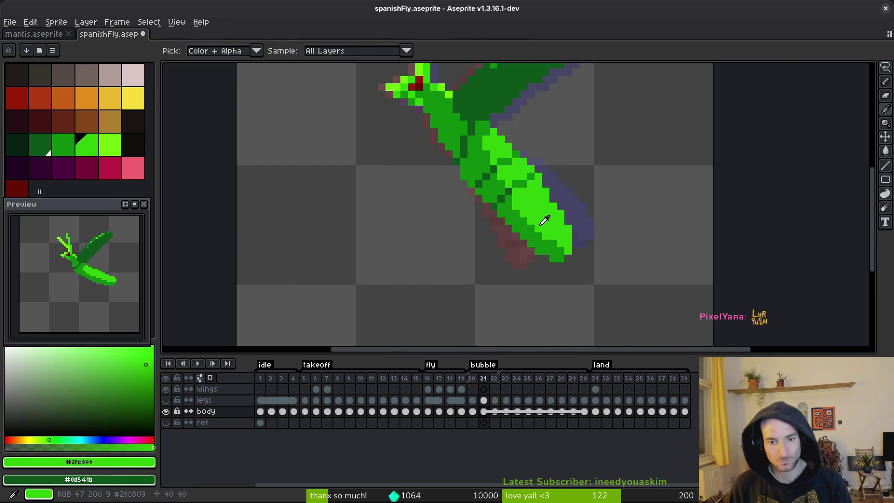
scroll(511, 201, up, 3)
scroll(511, 202, down, 4)
alt+click(518, 209)
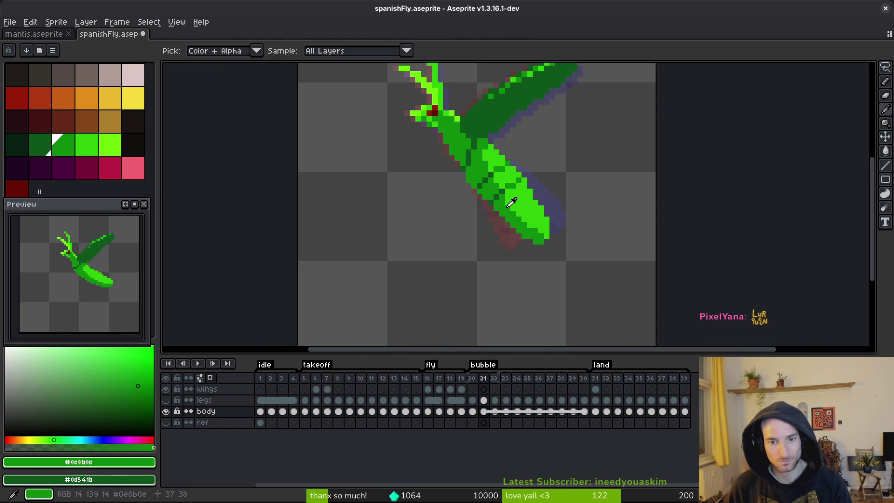
scroll(522, 207, up, 3)
click(537, 221)
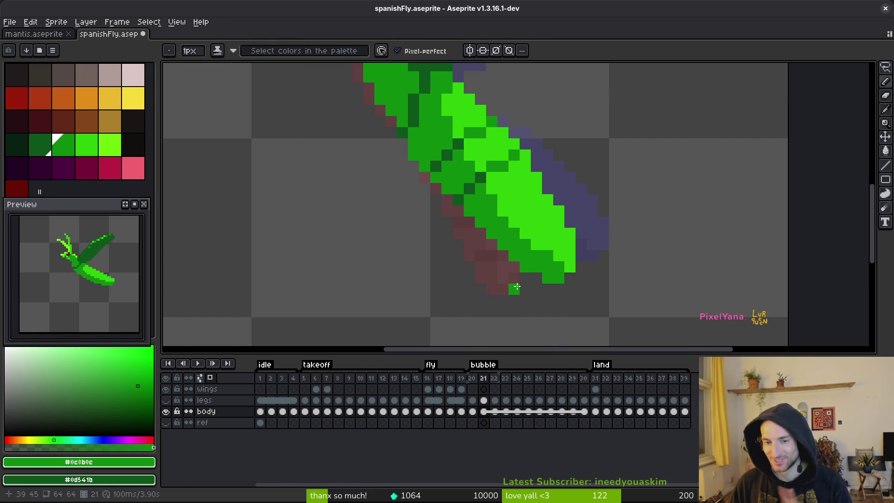
- Sample bright green #2fc809 as the secondary colour, save spanishFly.aseprite, and compare with frame 20
alt+right_click(563, 250)
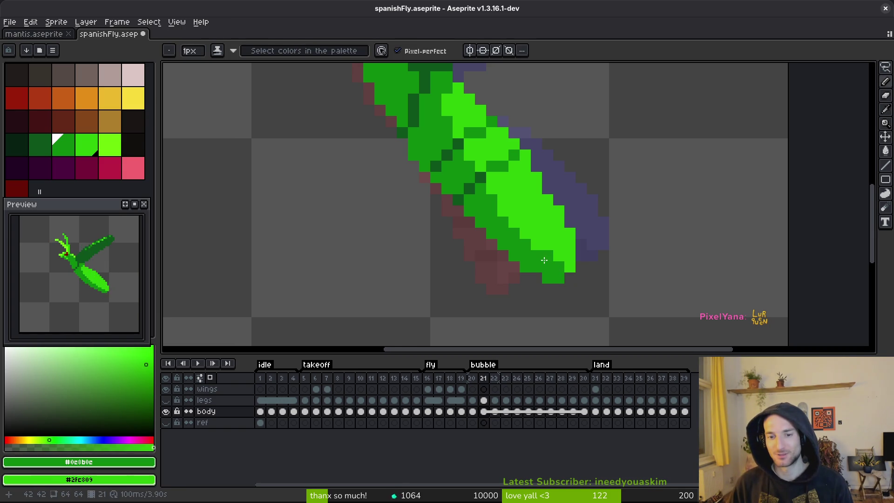
key(ctrl+s)
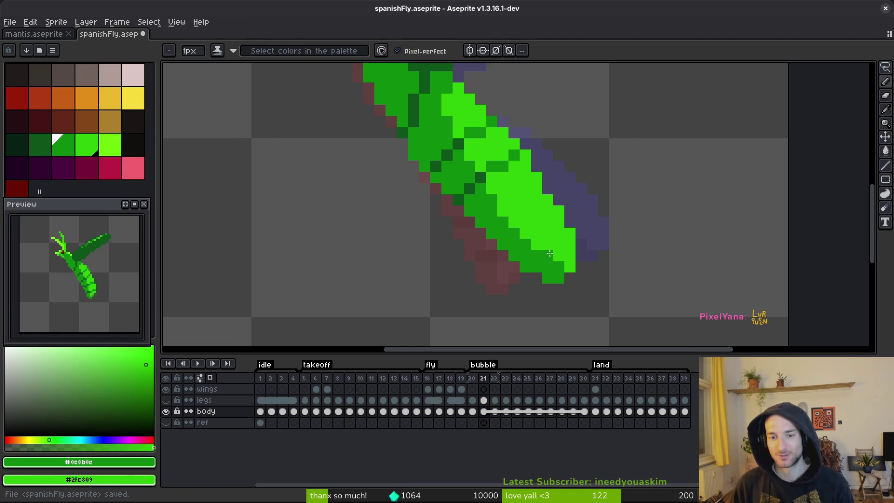
key(Right)
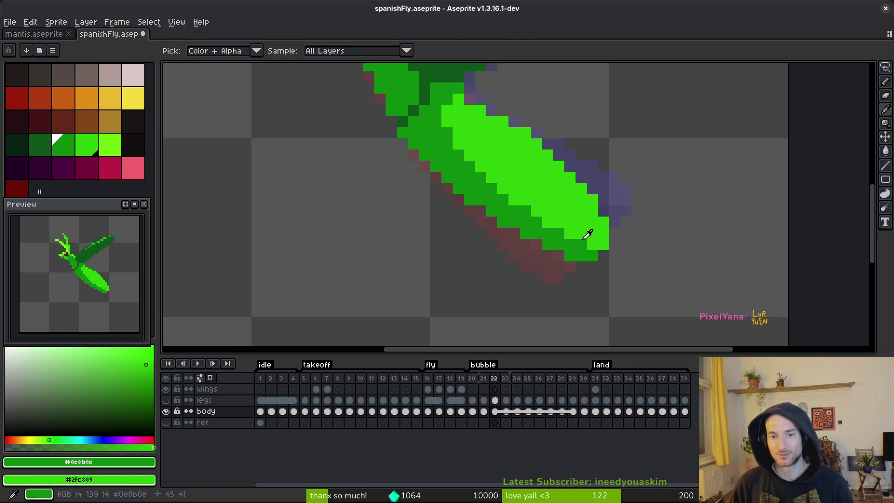
key(Left)
key(Left)
key(Right)
- Darken a body pixel beside the dark spot and sample dark green #0d541b
click(546, 219)
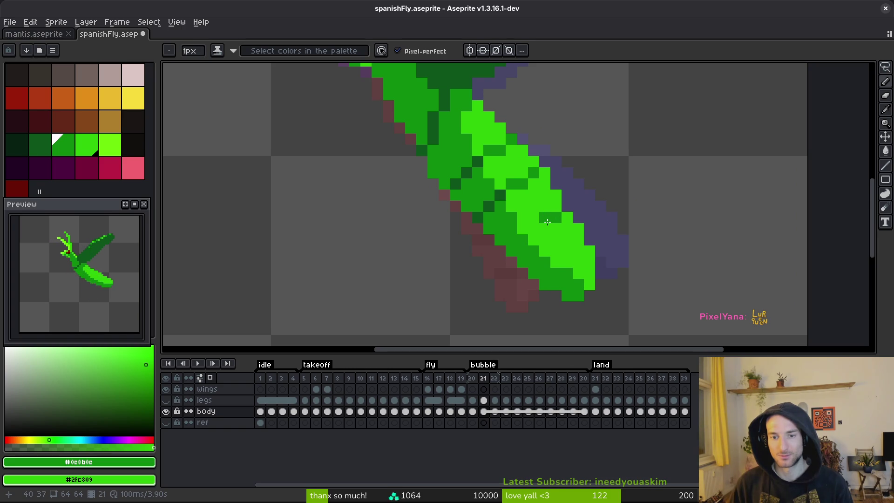
alt+right_click(499, 194)
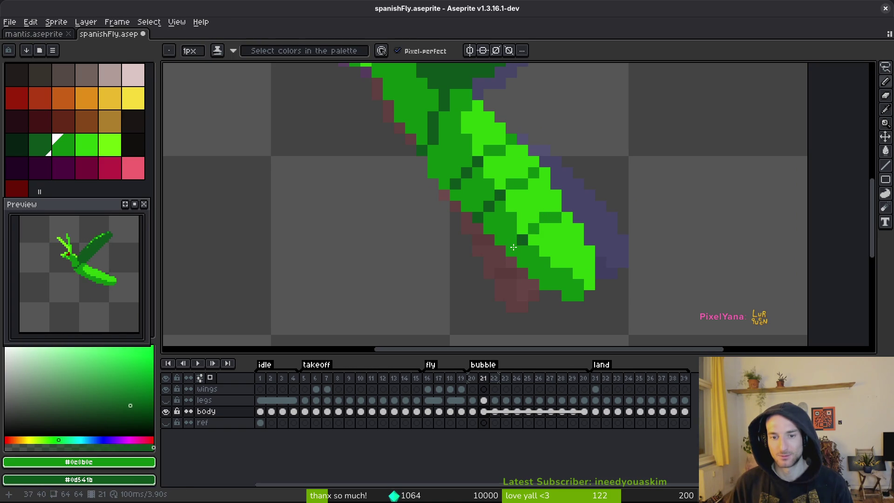
scroll(513, 247, down, 4)
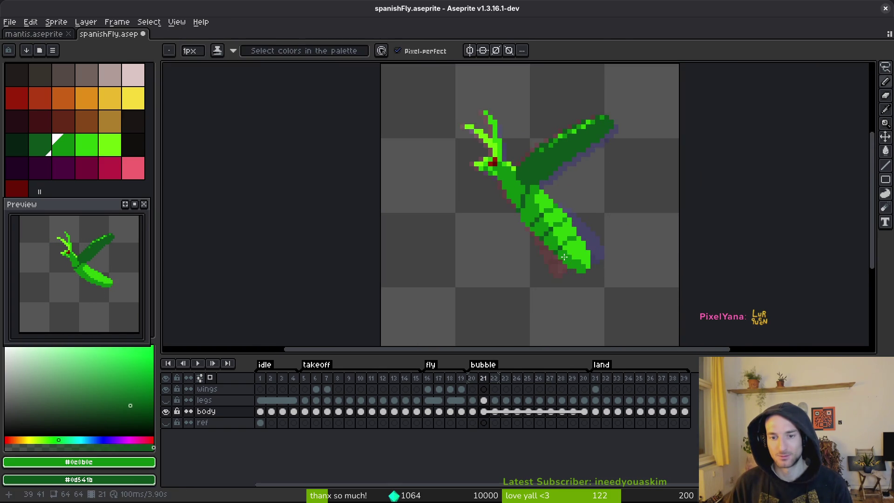
scroll(569, 258, up, 2)
scroll(569, 259, down, 2)
- Compare against frame 20, then shade a diagonal dark-green band across frame 21's body
key(comma)
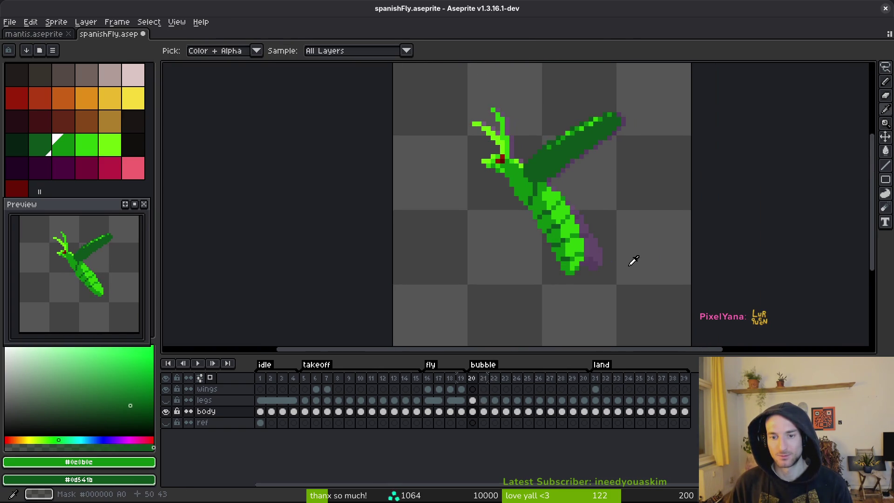
key(period)
key(comma)
key(period)
scroll(607, 247, up, 3)
drag(600, 238, 551, 260)
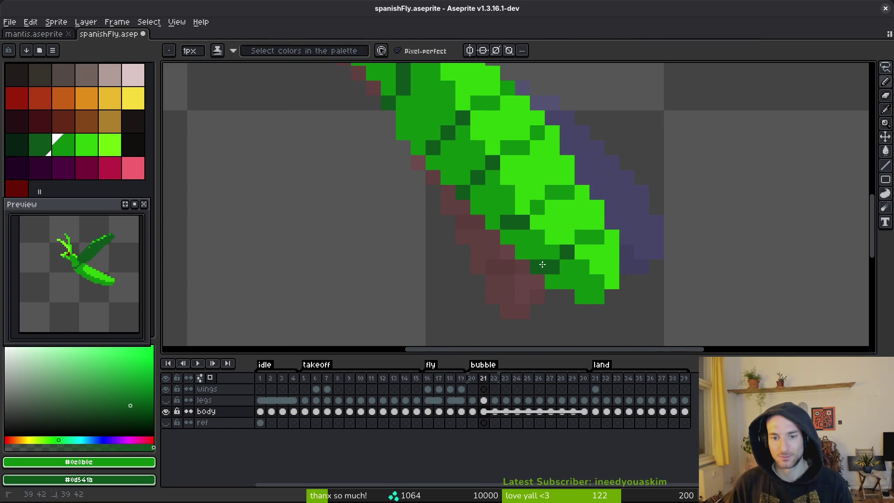
scroll(543, 264, down, 3)
scroll(568, 259, up, 3)
scroll(570, 266, down, 3)
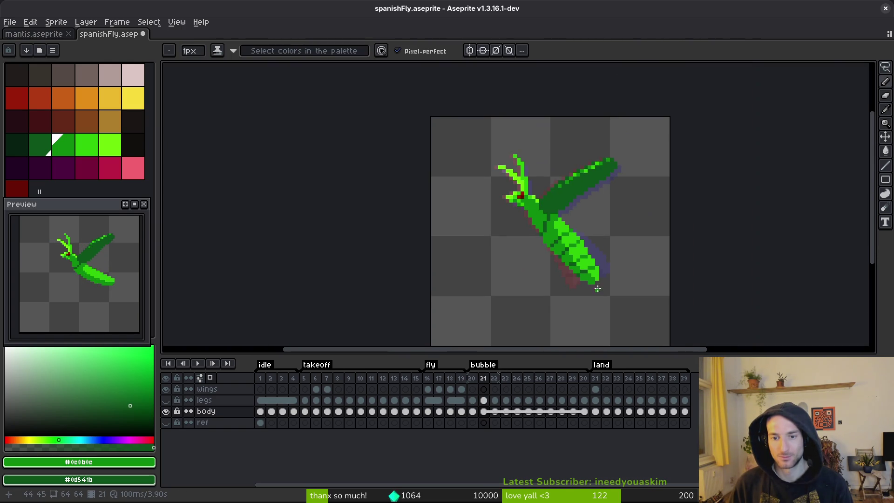
- Advance to frame 22 and compare it with frame 21, ready to sample and draw
key(Right)
key(i)
scroll(514, 206, up, 3)
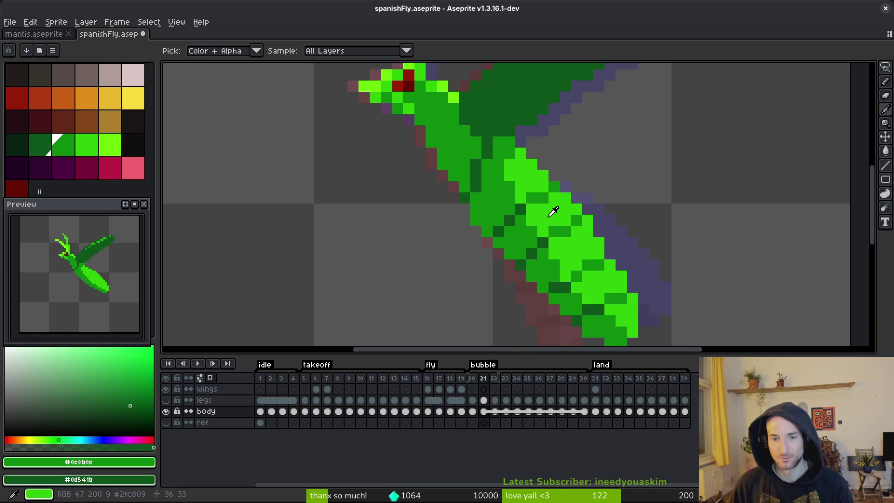
key(b)
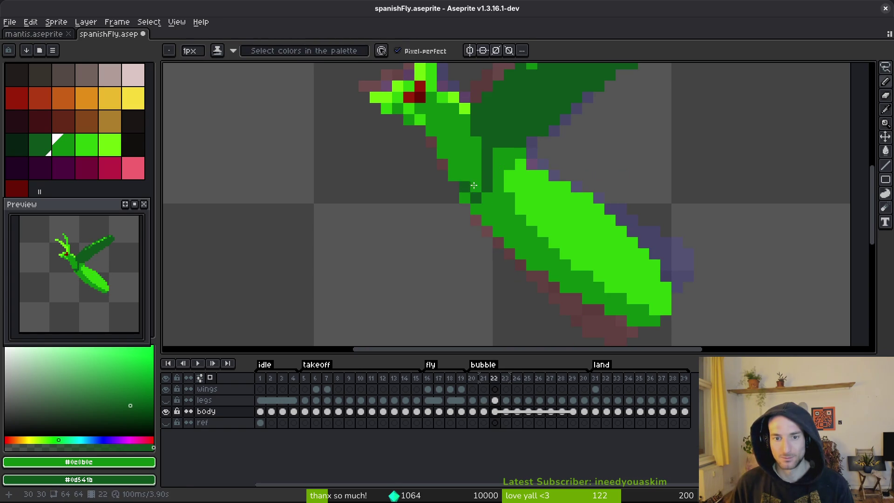
scroll(489, 187, down, 4)
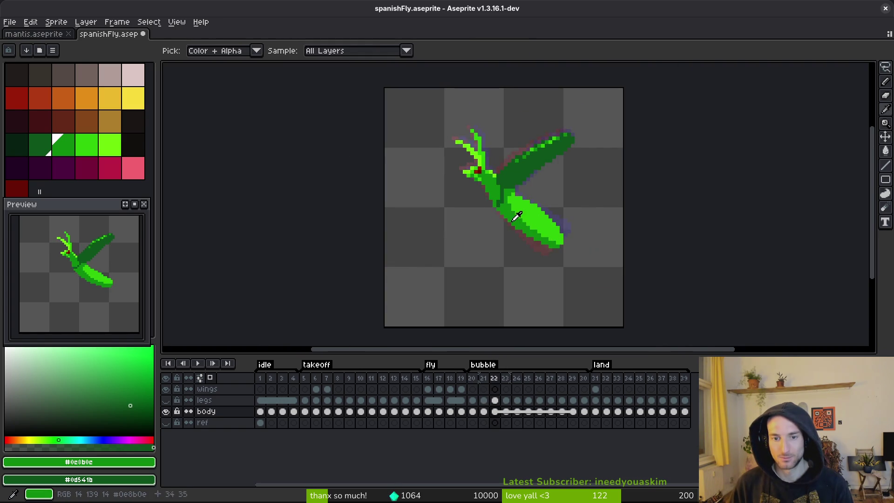
scroll(519, 212, up, 2)
scroll(530, 220, down, 2)
key(i)
key(Left)
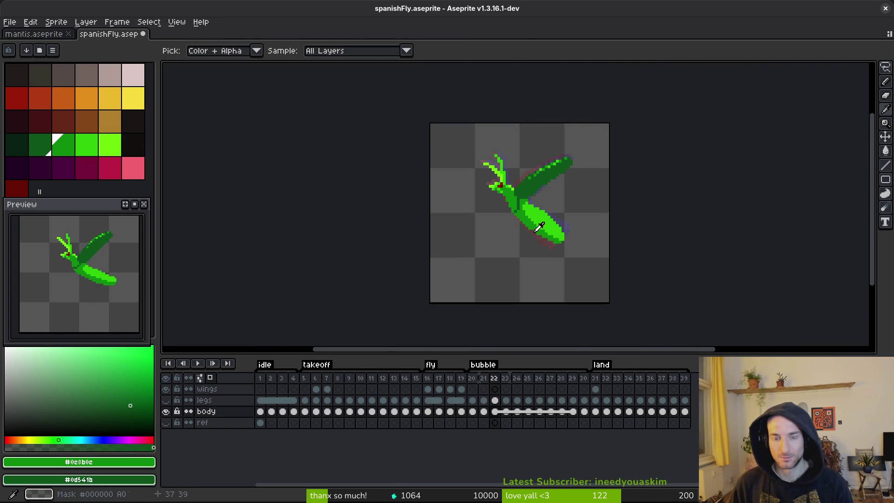
scroll(536, 220, up, 2)
key(Right)
key(b)
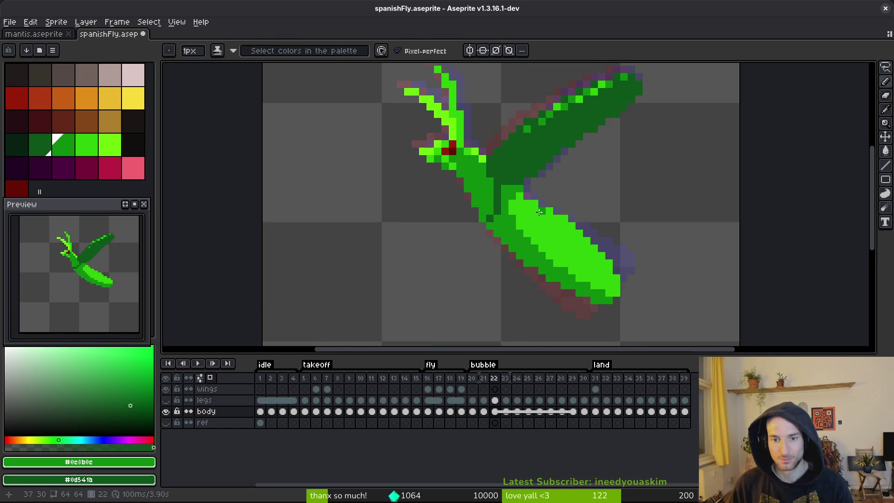
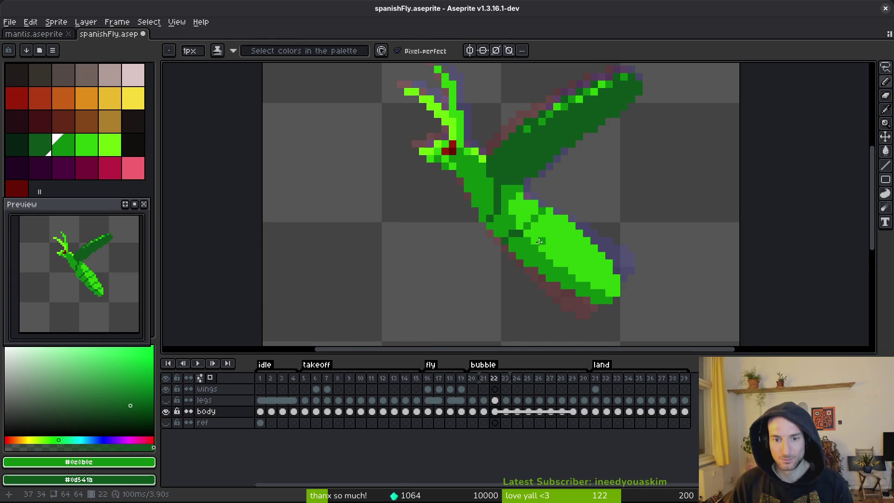
- With the pencil, darken a couple of pixels on the abdomen in frame 22
scroll(541, 240, down, 2)
scroll(517, 219, up, 1)
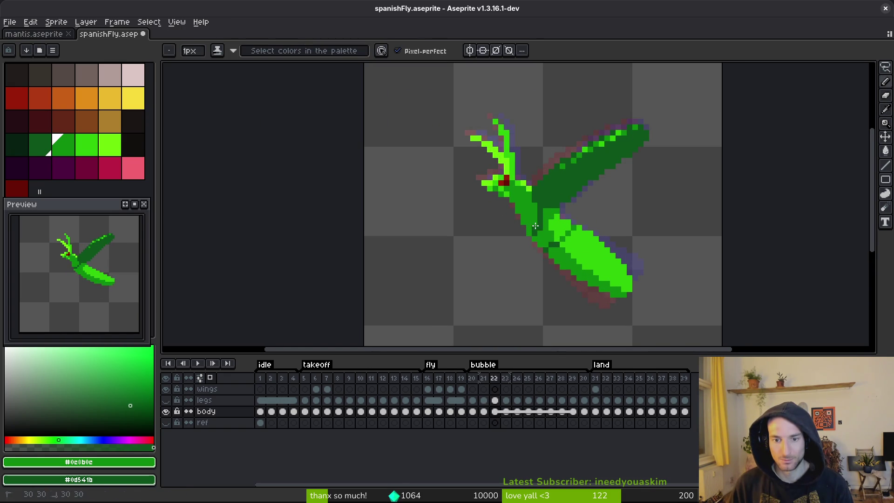
scroll(542, 227, down, 3)
scroll(542, 228, up, 3)
key(i)
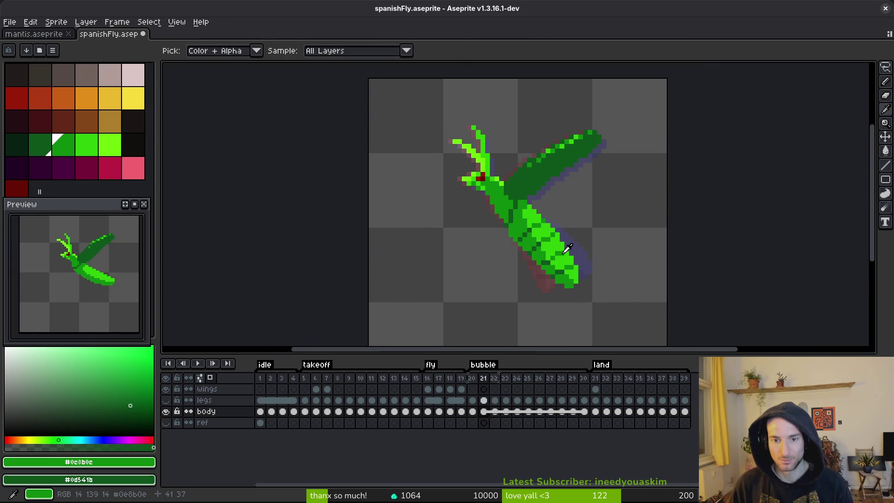
key(b)
scroll(557, 247, up, 3)
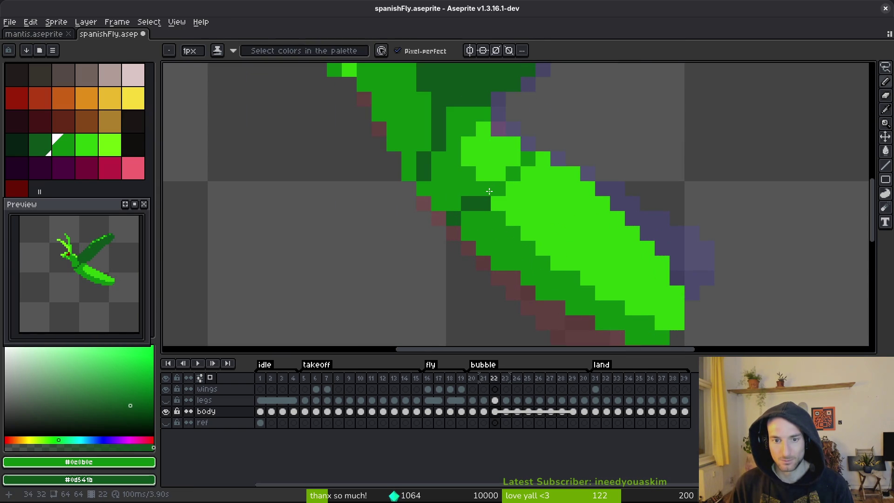
click(485, 190)
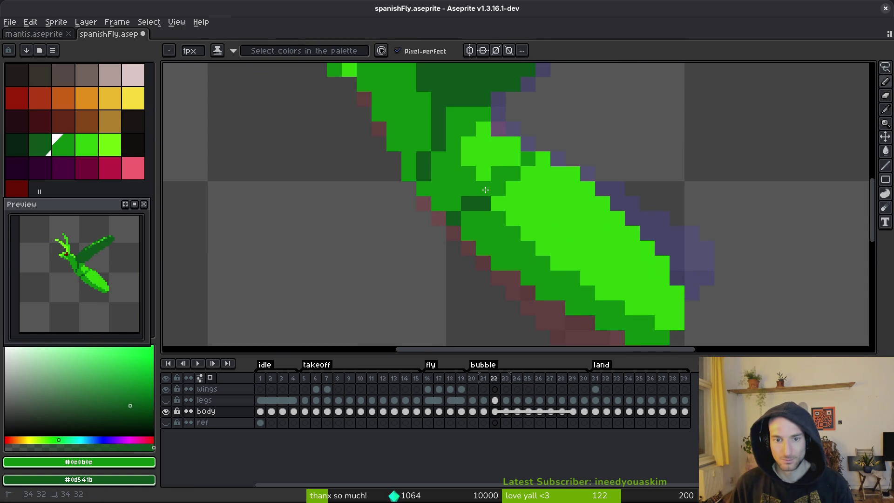
right_click(483, 188)
- Repaint a dark abdomen pixel bright green, then undo that stroke
scroll(529, 203, down, 1)
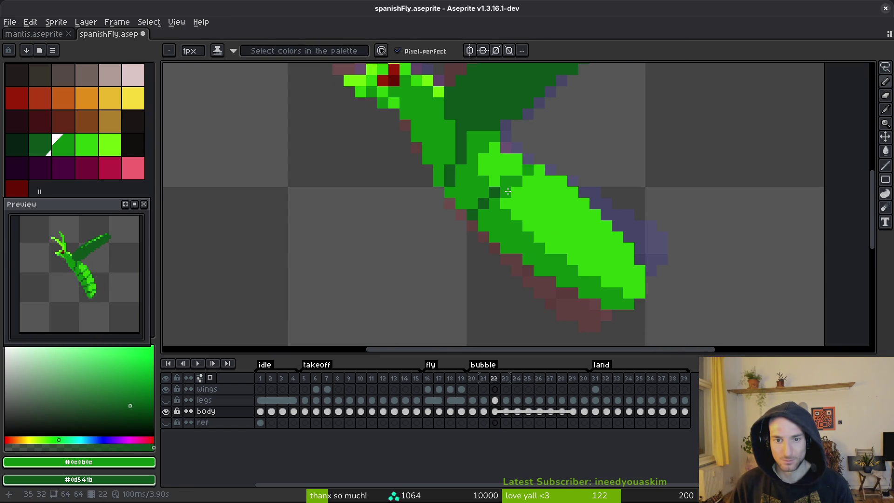
alt+right_click(506, 175)
right_click(507, 193)
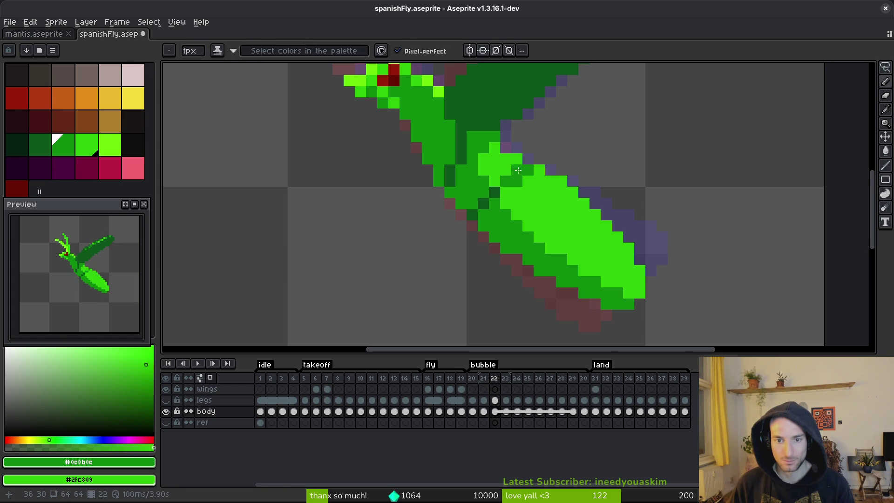
scroll(515, 170, down, 6)
scroll(551, 221, up, 4)
key(ctrl+z)
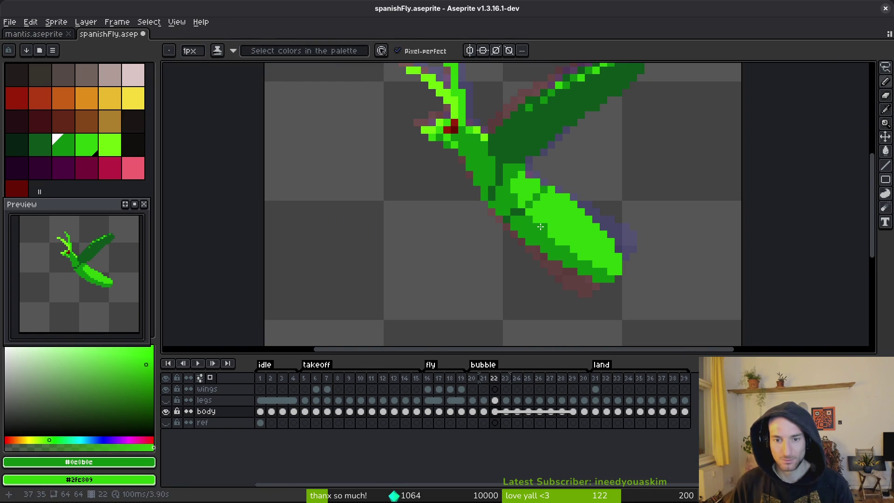
- Check frame 21 for reference, then draw a mid-green segment line across the abdomen
scroll(541, 226, down, 3)
scroll(520, 223, up, 3)
alt+click(520, 223)
alt+click(517, 214)
key(comma)
scroll(540, 232, down, 3)
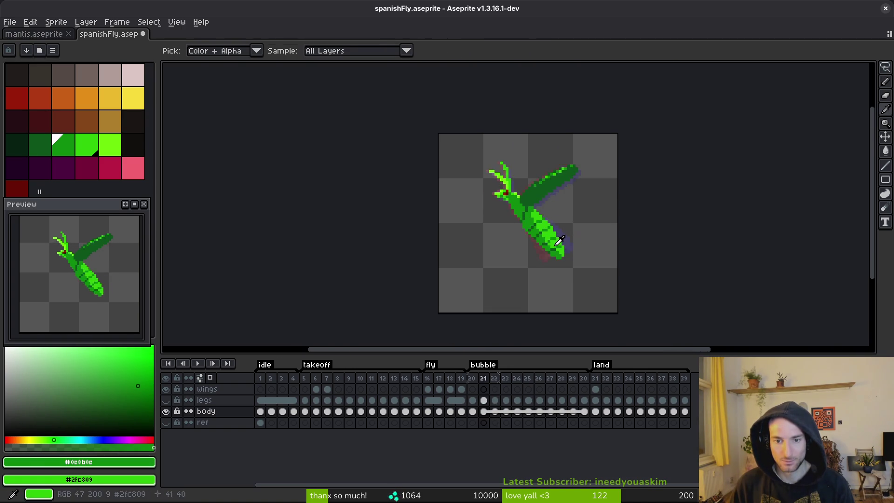
scroll(559, 241, up, 5)
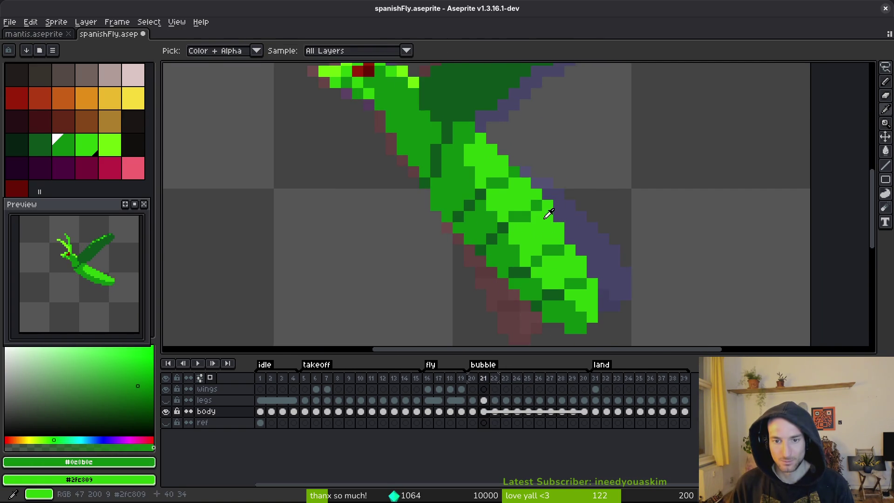
key(period)
drag(559, 194, 538, 214)
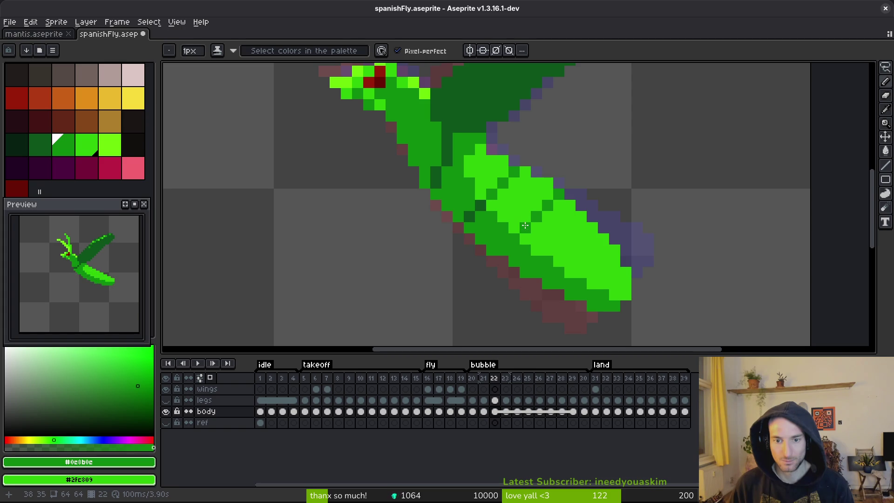
- Paint mid and dark green pixels along the abdomen, then advance to frame 23
alt+click(486, 212)
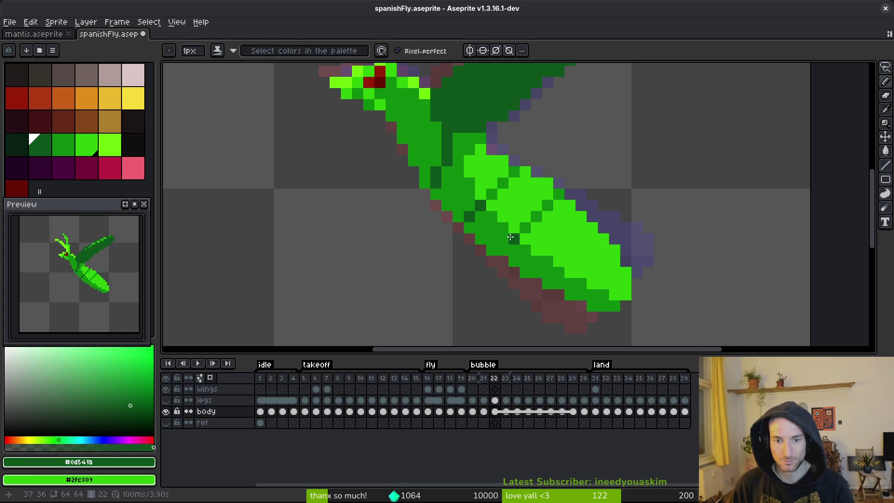
scroll(548, 239, down, 3)
scroll(541, 199, up, 2)
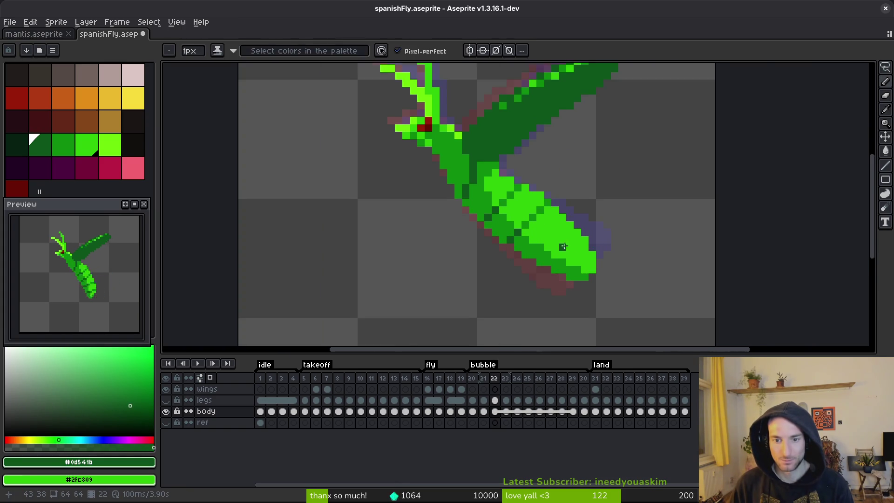
scroll(541, 199, up, 1)
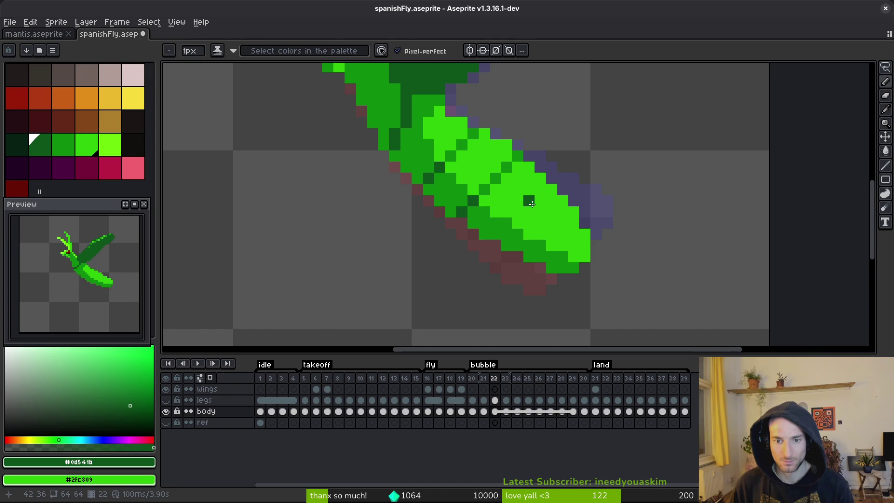
alt+click(531, 182)
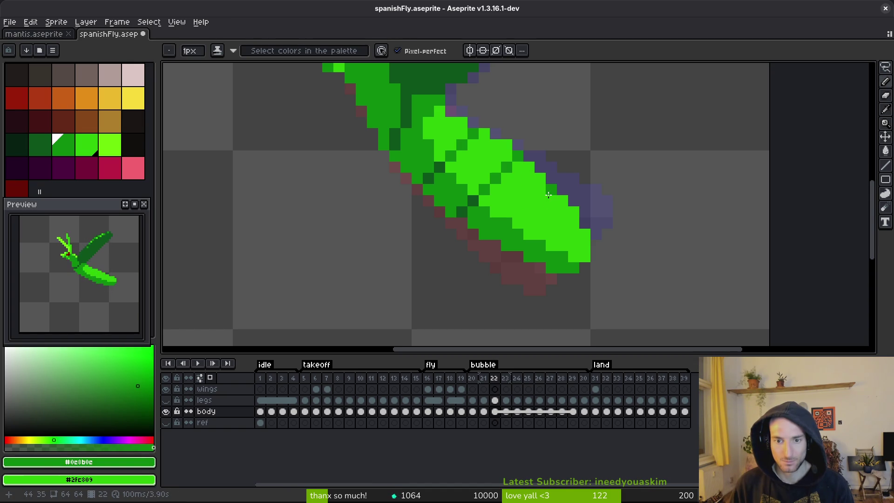
click(540, 190)
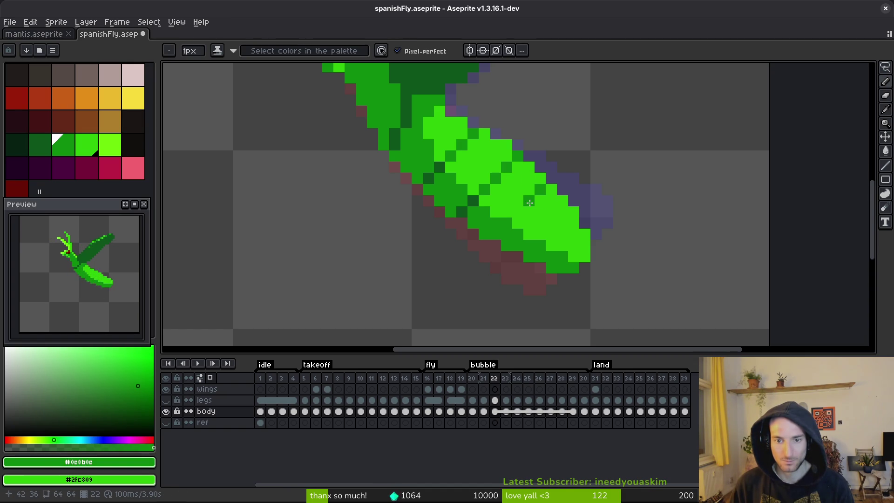
alt+right_click(479, 196)
right_click(507, 223)
right_click(496, 232)
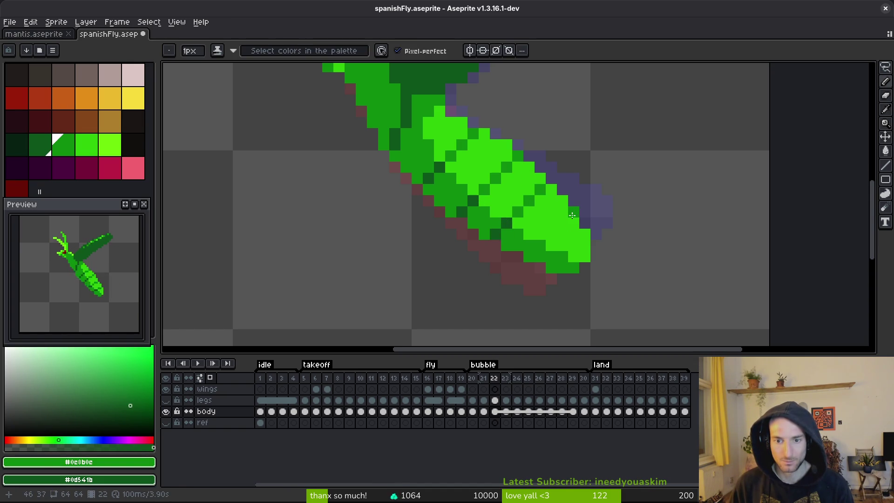
right_click(539, 242)
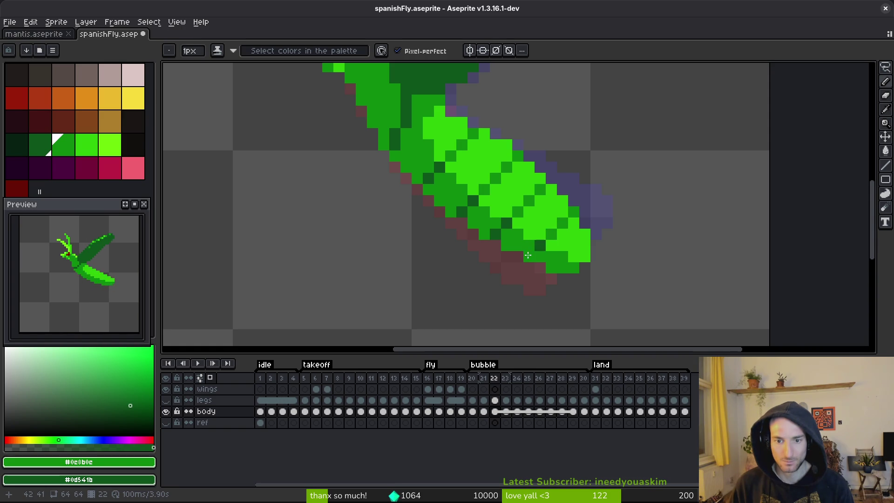
scroll(528, 255, down, 6)
key(Right)
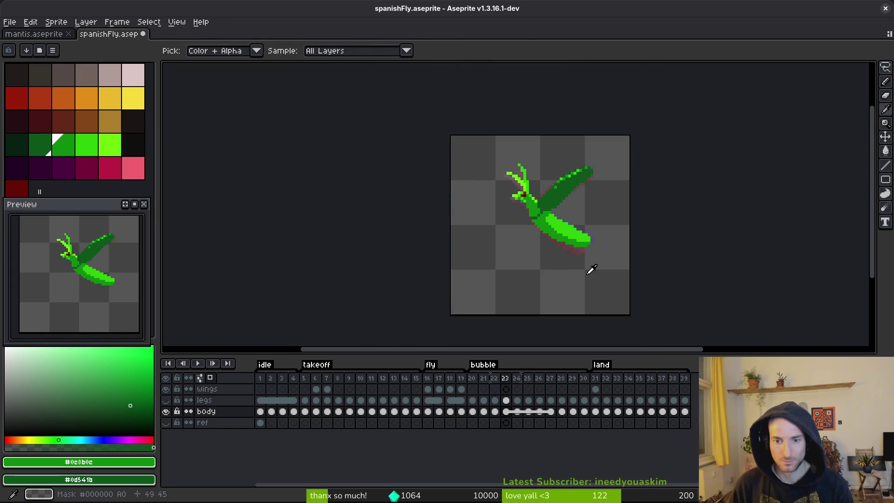
- Paint a dark green pixel where body meets wing and mid-green over another dark pixel
scroll(596, 259, up, 5)
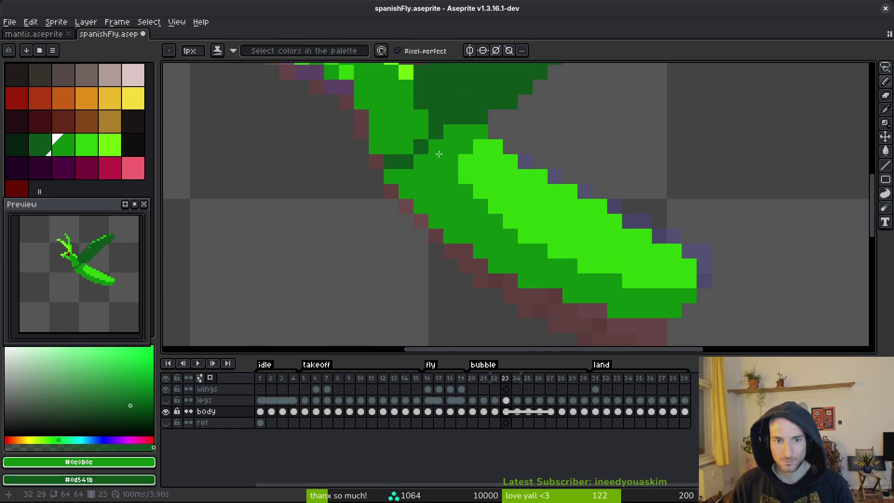
alt+click(433, 154)
click(432, 161)
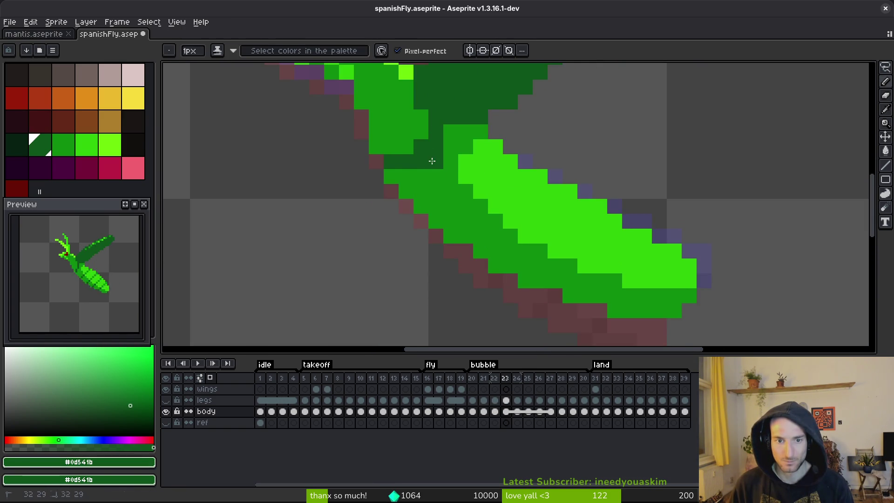
alt+right_click(413, 146)
right_click(421, 161)
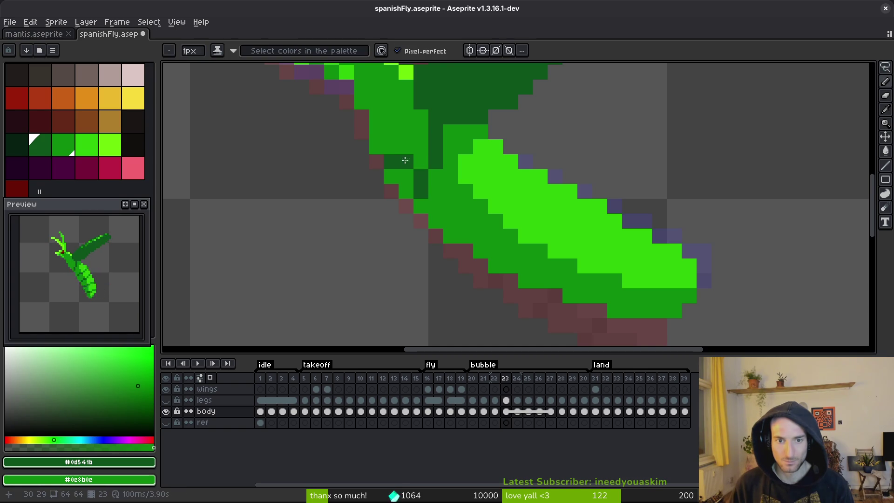
scroll(509, 190, down, 2)
- Compare against the neighbouring frame, then draw a short mid-green segment line on the abdomen
key(comma)
key(period)
key(comma)
scroll(520, 207, up, 1)
key(period)
key(comma)
key(period)
key(comma)
key(b)
alt+click(467, 200)
key(period)
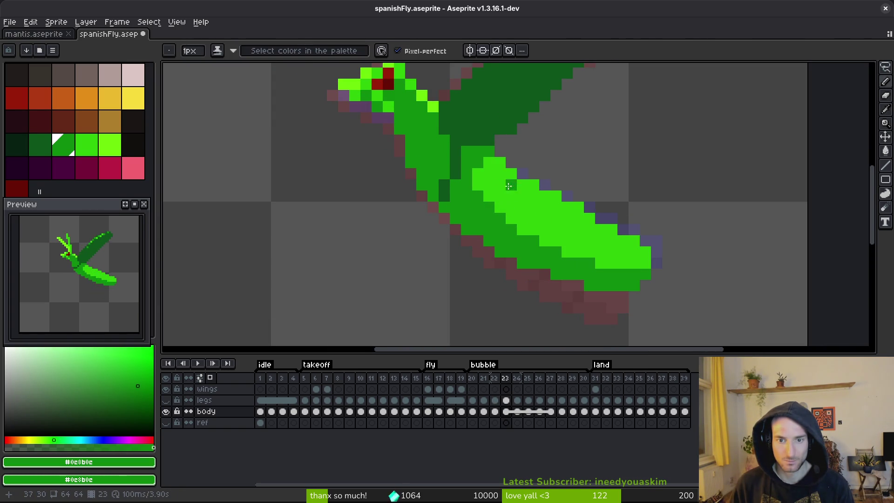
drag(512, 185, 506, 197)
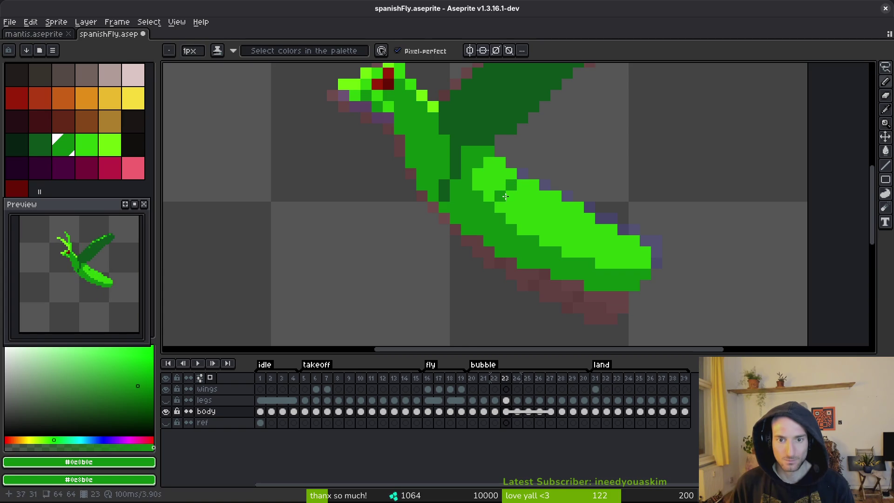
- Add dark and mid green touch-ups on the abdomen, plus bright green above the segment line
alt+click(457, 172)
click(487, 205)
click(476, 219)
scroll(466, 229, down, 4)
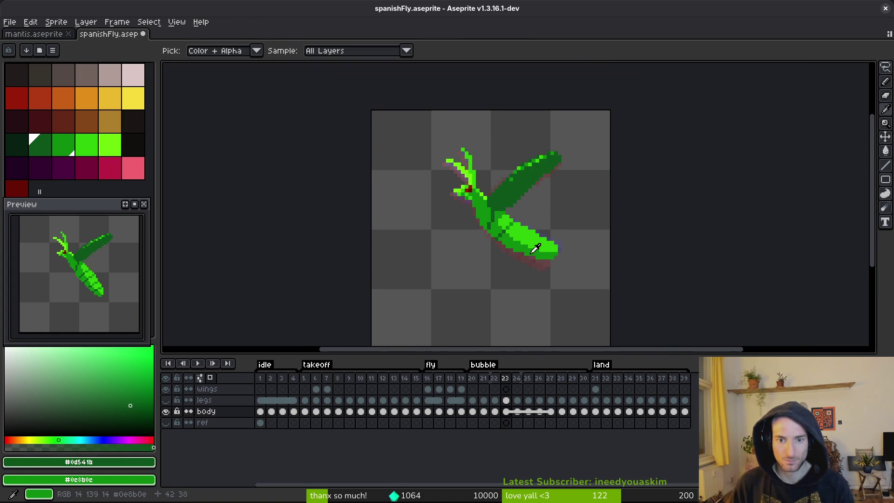
scroll(505, 236, up, 3)
click(506, 236)
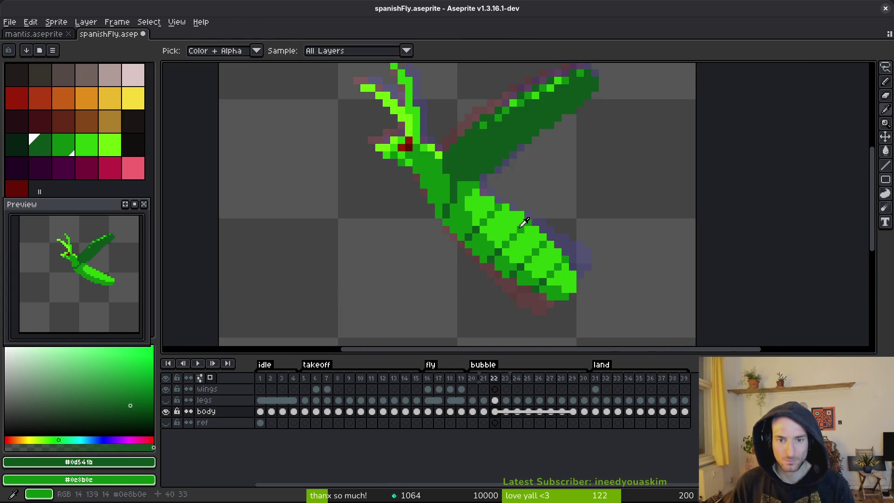
alt+click(499, 202)
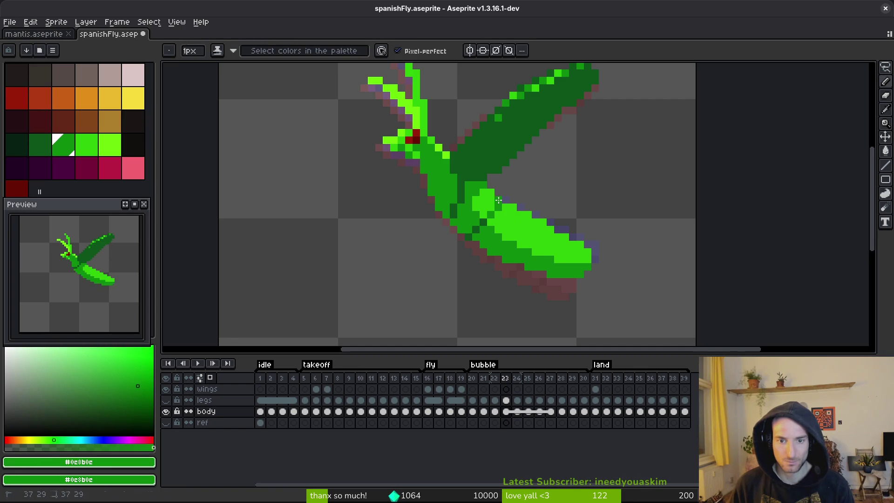
scroll(496, 225, up, 2)
alt+click(482, 215)
click(460, 219)
click(445, 233)
alt+click(471, 240)
click(462, 238)
alt+click(483, 220)
drag(489, 207, 497, 194)
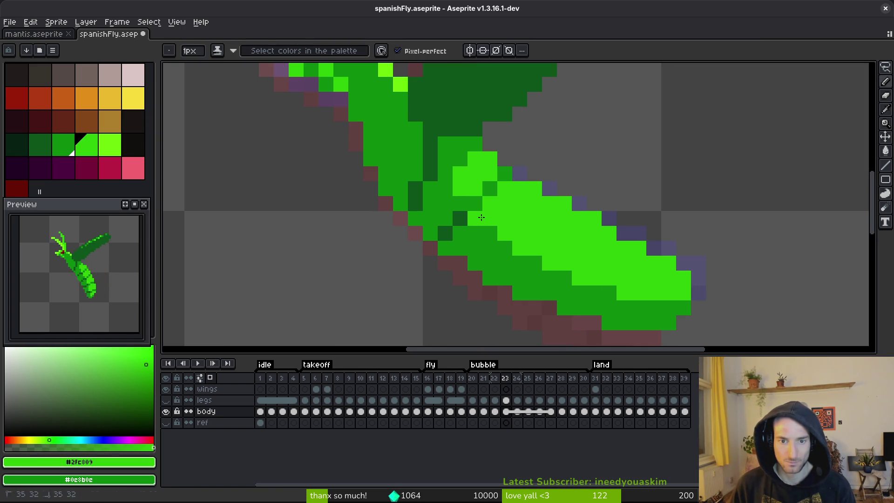
- Resample the medium and dark greens and undo the last pencil stroke
scroll(467, 205, down, 4)
scroll(484, 228, down, 2)
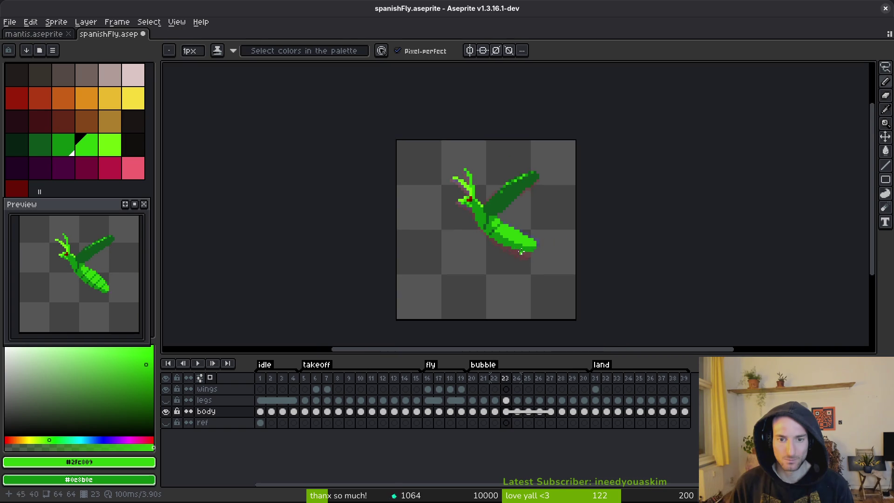
scroll(489, 237, up, 4)
alt+click(483, 206)
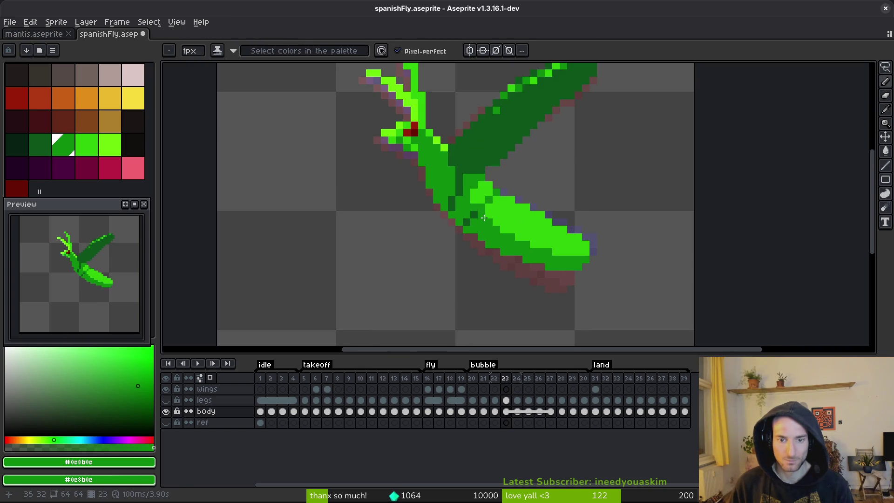
scroll(511, 233, down, 3)
scroll(511, 233, up, 3)
alt+click(501, 211)
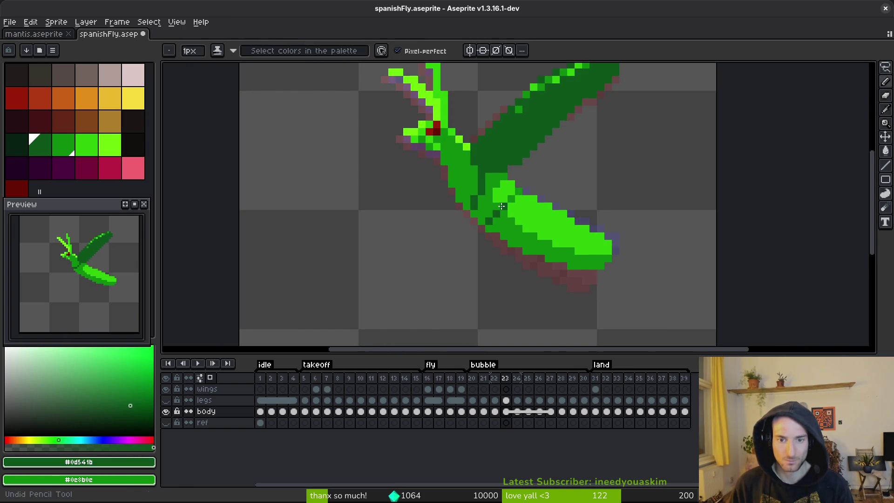
scroll(501, 206, down, 3)
key(ctrl+z)
key(ctrl+z)
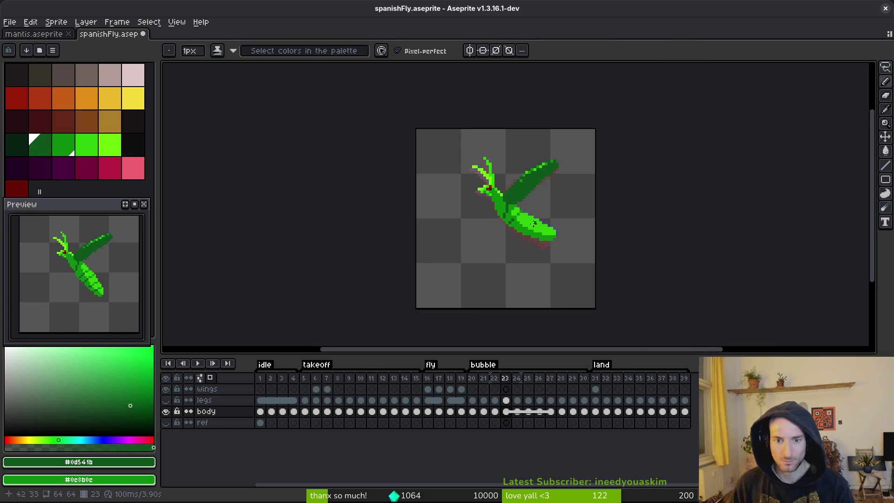
scroll(537, 225, up, 3)
scroll(494, 209, down, 3)
scroll(494, 209, up, 3)
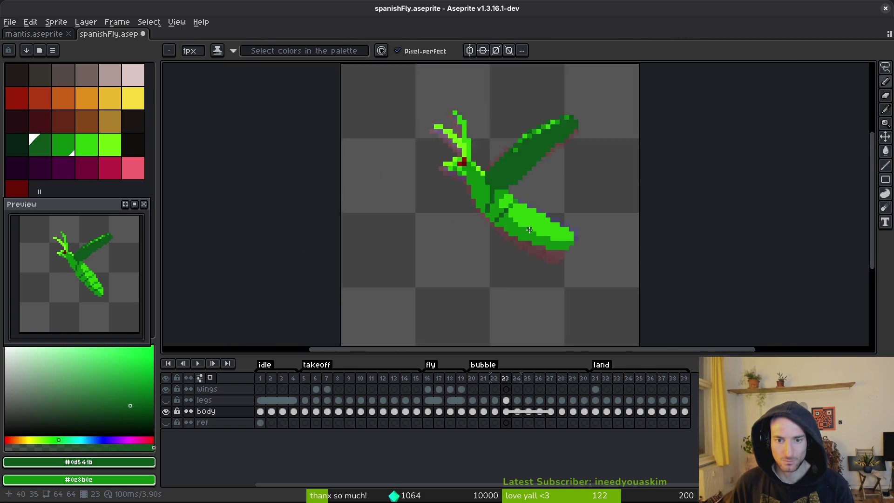
alt+click(461, 174)
scroll(460, 174, down, 4)
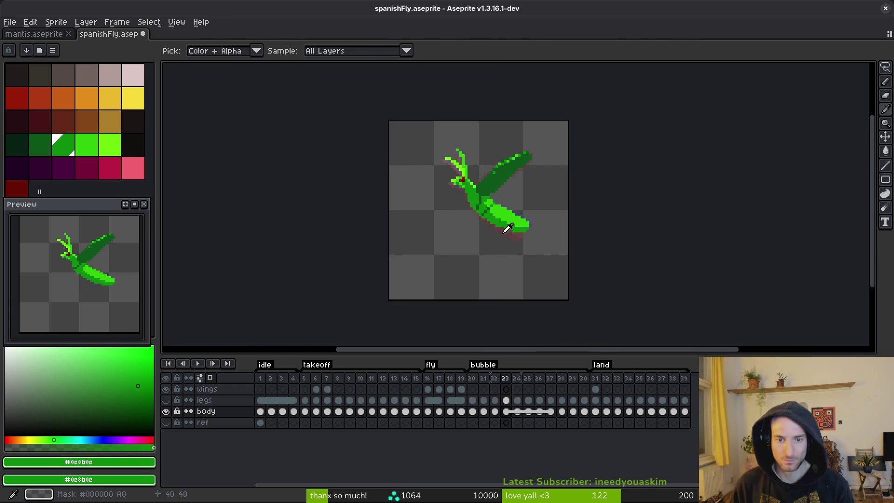
scroll(488, 223, up, 3)
- Flip between frames 22 and 23 to compare the body shape
key(Left)
scroll(488, 223, up, 2)
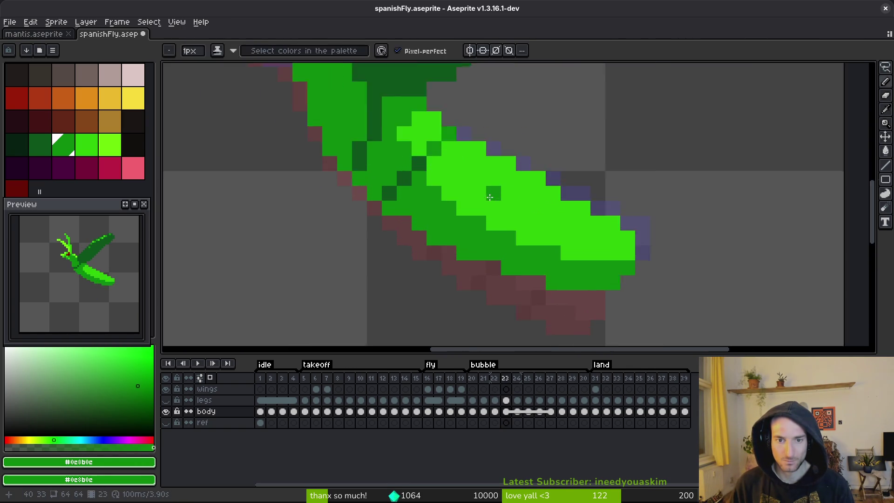
scroll(487, 227, down, 3)
key(Right)
key(Left)
key(Right)
key(Left)
key(Right)
key(Left)
key(Right)
scroll(450, 182, up, 3)
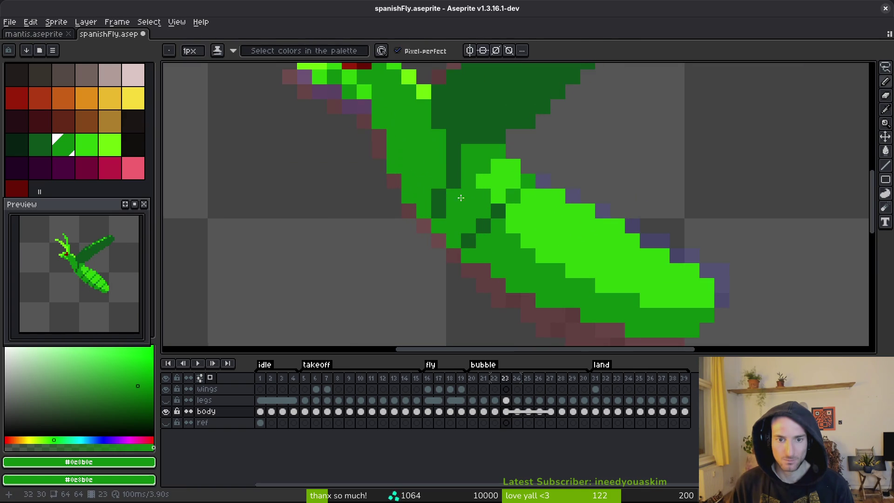
scroll(514, 211, down, 4)
key(Right)
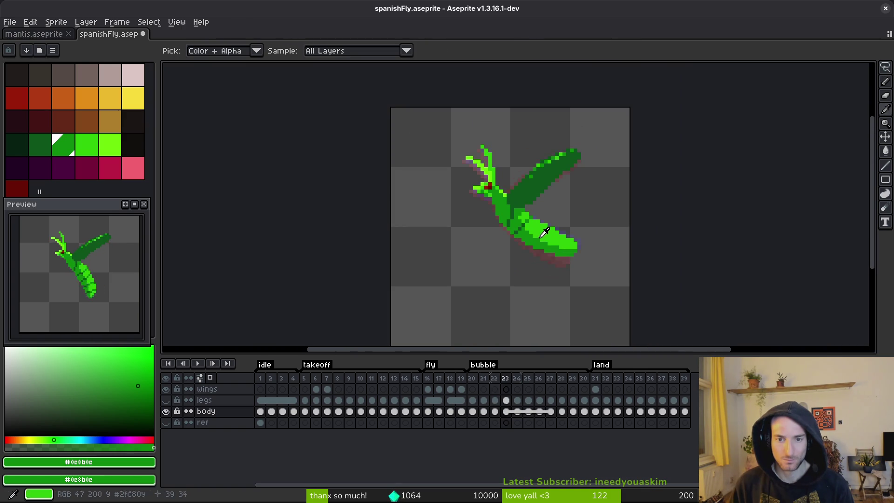
key(Left)
key(Right)
key(Right)
key(Left)
key(Right)
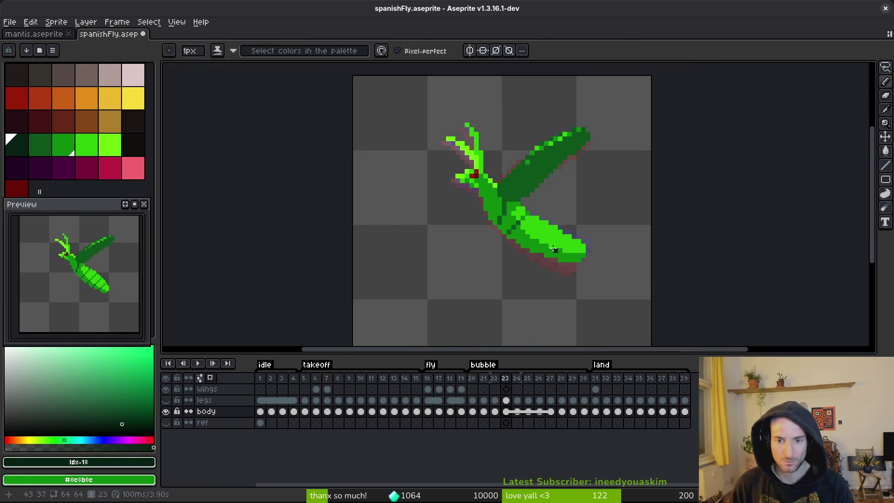
key(Left)
scroll(531, 212, up, 3)
key(Left)
key(Right)
- Paint darker and medium green shading pixels across the abdomen
click(517, 153)
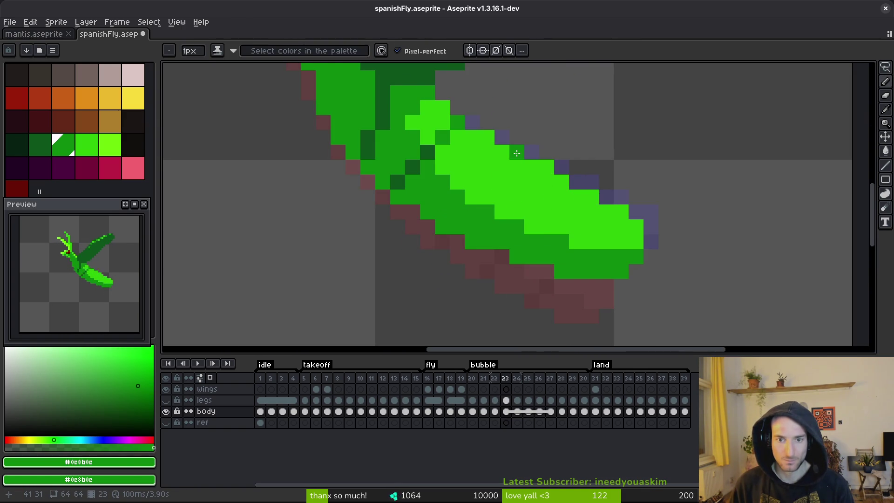
click(502, 153)
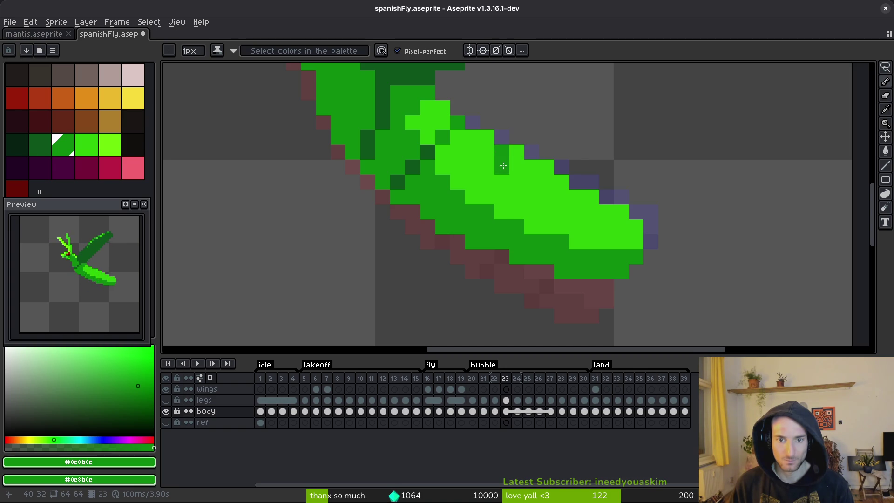
click(517, 153)
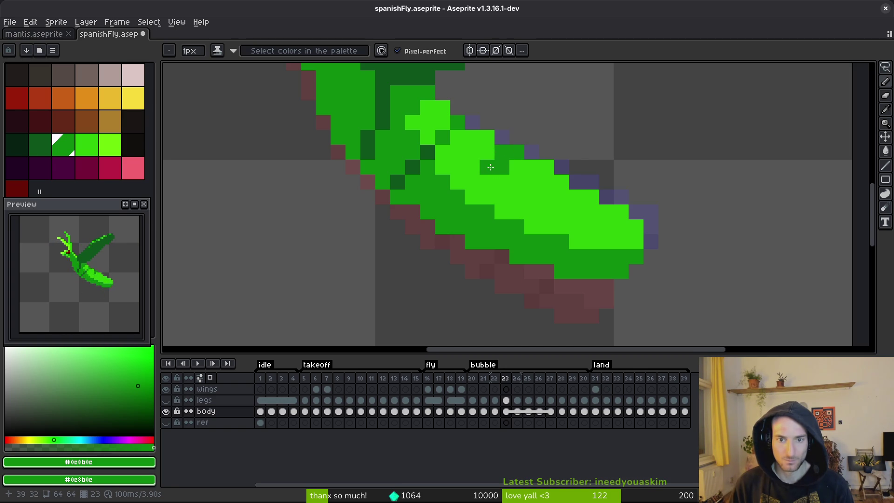
click(472, 197)
alt+click(497, 144)
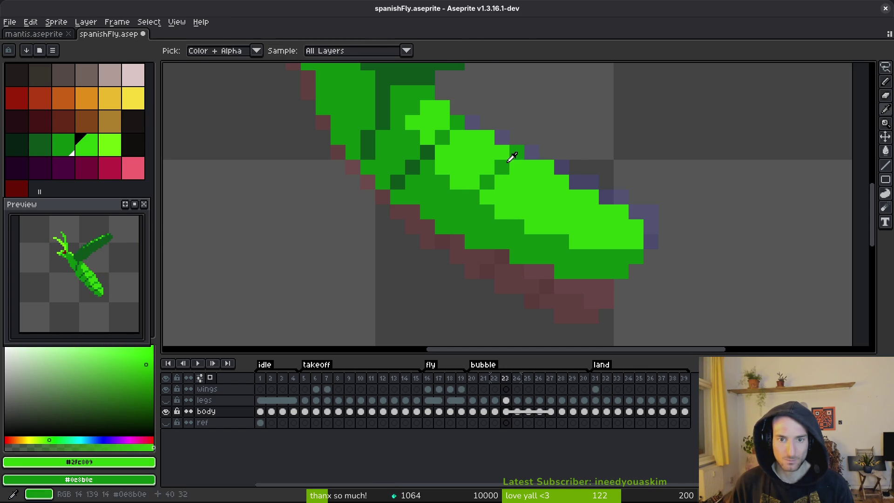
alt+click(516, 152)
alt+click(427, 151)
click(464, 207)
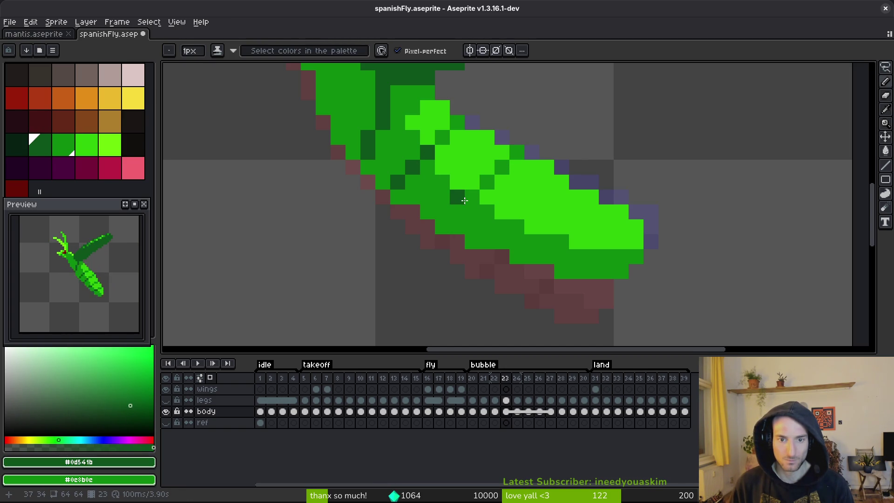
click(442, 212)
scroll(489, 219, down, 4)
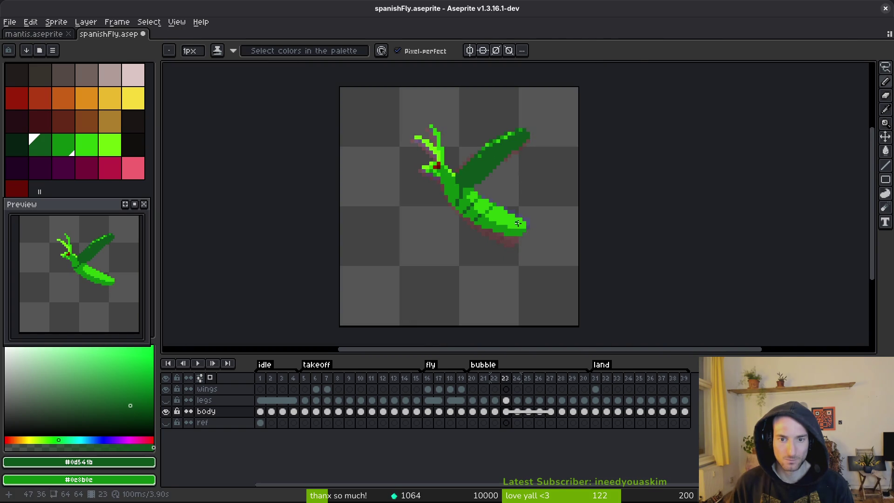
scroll(502, 224, up, 2)
scroll(503, 224, up, 3)
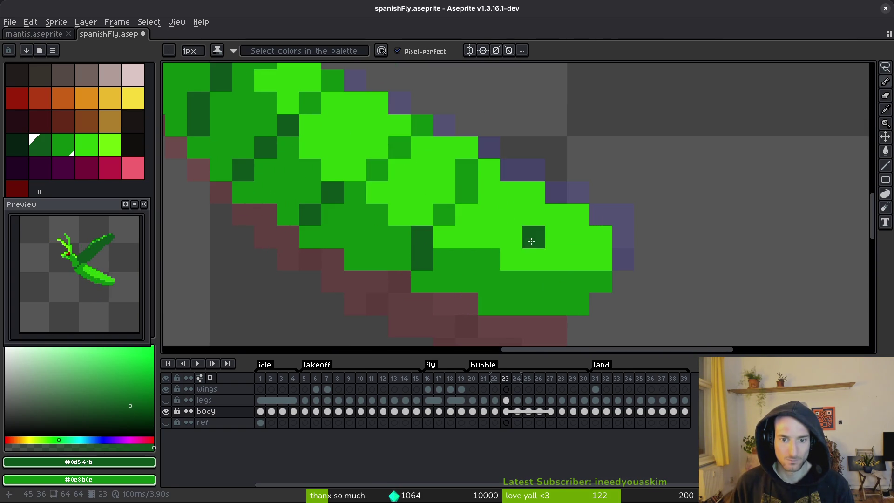
- Paint a diagonal medium green stripe across the abdomen
mouse_move(551, 215)
mouse_down()
mouse_move(523, 252)
mouse_move(516, 284)
mouse_up()
scroll(511, 305, down, 6)
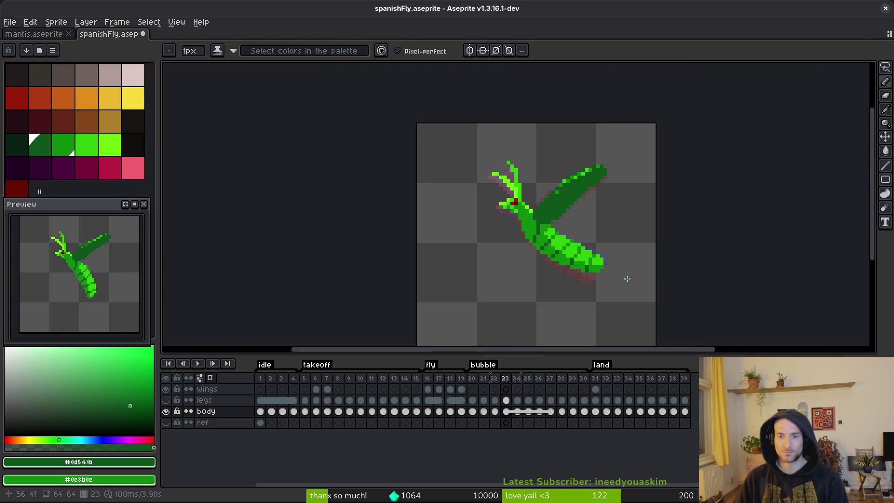
scroll(565, 272, up, 6)
scroll(578, 264, down, 5)
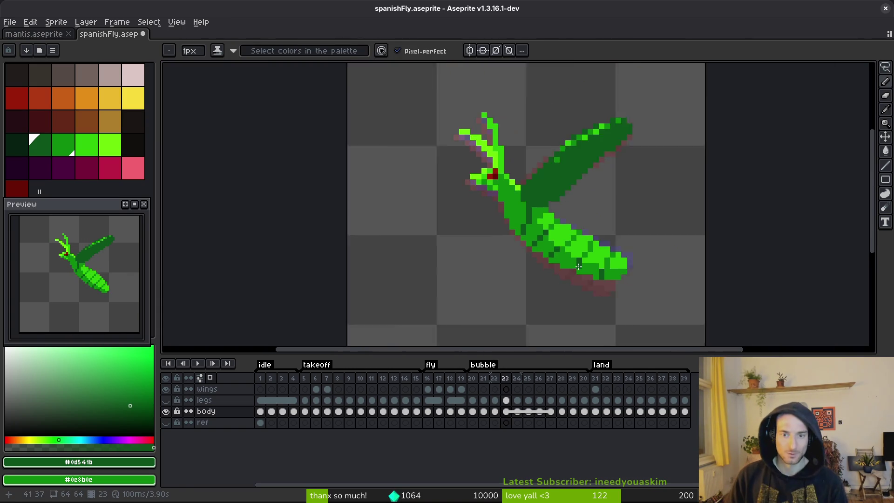
scroll(577, 264, up, 5)
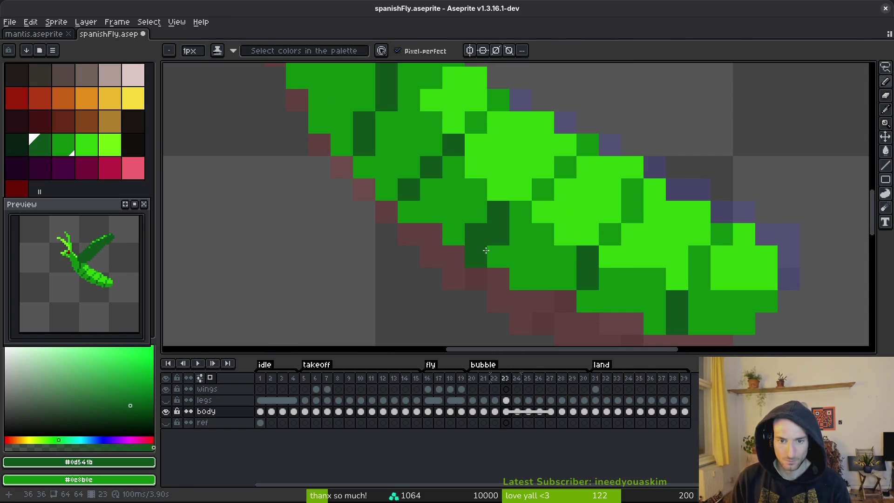
scroll(517, 224, down, 4)
scroll(550, 251, up, 3)
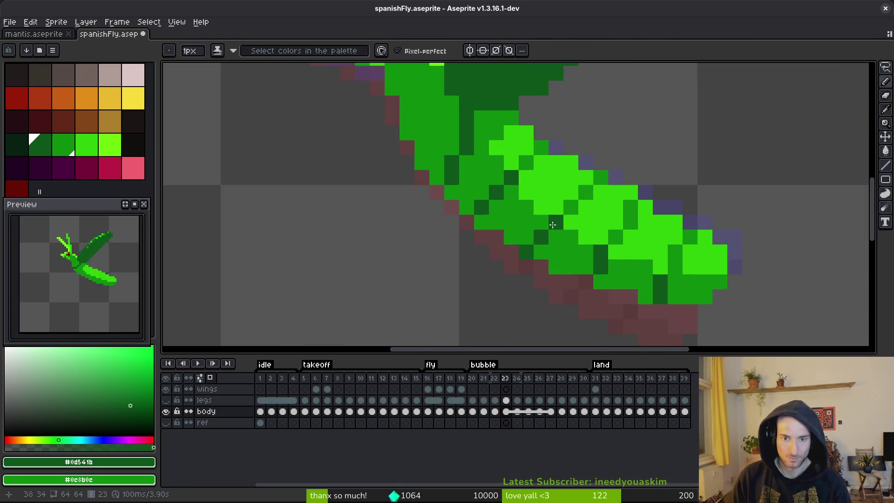
scroll(559, 265, down, 3)
- On frame 24, draw a diagonal dark-green segment line across the fly's body
key(i)
key(b)
scroll(567, 272, up, 4)
key(Right)
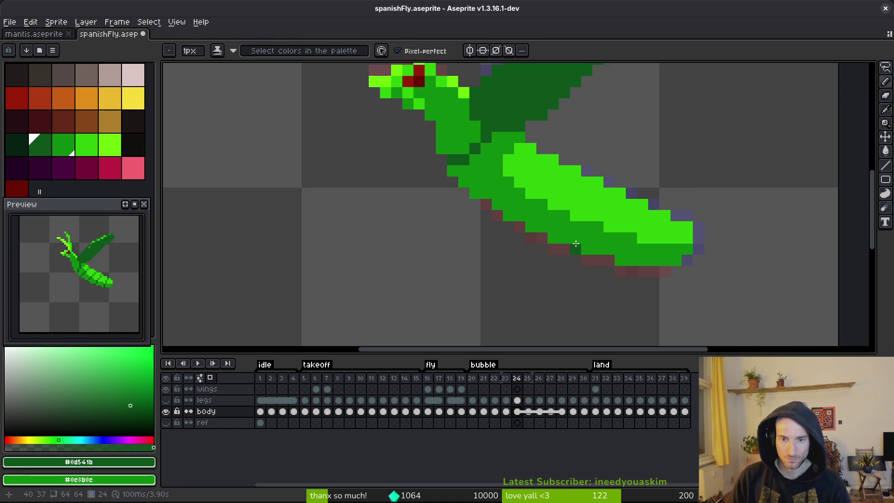
drag(484, 155, 480, 180)
key(ctrl+z)
key(ctrl+z)
key(ctrl+z)
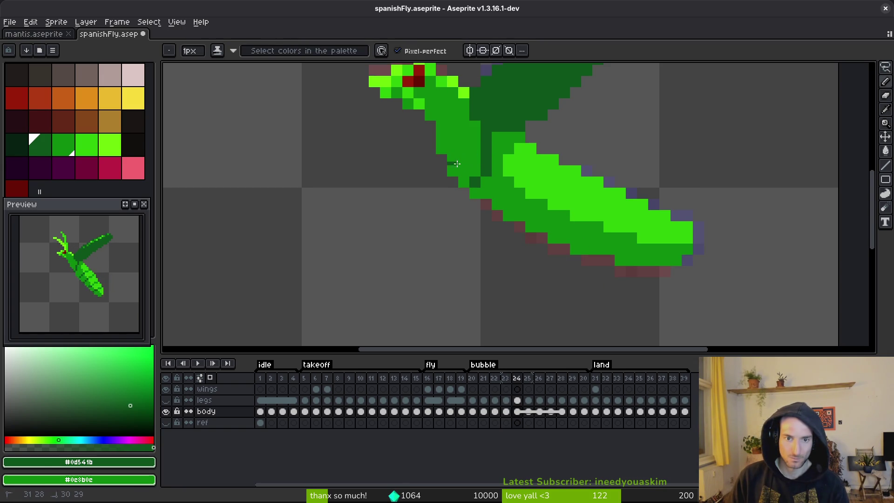
scroll(578, 205, down, 3)
scroll(579, 212, up, 3)
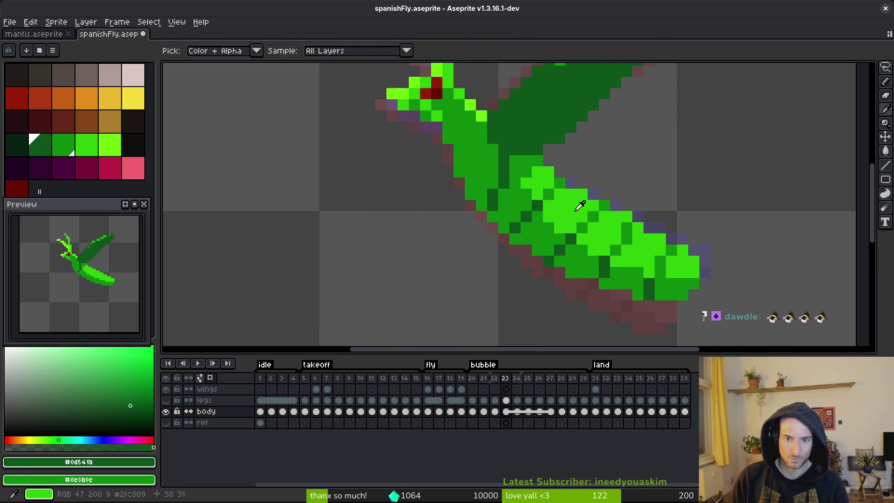
drag(548, 205, 525, 228)
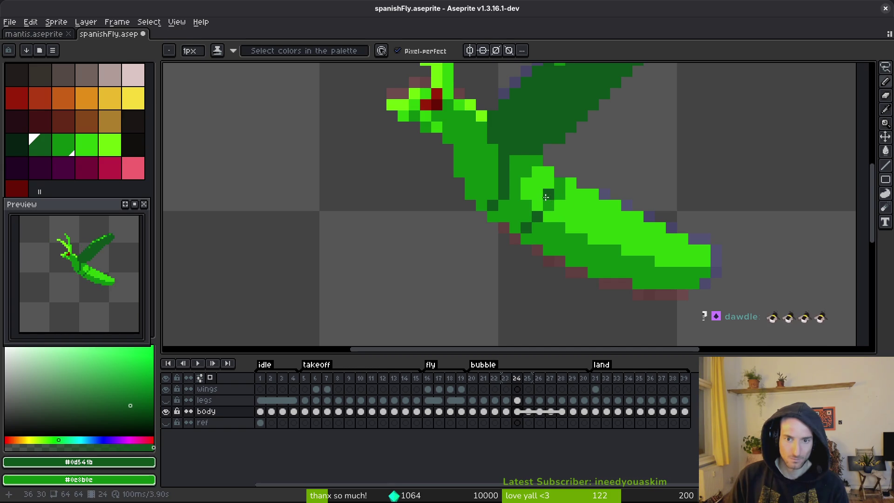
alt+click(560, 191)
alt+click(558, 189)
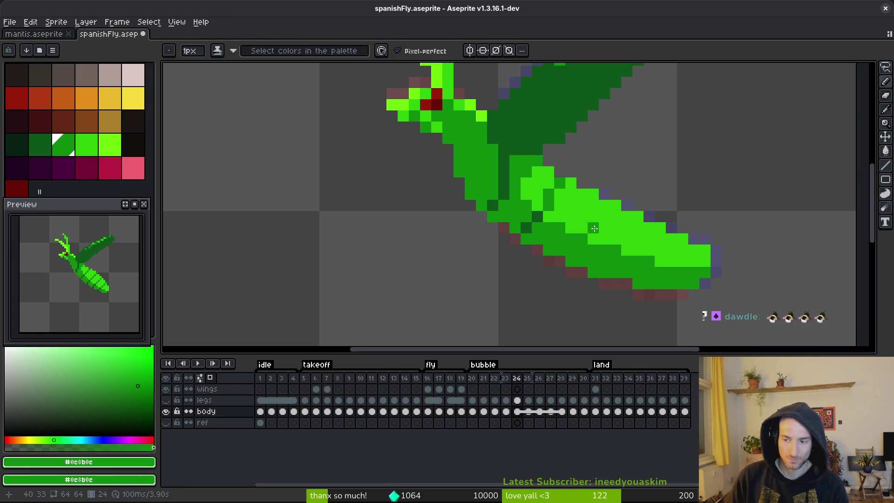
- Add dark-green abdomen pixels toward the tail tip, repainting two of them medium green
key(comma)
key(period)
scroll(605, 214, up, 1)
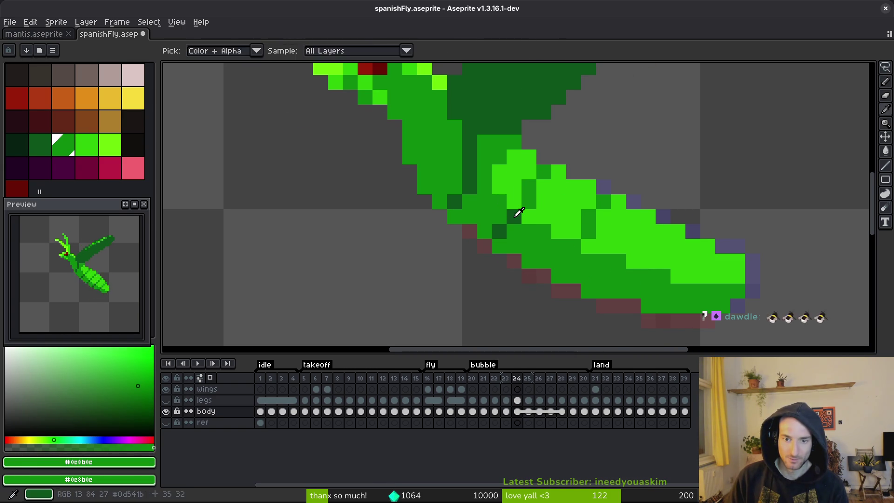
alt+click(514, 215)
drag(654, 249, 571, 222)
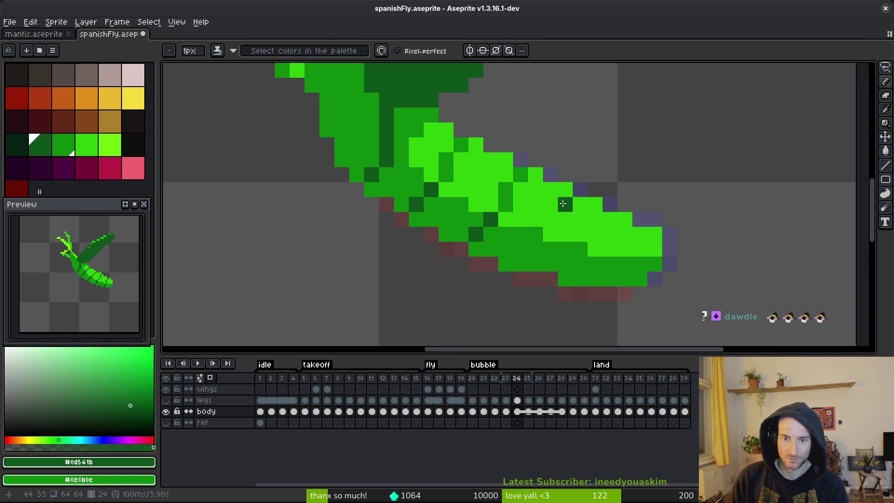
click(549, 235)
click(536, 264)
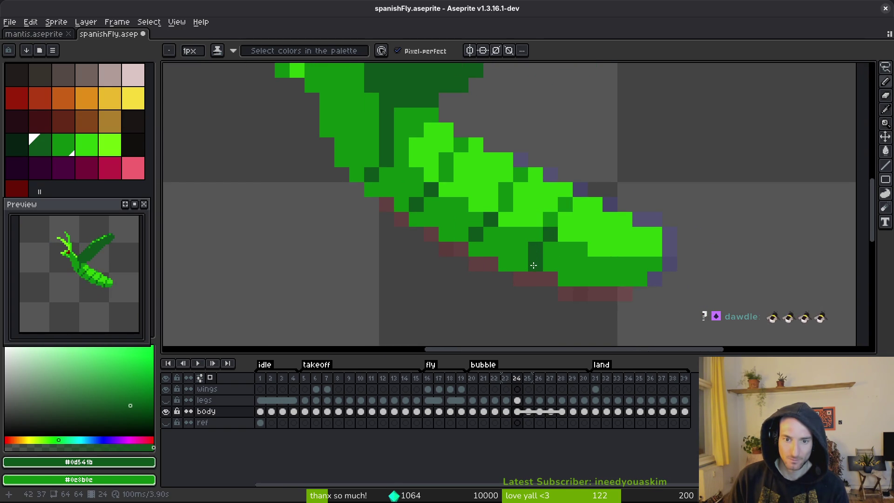
click(626, 219)
right_click(610, 234)
right_click(610, 249)
click(610, 264)
click(610, 279)
scroll(660, 259, down, 4)
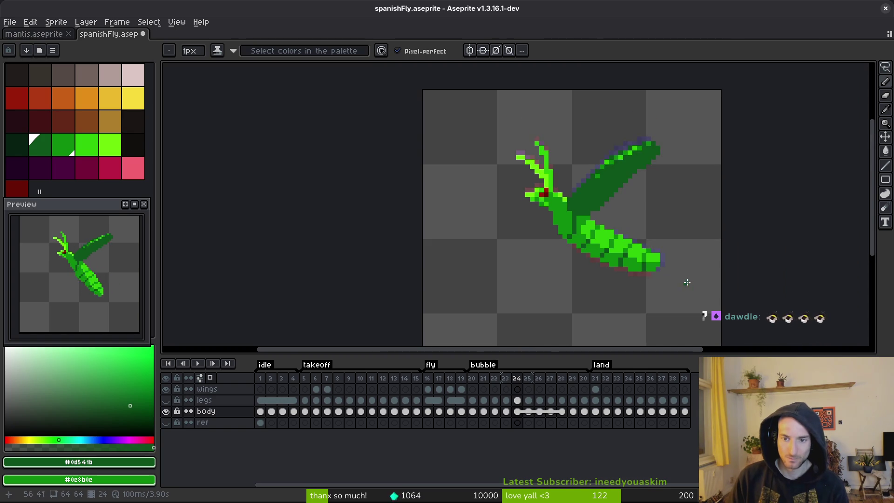
scroll(687, 286, up, 3)
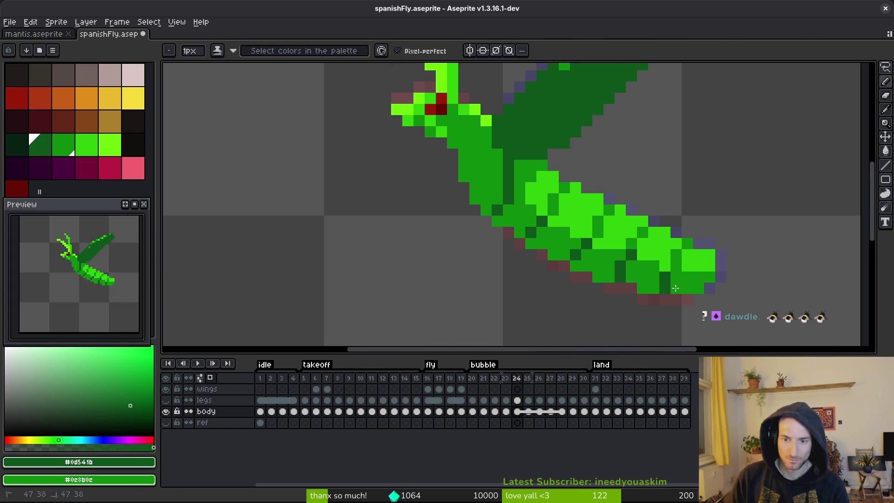
scroll(694, 299, down, 3)
- On frame 25, draw two dark-green shading lines along the top of the abdomen
key(alt)
key(period)
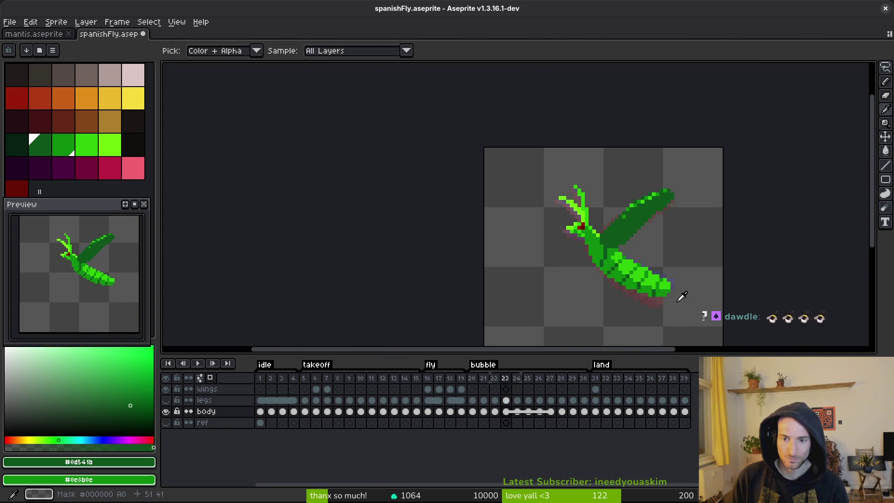
scroll(535, 224, up, 4)
drag(523, 244, 511, 200)
drag(460, 168, 449, 203)
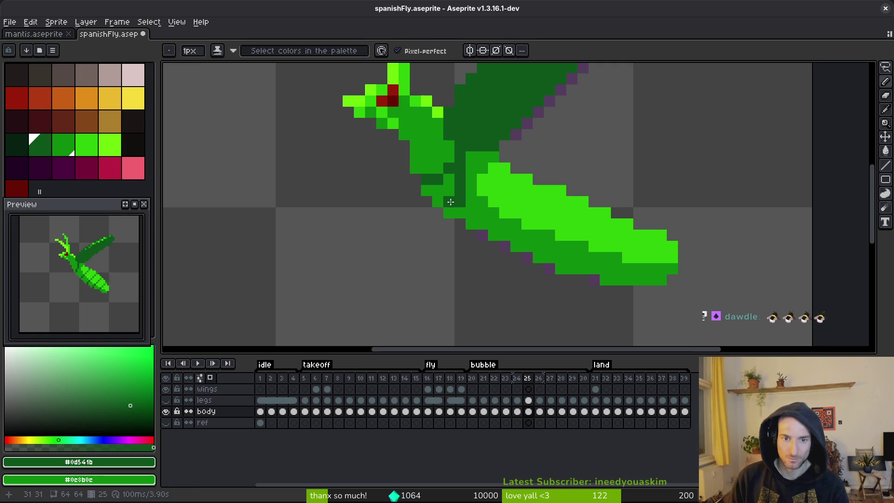
- Draw a diagonal dark-green segment line across the abdomen on frame 25
click(505, 201)
key(ctrl+z)
key(i)
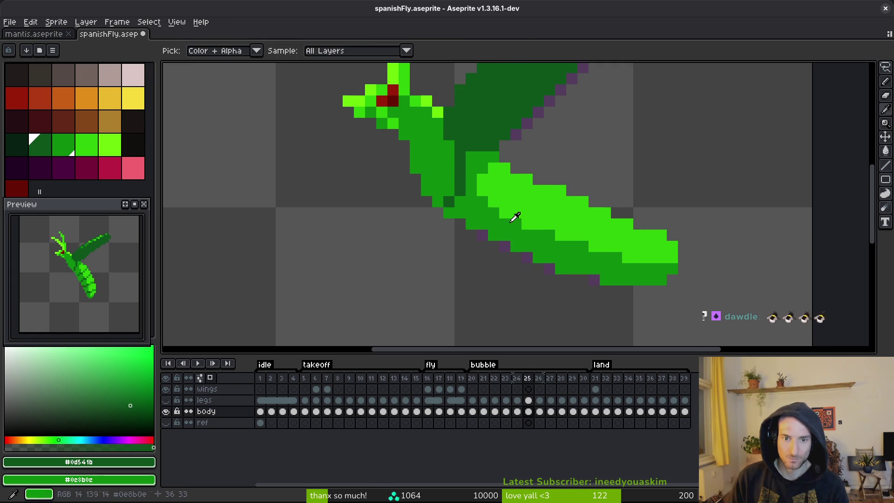
key(b)
drag(517, 180, 489, 222)
click(527, 235)
scroll(527, 234, down, 2)
key(i)
key(Left)
key(Right)
scroll(582, 245, up, 4)
key(b)
- Add dark-green segment pixels with mid-green pixels above them, comparing against frame 24
click(546, 173)
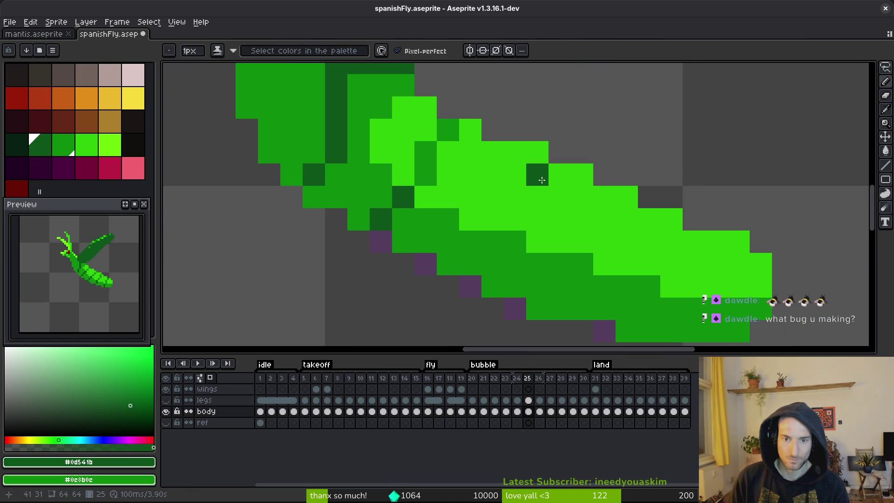
key(Left)
key(Right)
right_click(538, 186)
key(Left)
key(Right)
click(515, 219)
right_click(514, 219)
click(511, 241)
click(492, 264)
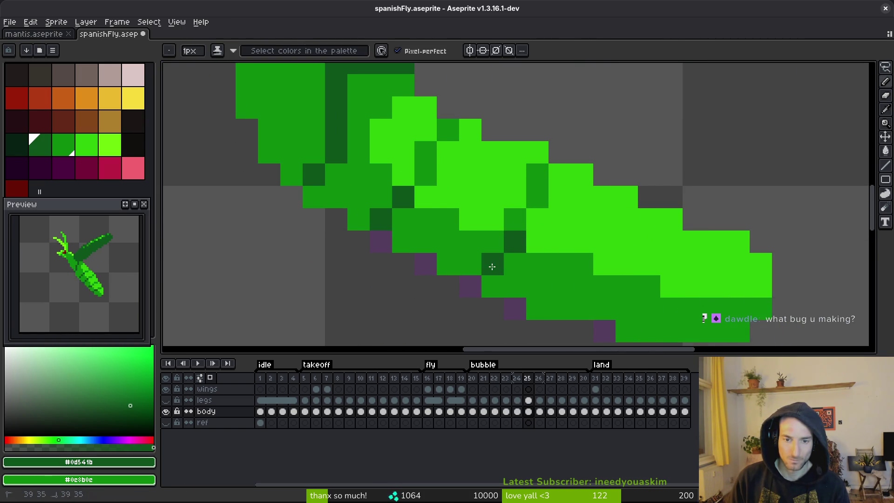
- Move a dark pixel up one row, add one near the abdomen tip, and save spanishFly.aseprite
scroll(559, 242, down, 4)
scroll(584, 250, up, 2)
mouse_move(584, 250)
mouse_down()
mouse_move(550, 215)
mouse_move(536, 216)
mouse_move(514, 250)
mouse_up()
key(ctrl+z)
click(545, 205)
right_click(544, 193)
scroll(563, 244, down, 3)
key(comma)
scroll(575, 246, up, 4)
key(period)
click(561, 262)
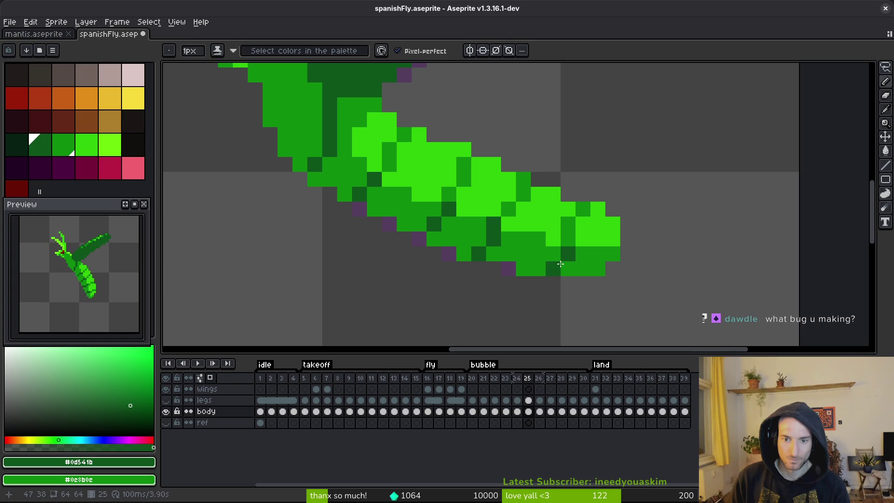
scroll(608, 272, down, 5)
scroll(609, 271, down, 1)
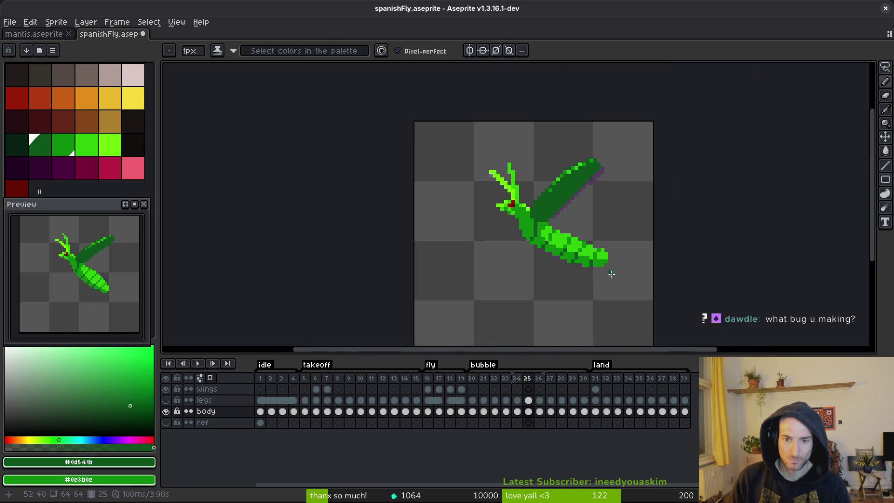
key(ctrl+s)
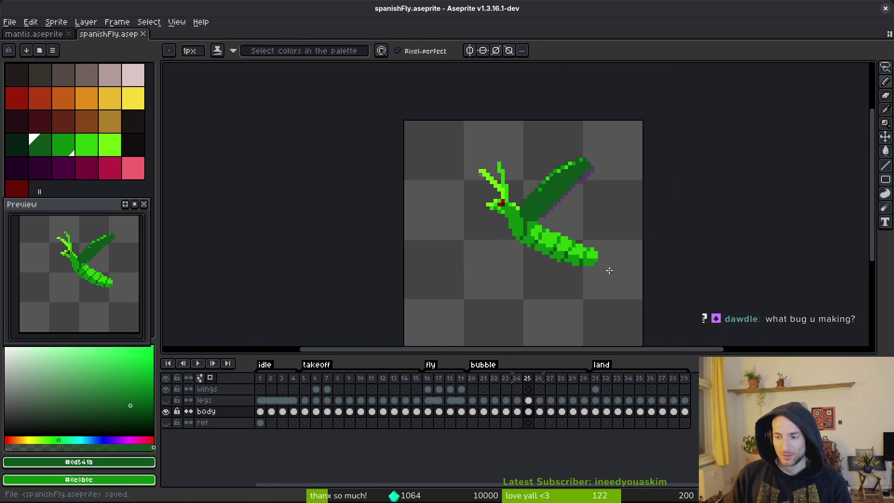
- Flip through frames 24–30 to compare the abdomen shading, ending on frame 27
key(i)
key(period)
key(period)
key(period)
key(comma)
key(comma)
key(period)
key(period)
key(b)
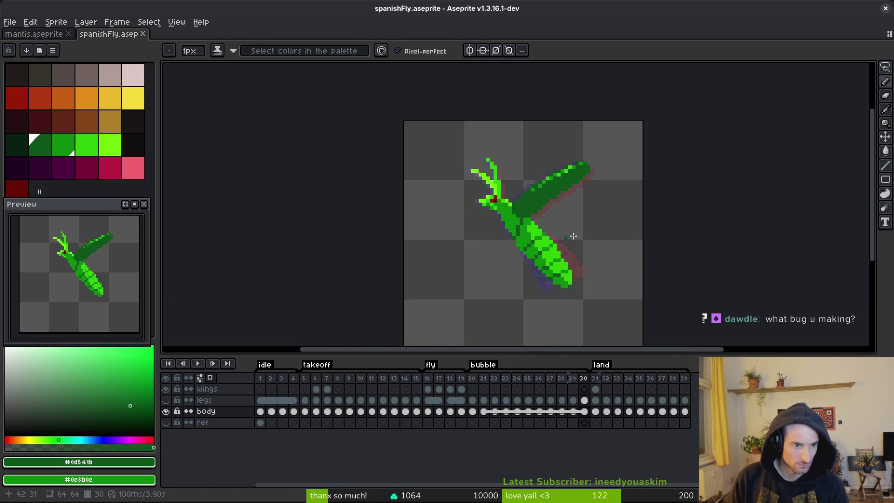
scroll(547, 238, up, 2)
key(i)
key(comma)
key(comma)
key(comma)
key(period)
key(period)
key(period)
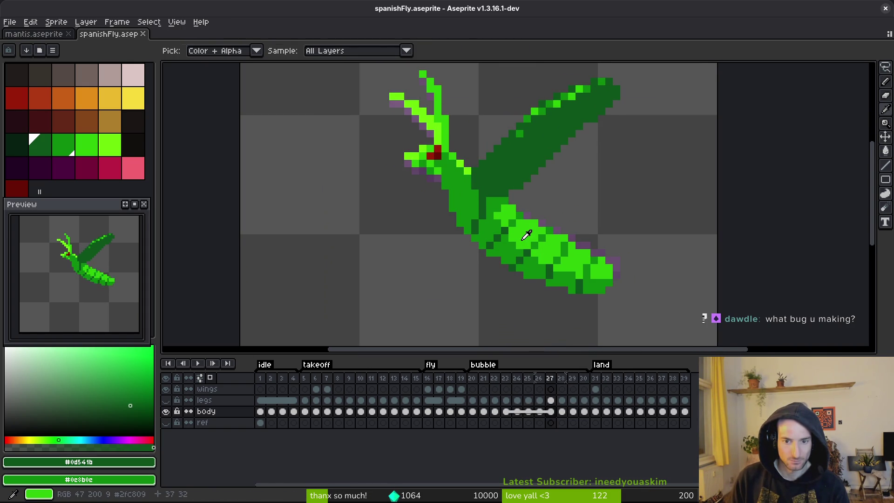
- Recolour an abdomen pixel with bright green #2fc809 and save the sprite
key(b)
click(505, 230)
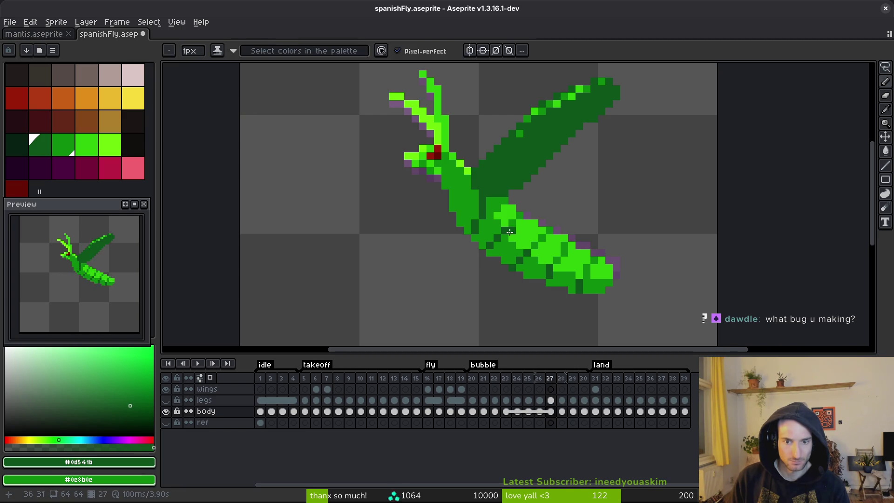
alt+click(507, 233)
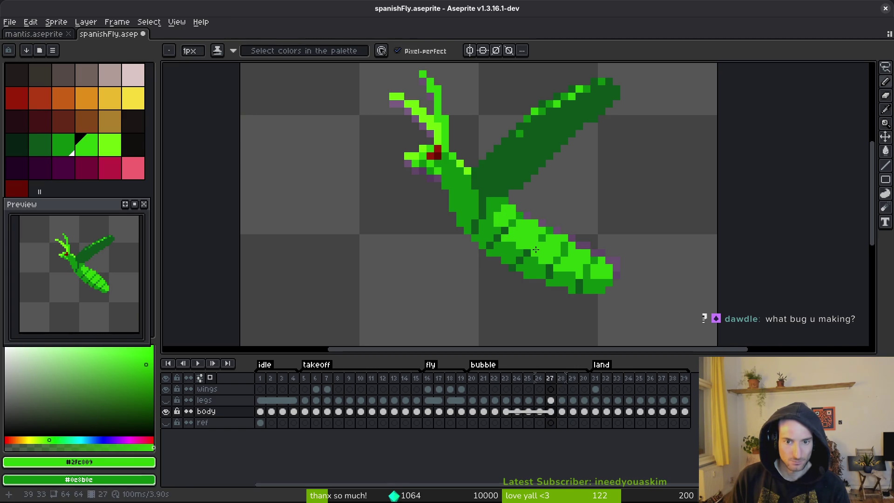
key(alt)
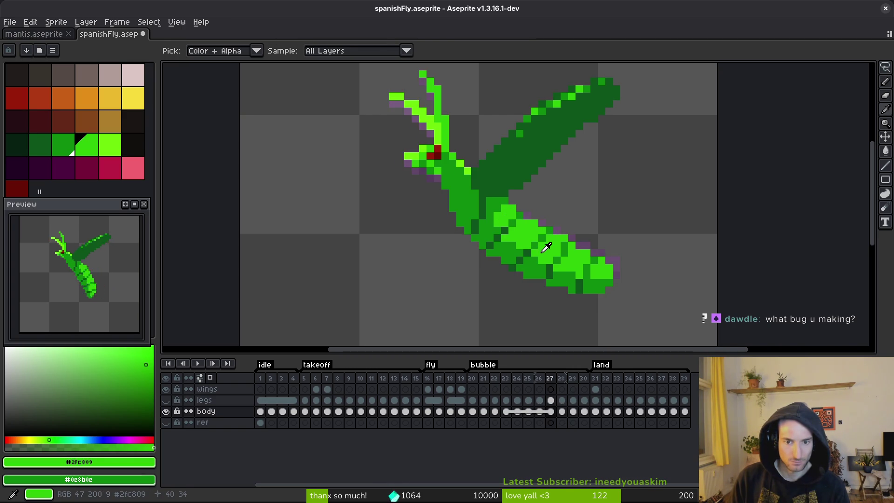
scroll(546, 248, down, 2)
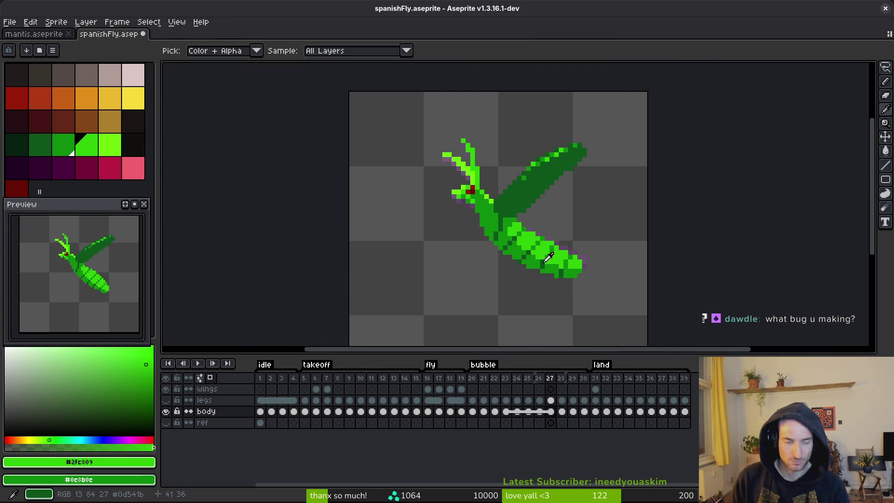
key(ctrl+s)
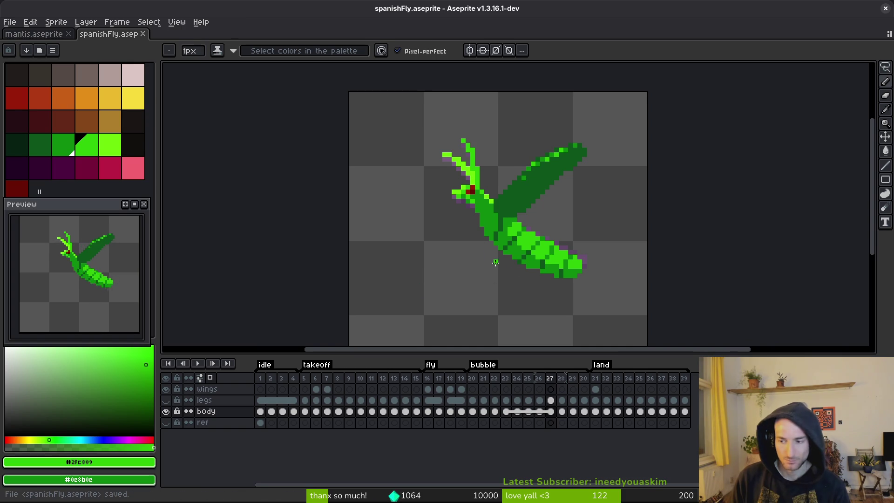
scroll(492, 265, right, 1)
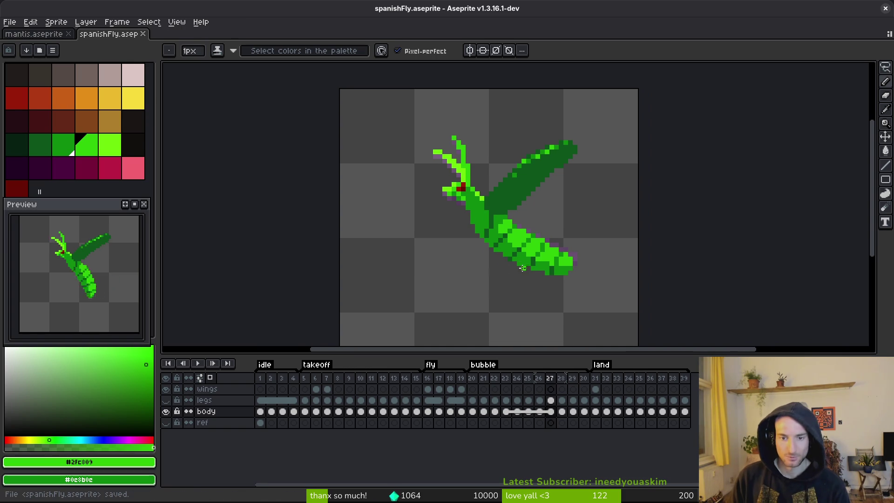
- Show the legs layer and review the fly at frames 1, 5, 16, 20 and 31
click(173, 402)
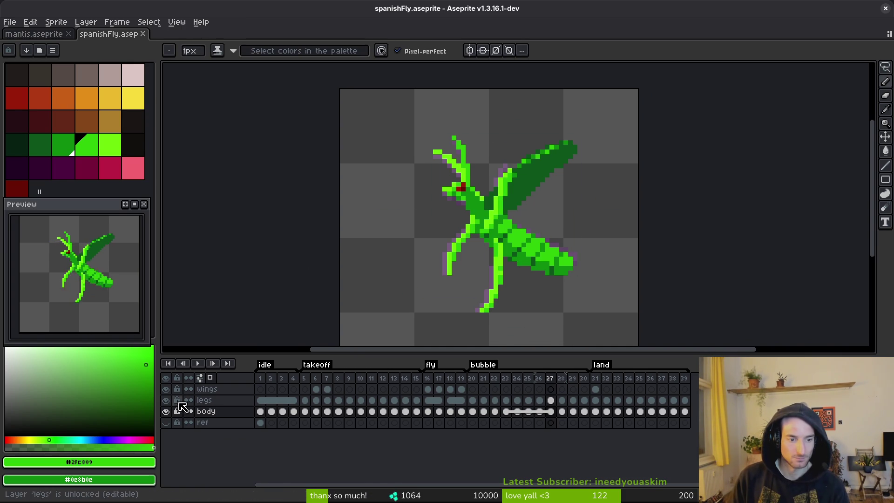
click(261, 380)
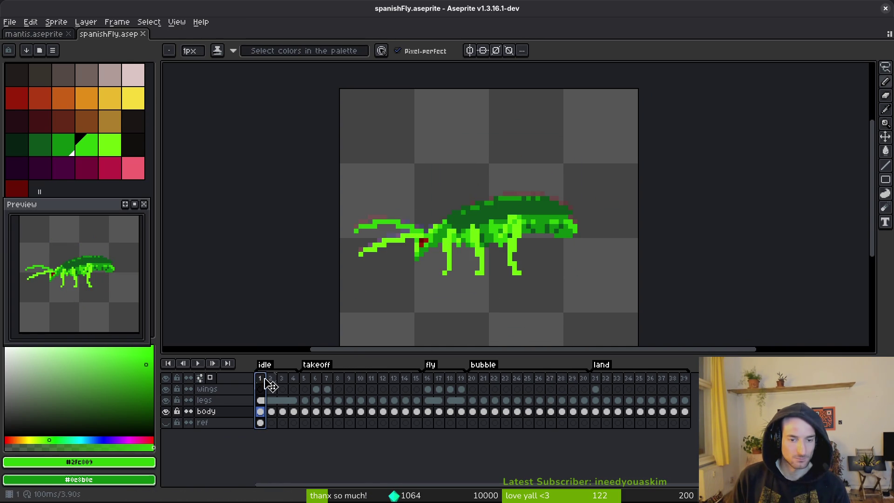
click(309, 379)
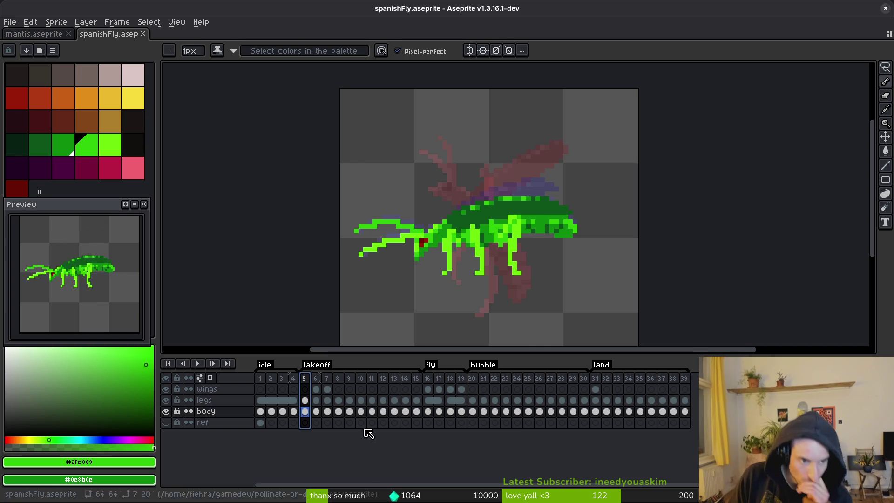
click(431, 382)
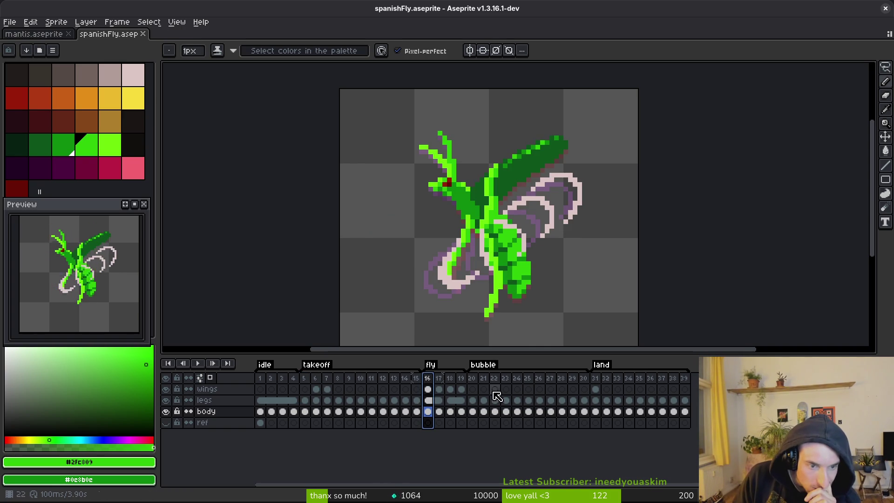
click(472, 389)
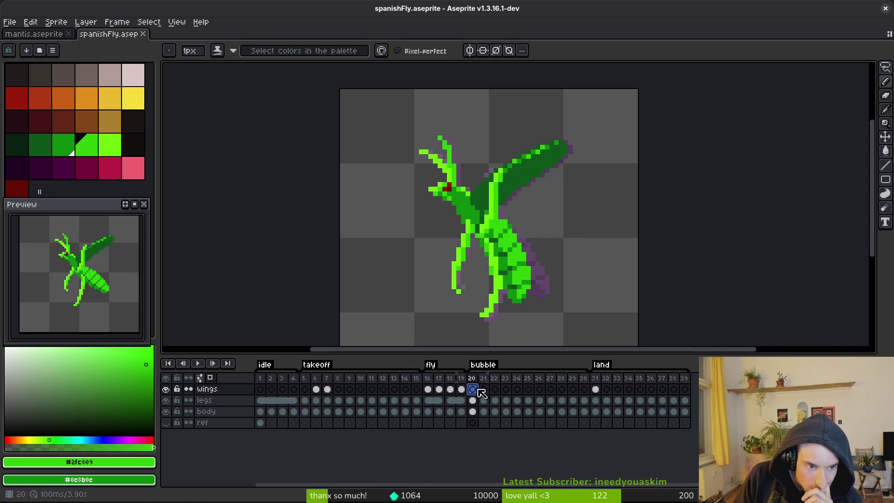
click(596, 389)
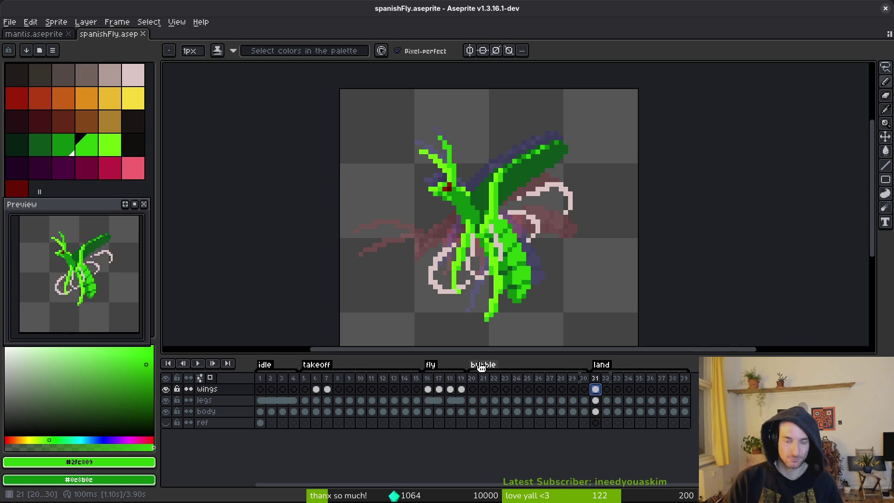
key(Escape)
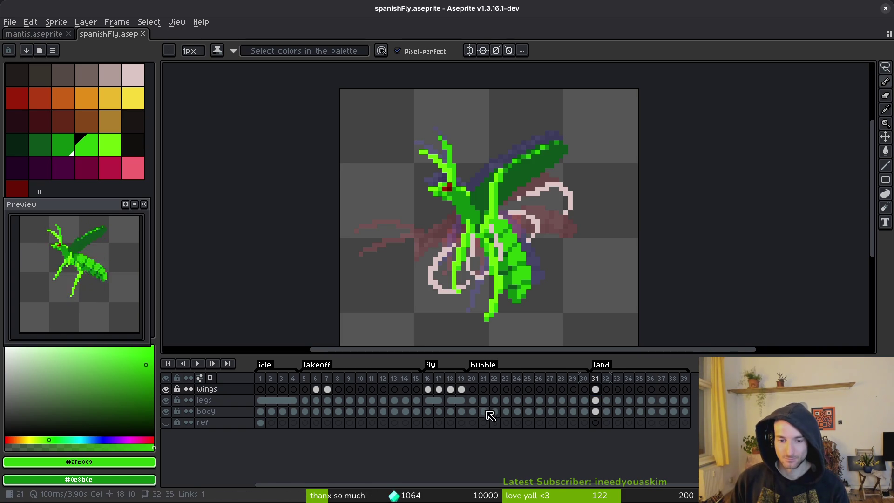
- Close the spanishFly.aseprite tab, leaving mantis.aseprite open
click(143, 34)
scroll(636, 435, left, 10)
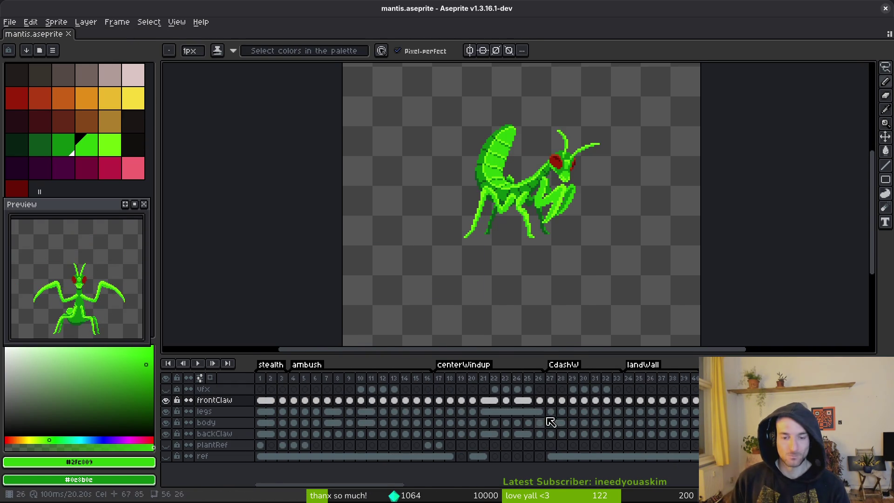
scroll(625, 410, right, 2)
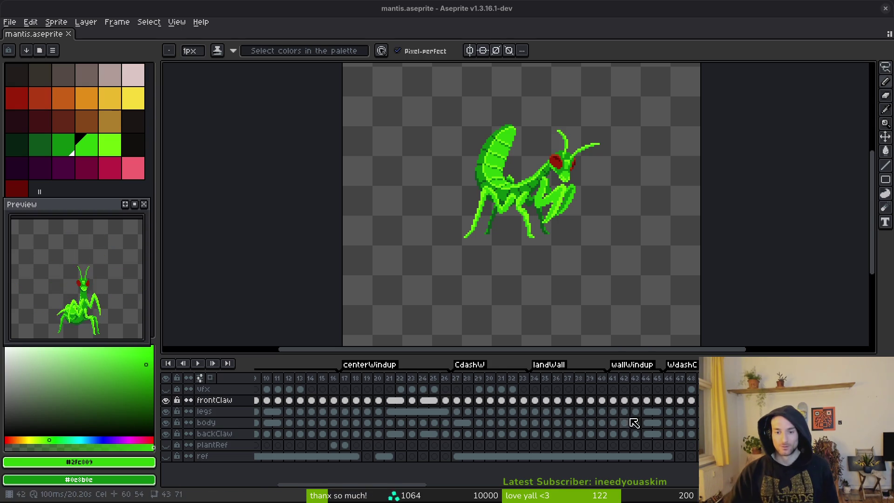
- Scroll the view right to inspect the reopened spanishFly sprite
scroll(625, 434, right, 5)
scroll(626, 434, right, 5)
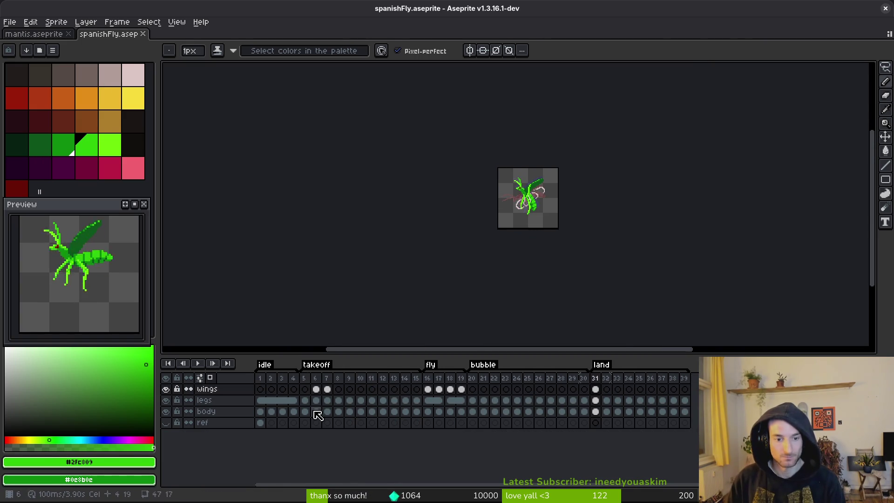
- On frame 16, repaint the inner wing loop in the light-pink outline colour and save
click(428, 389)
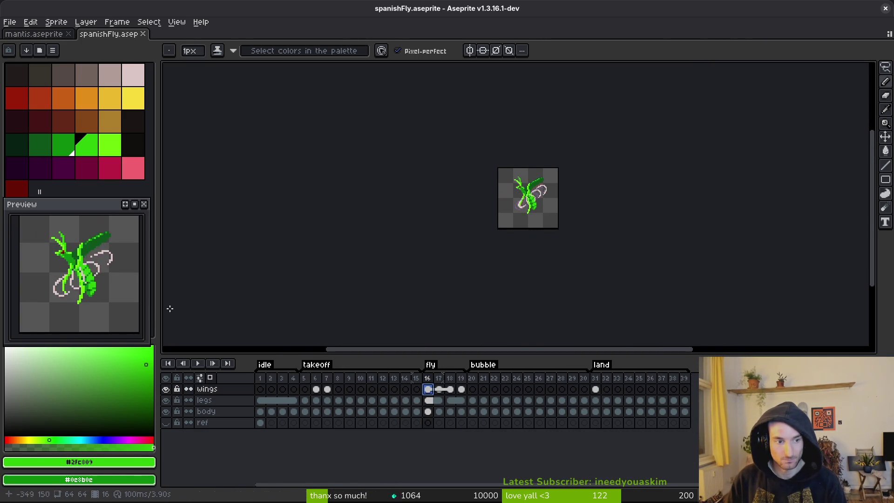
scroll(541, 200, up, 8)
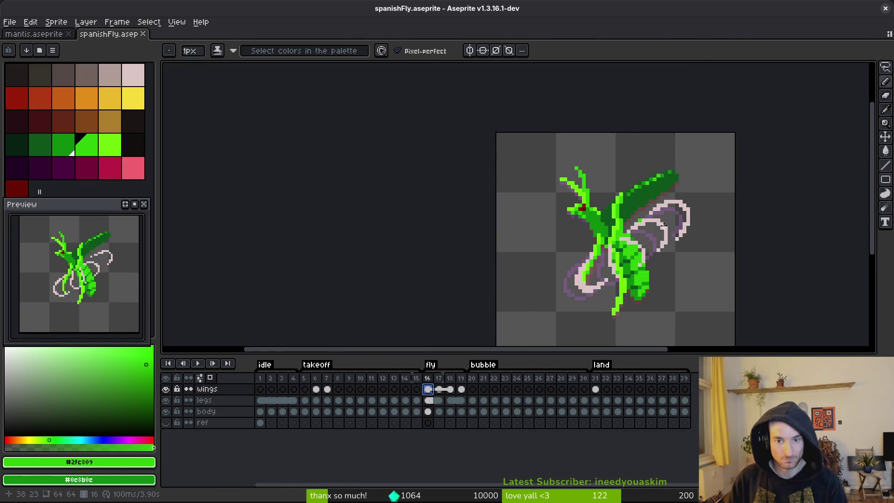
alt+click(630, 213)
mouse_move(623, 224)
mouse_down()
mouse_move(614, 207)
mouse_move(579, 211)
mouse_move(607, 213)
mouse_up()
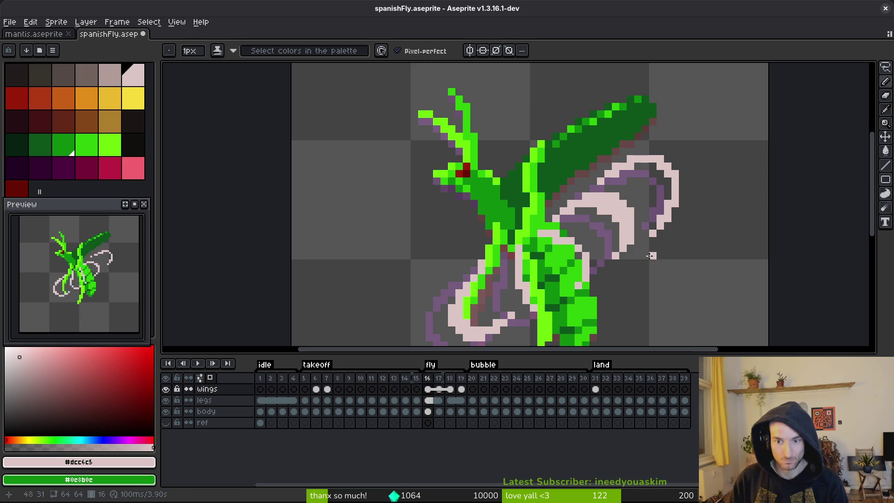
key(ctrl+s)
- Zoom and pan around the lower wing loop, then move to frame 17
scroll(662, 151, up, 1)
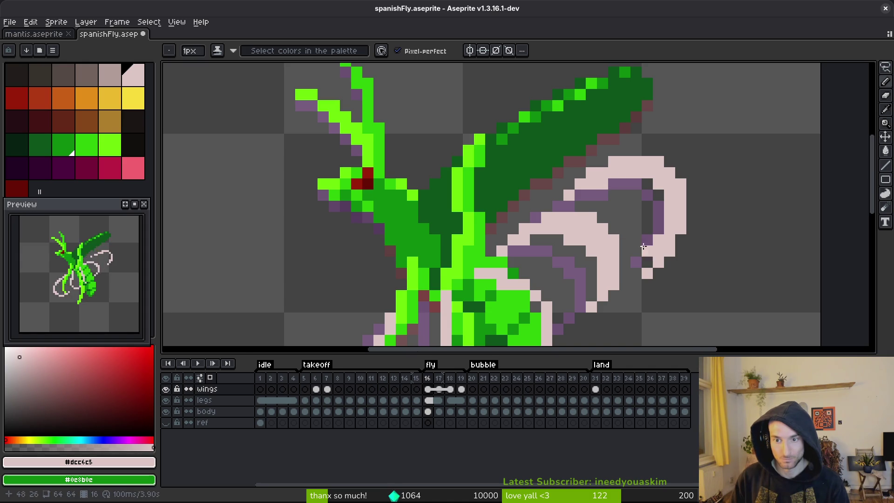
scroll(648, 252, down, 3)
scroll(665, 259, up, 2)
drag(652, 241, 660, 206)
scroll(653, 196, down, 1)
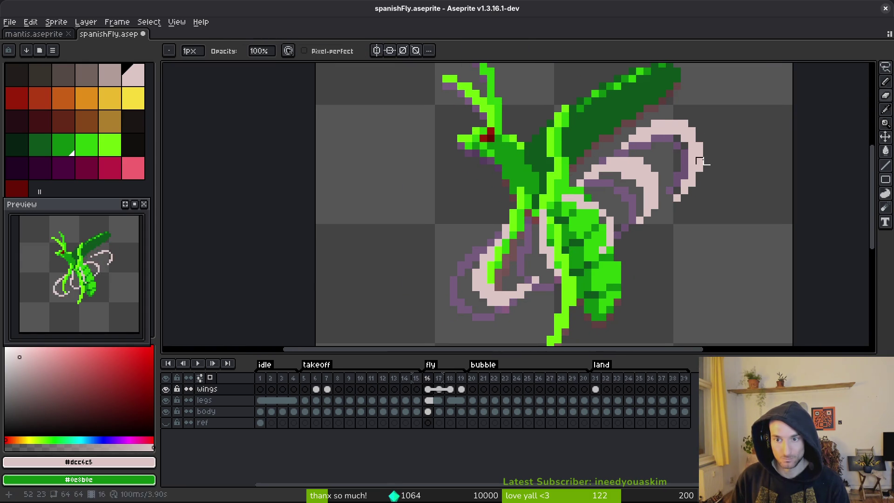
scroll(705, 196, down, 1)
scroll(685, 199, up, 1)
scroll(625, 181, up, 1)
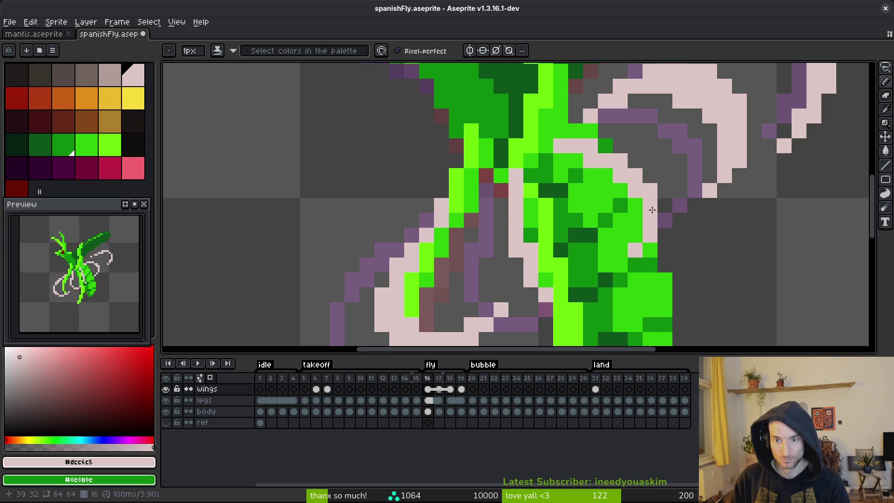
drag(546, 206, 583, 161)
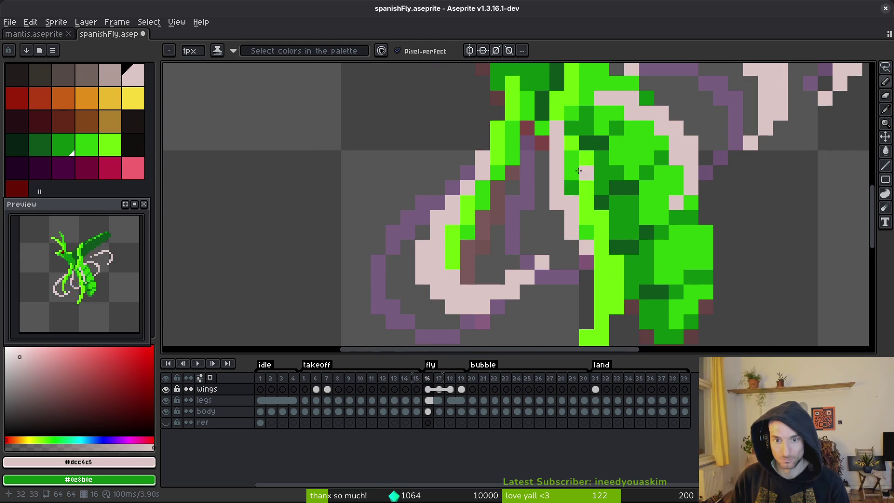
drag(467, 261, 482, 236)
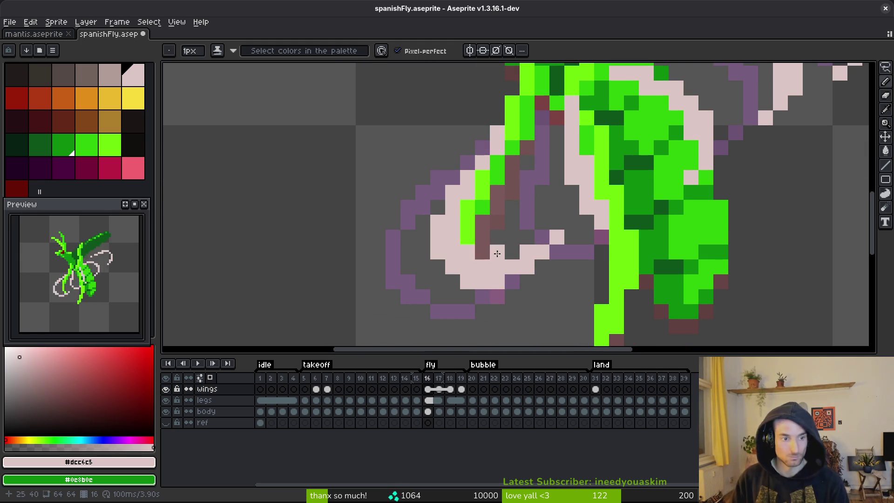
scroll(541, 237, down, 4)
key(Right)
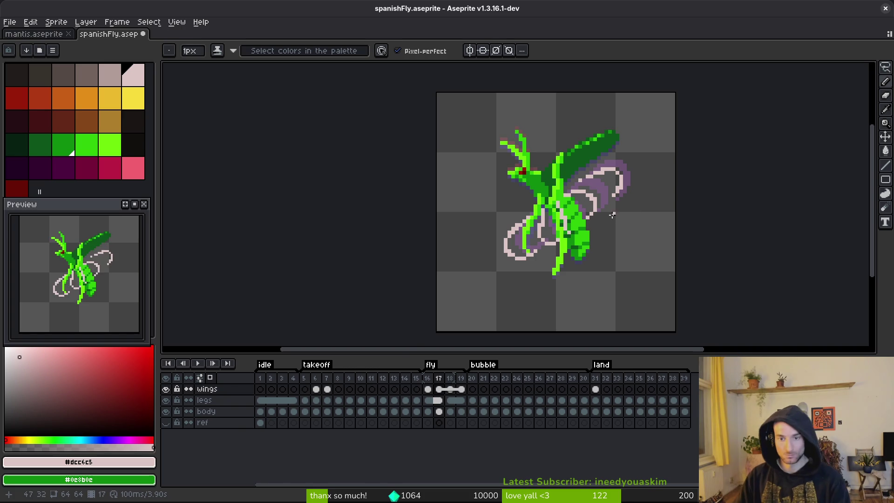
- Hide the body and legs layers and extend the wing's upper outline in light pink
drag(166, 413, 166, 400)
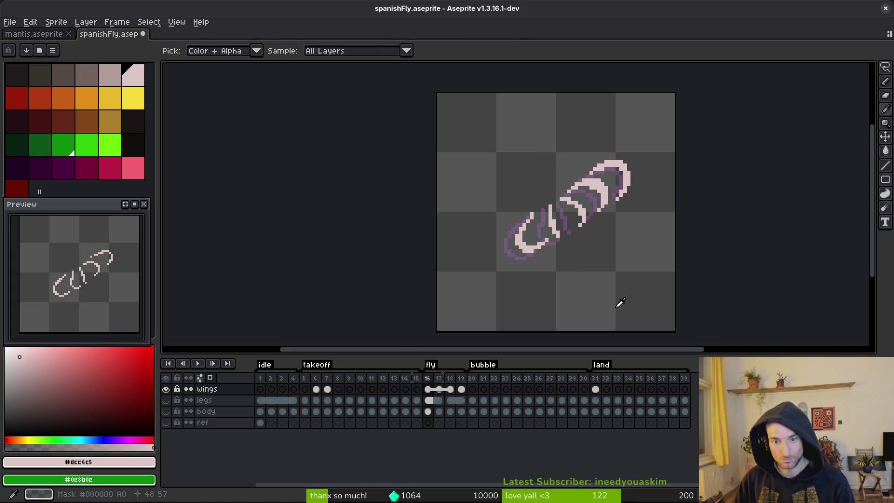
scroll(603, 178, up, 4)
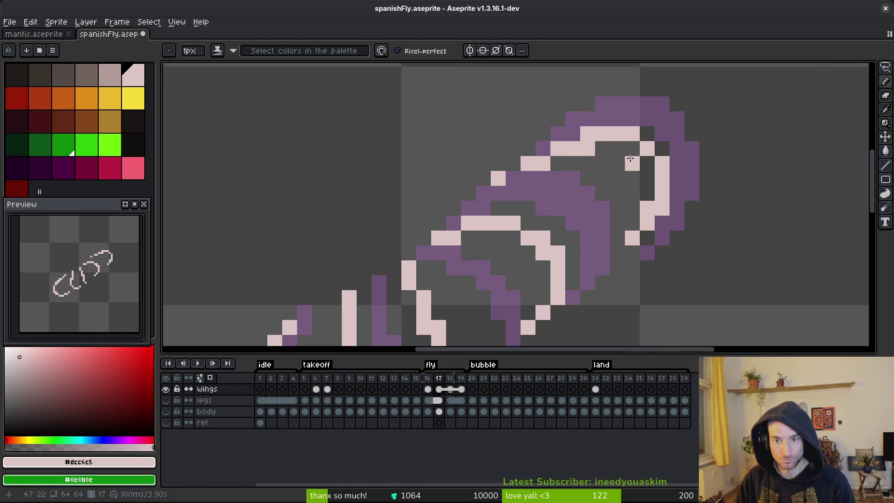
mouse_move(563, 162)
mouse_down()
mouse_move(595, 146)
mouse_move(631, 146)
mouse_move(647, 166)
mouse_move(642, 224)
mouse_move(620, 253)
mouse_up()
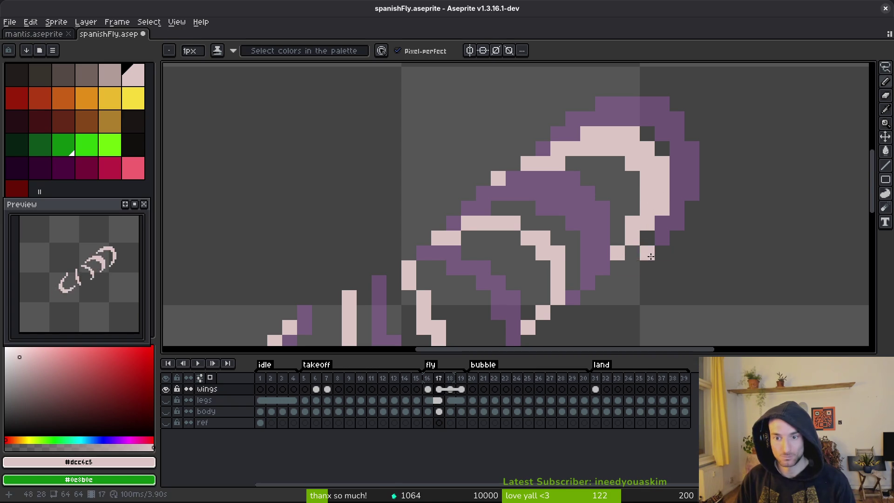
scroll(673, 274, down, 5)
scroll(691, 262, up, 3)
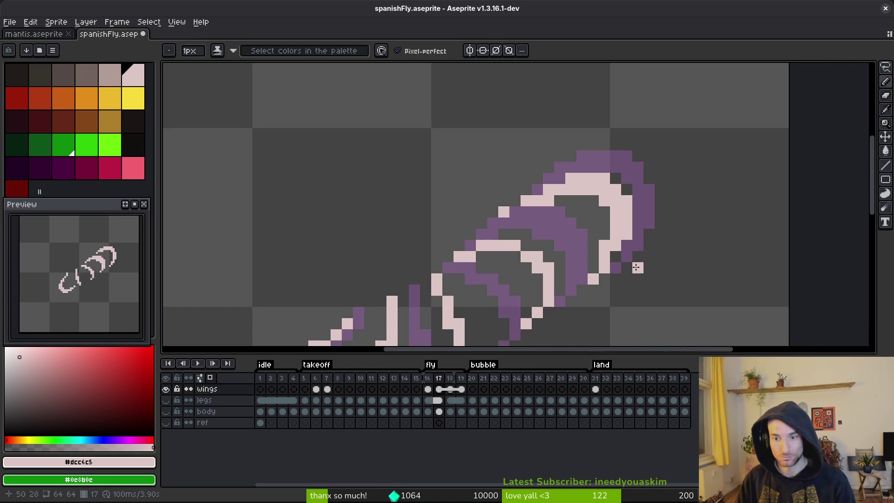
- Join the frame 17 wing outline strokes with extra light-pink pixels
key(e)
scroll(650, 257, down, 3)
key(b)
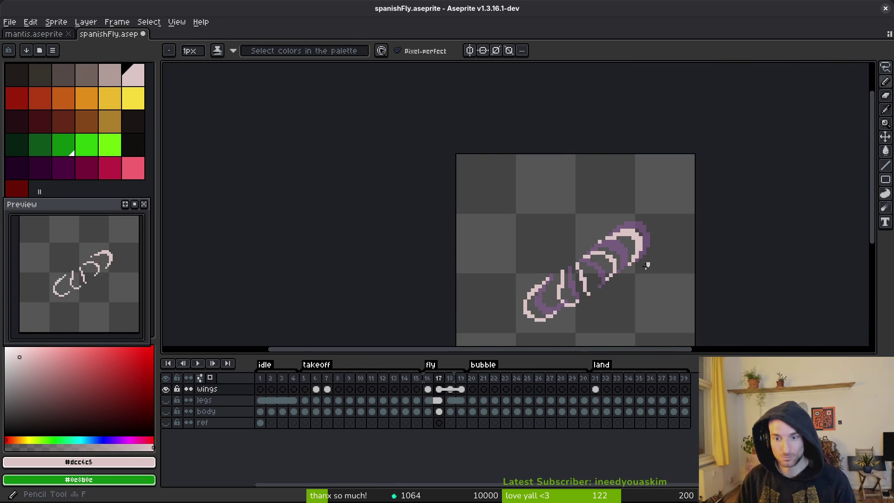
scroll(543, 191, up, 4)
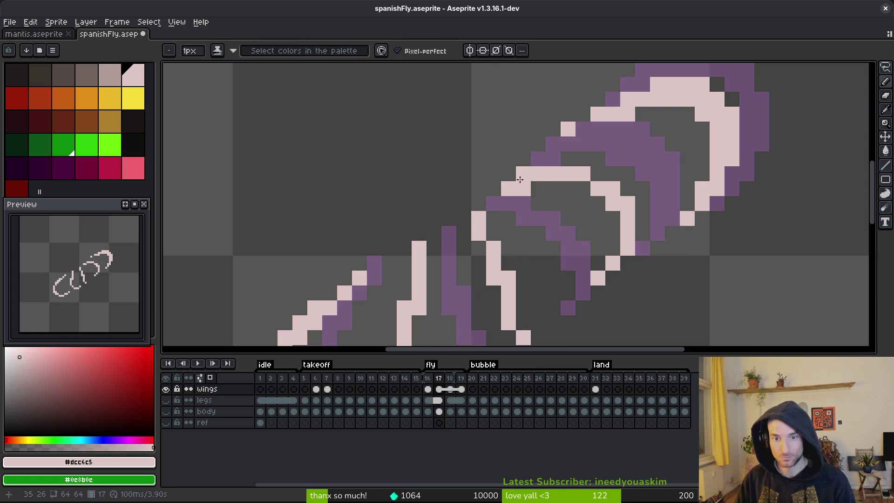
click(539, 188)
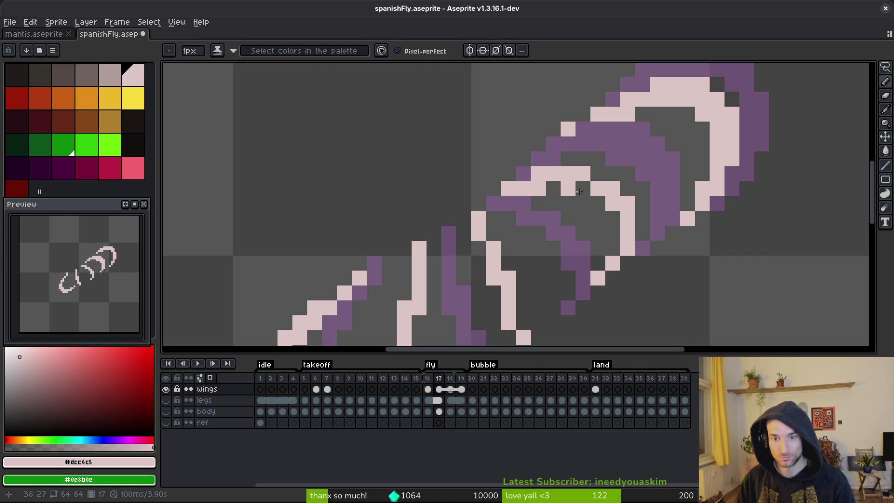
mouse_move(584, 188)
mouse_down()
mouse_move(600, 202)
mouse_move(613, 244)
mouse_move(612, 279)
mouse_move(586, 306)
mouse_up()
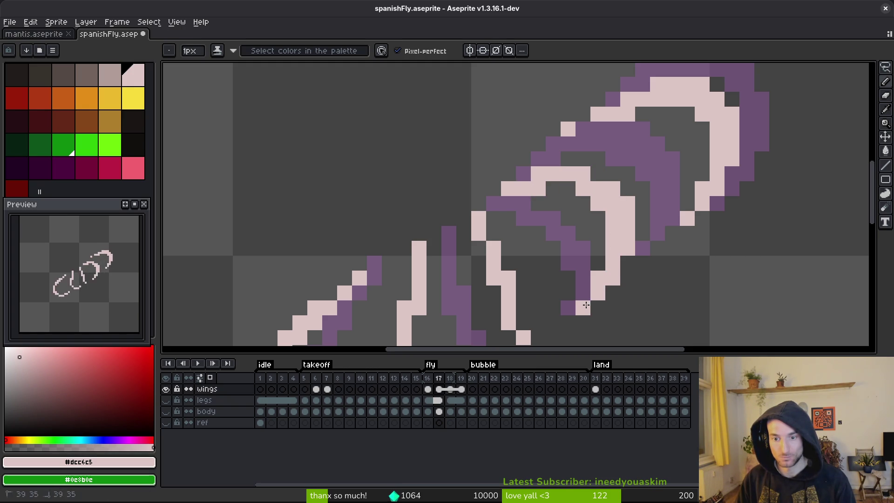
scroll(606, 305, down, 4)
scroll(656, 221, up, 1)
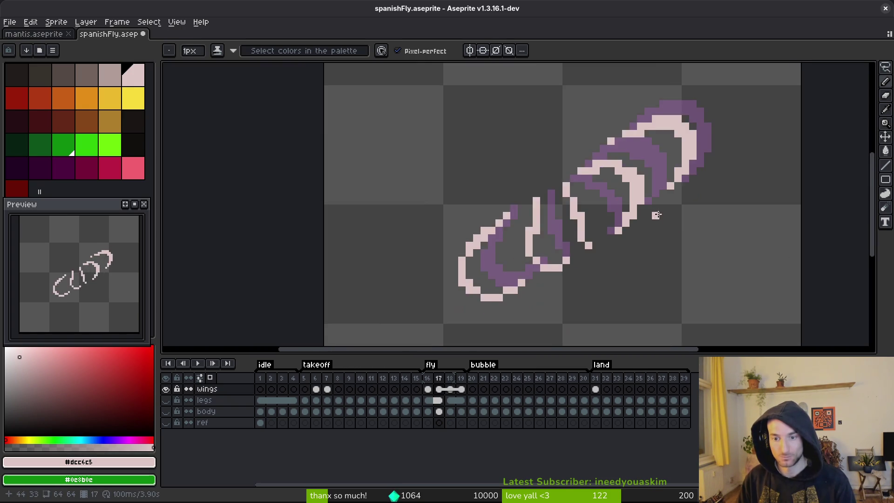
scroll(656, 221, up, 3)
scroll(677, 228, down, 1)
scroll(638, 248, up, 1)
scroll(699, 217, down, 1)
scroll(699, 217, down, 1)
scroll(691, 219, down, 2)
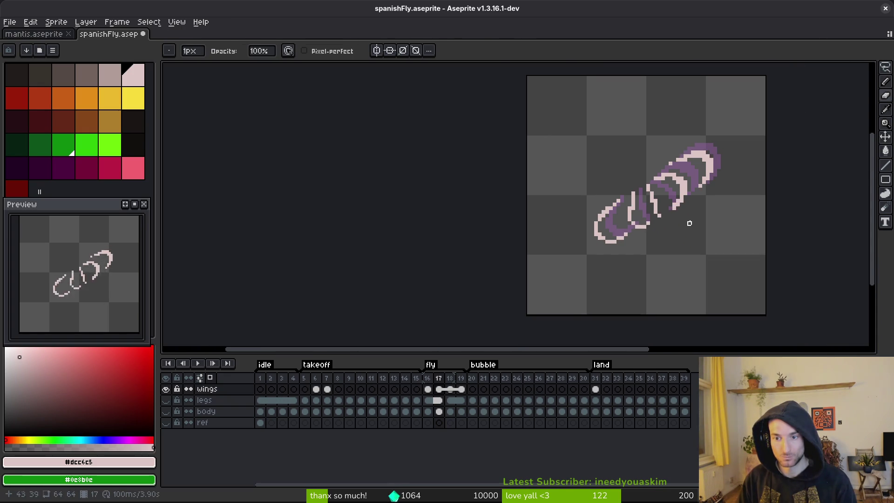
scroll(689, 224, up, 3)
scroll(681, 215, down, 3)
key(f)
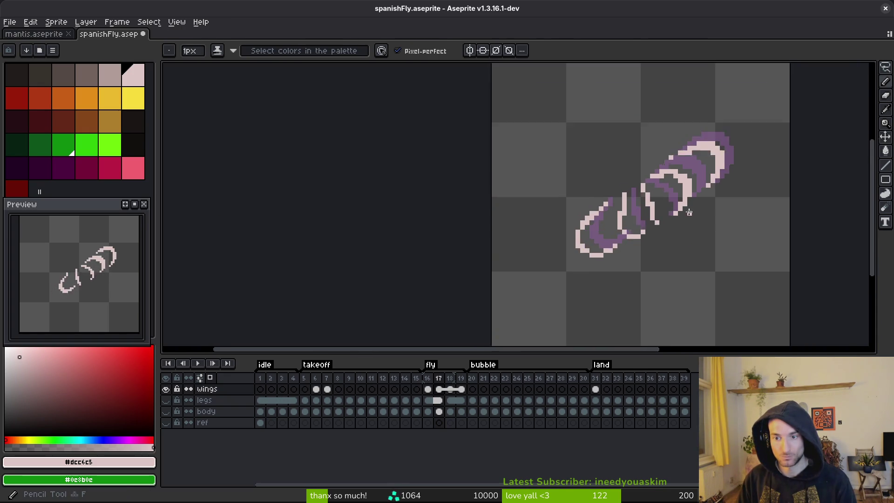
scroll(689, 215, up, 3)
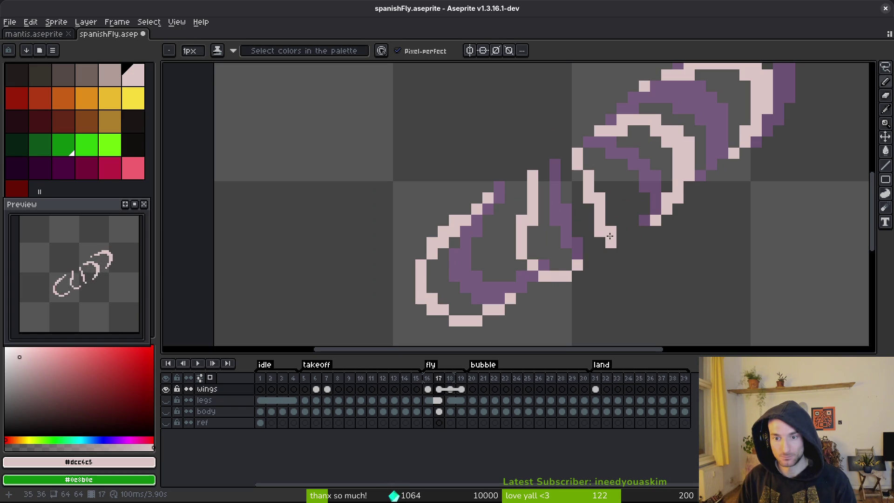
scroll(610, 236, down, 3)
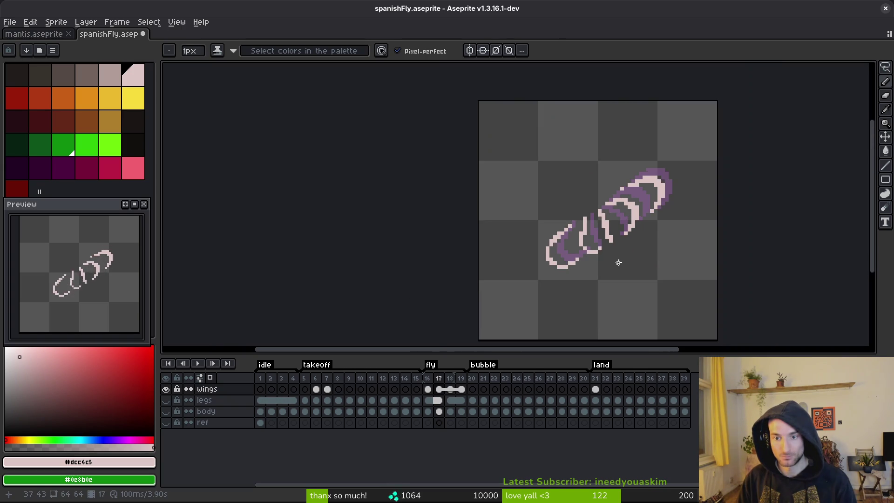
scroll(609, 247, up, 3)
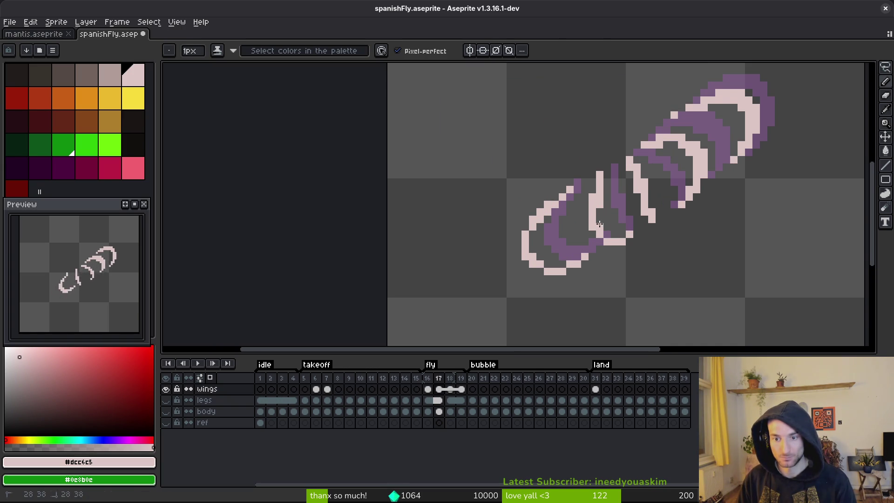
- Draw a short pale pink stroke on frame 17's wing loop
drag(611, 248, 637, 232)
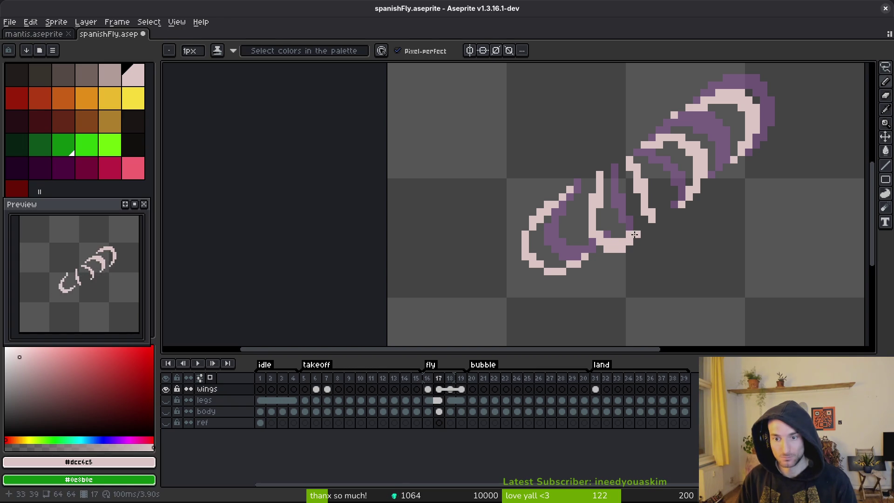
scroll(643, 253, down, 7)
scroll(647, 257, up, 7)
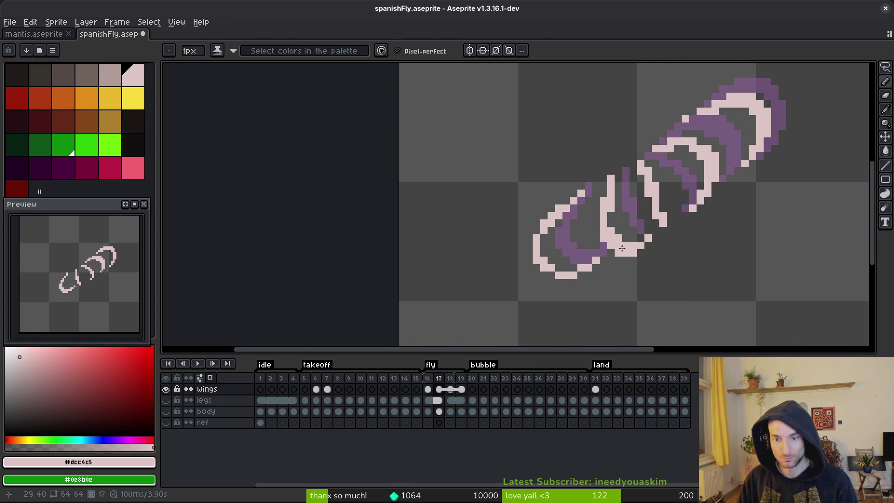
key(e)
key(e)
key(b)
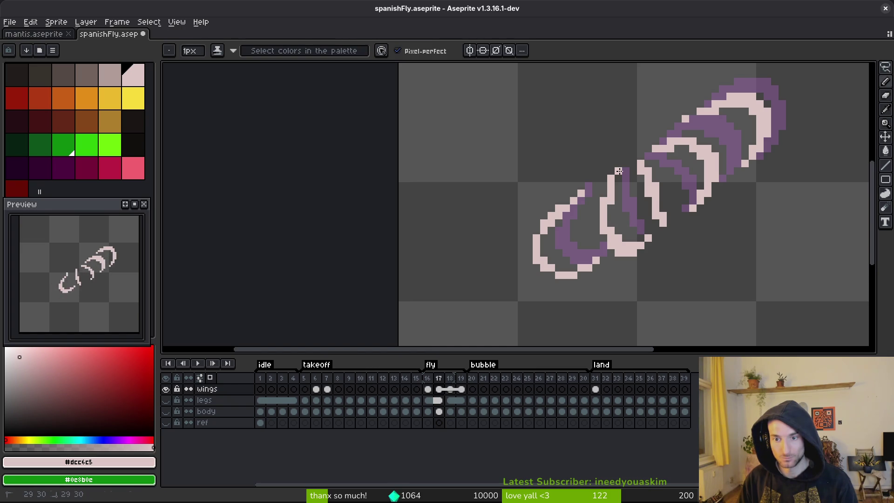
- Extend the pale pink outline along the lower loop's lower-left edge, then save spanishFly.aseprite
scroll(618, 171, down, 1)
scroll(635, 189, up, 1)
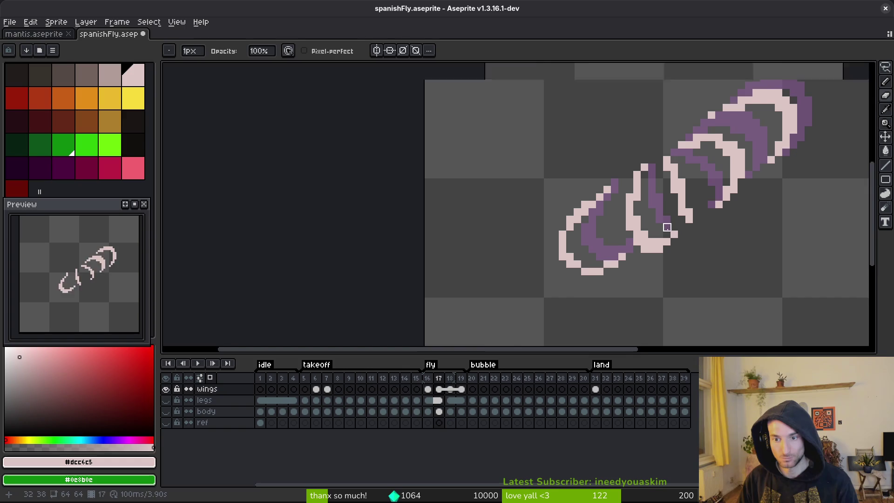
scroll(640, 200, down, 3)
scroll(651, 210, up, 2)
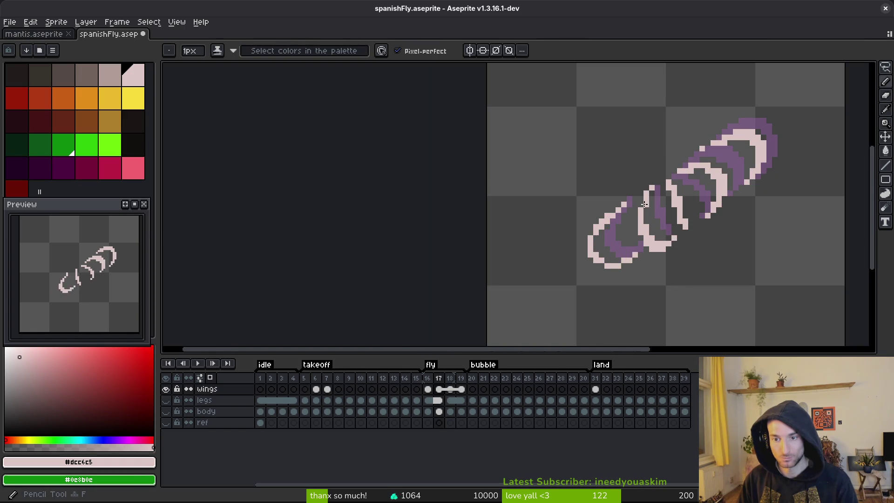
scroll(642, 206, down, 3)
scroll(679, 263, up, 3)
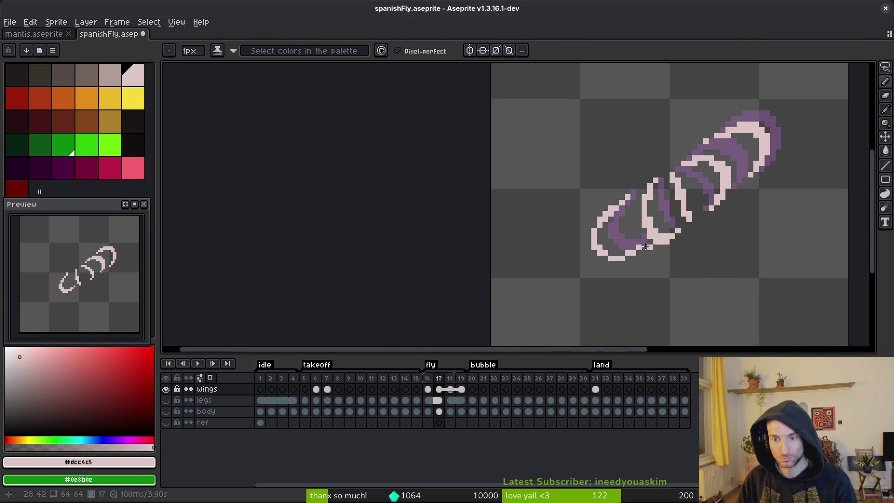
scroll(649, 231, up, 2)
click(625, 247)
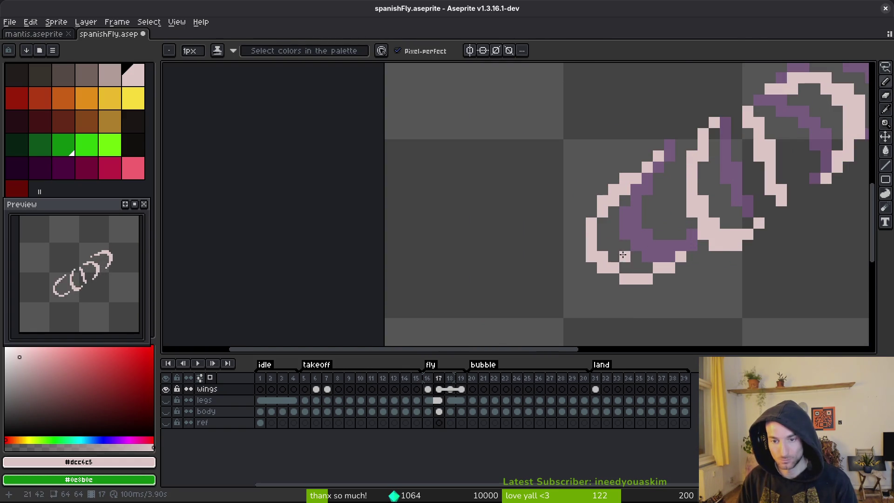
drag(604, 236, 634, 270)
scroll(642, 275, down, 2)
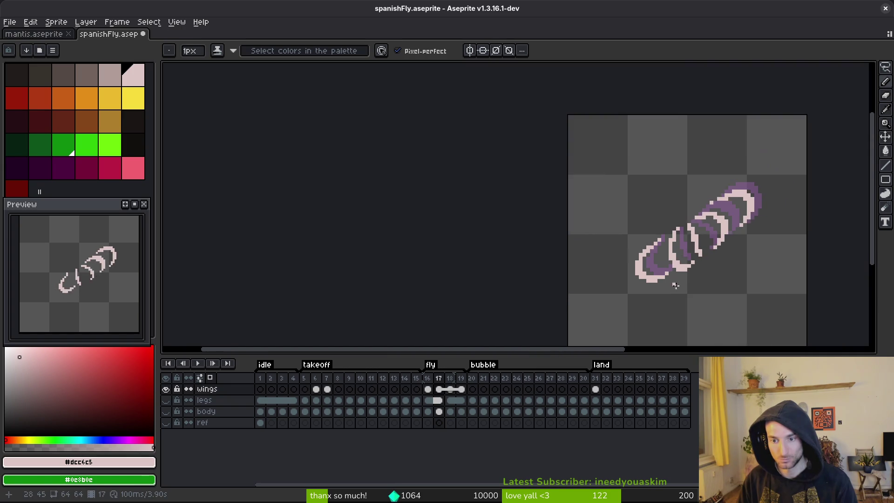
scroll(654, 276, up, 2)
scroll(637, 183, down, 4)
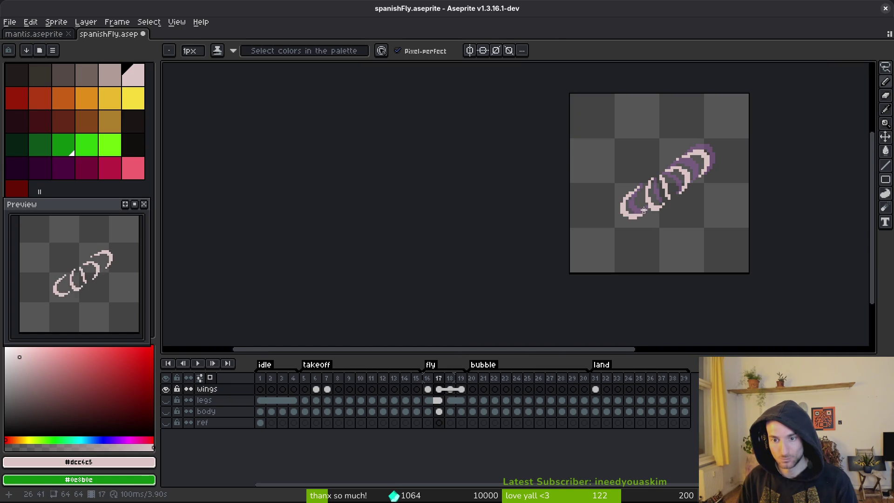
key(ctrl+s)
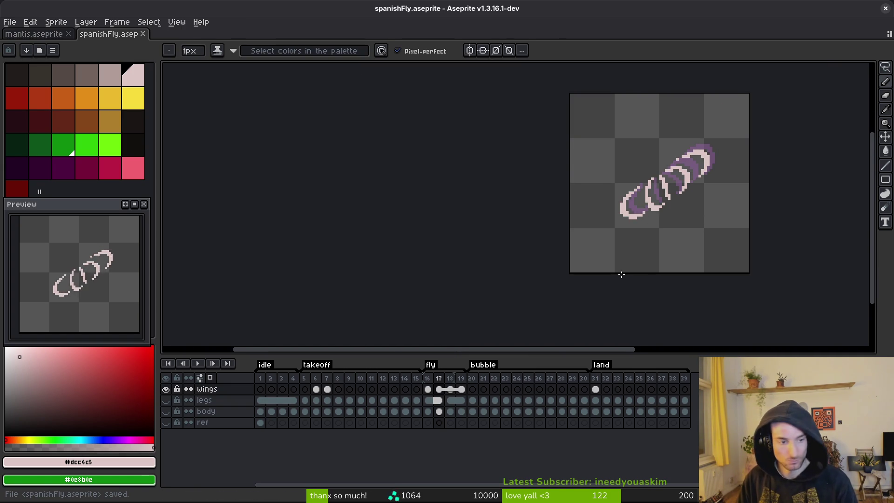
- Make the legs and body layers visible and recentre the view on the fly
click(166, 401)
click(166, 411)
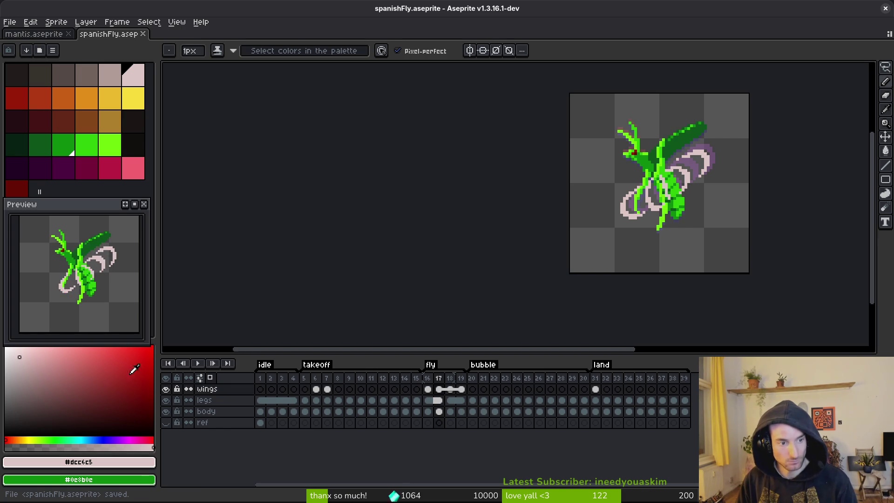
scroll(647, 274, up, 2)
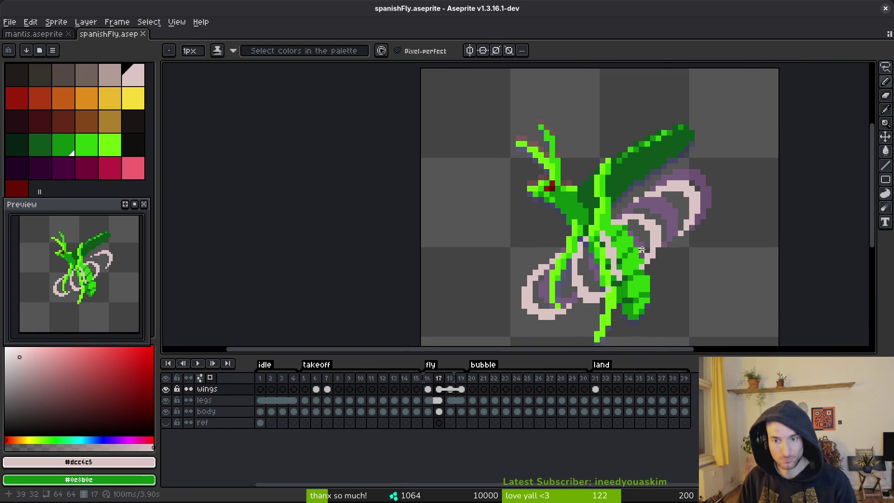
drag(618, 235, 612, 226)
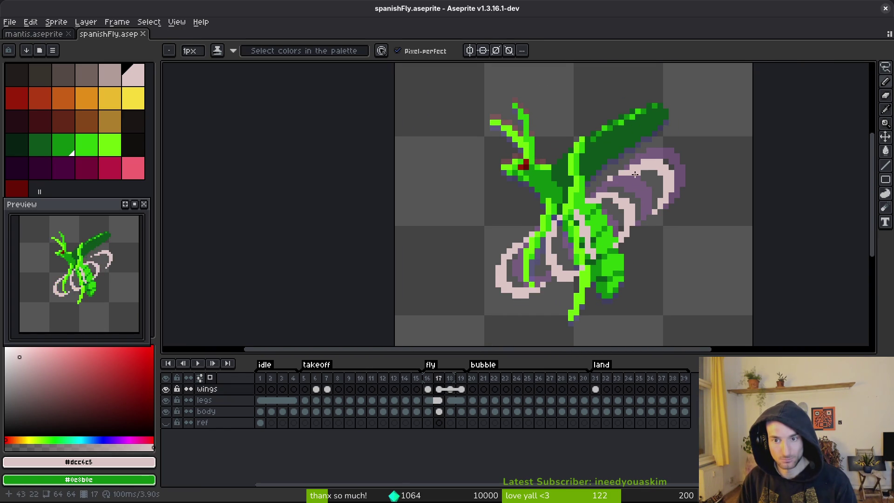
scroll(636, 174, right, 1)
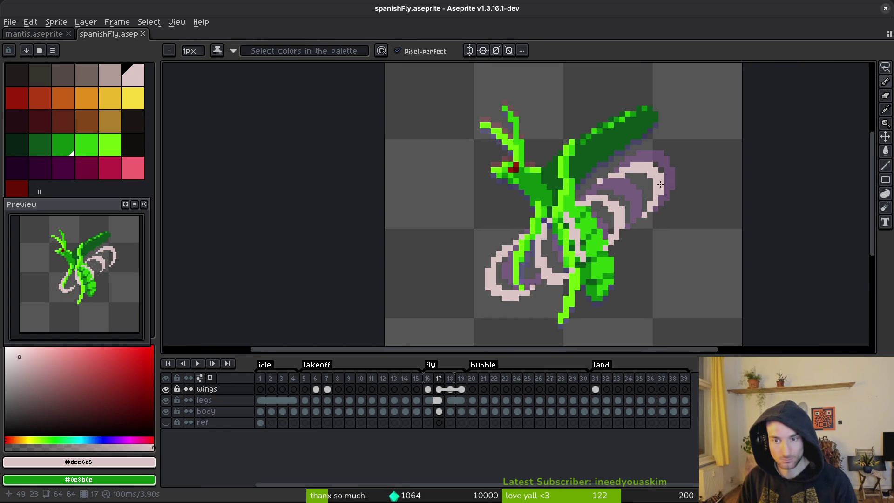
- Replace frame 17's pale pink wing colour with white using Replace Color
click(57, 372)
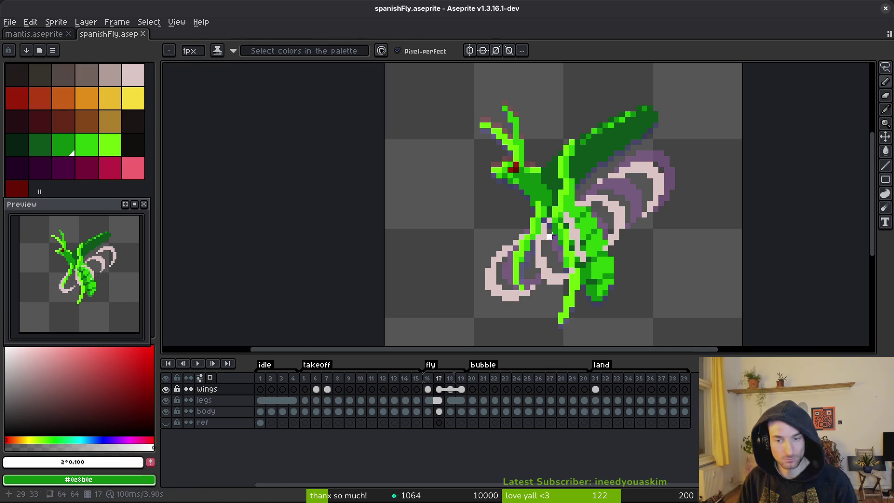
key(g)
alt+click(550, 237)
click(7, 351)
key(shift+r)
click(542, 116)
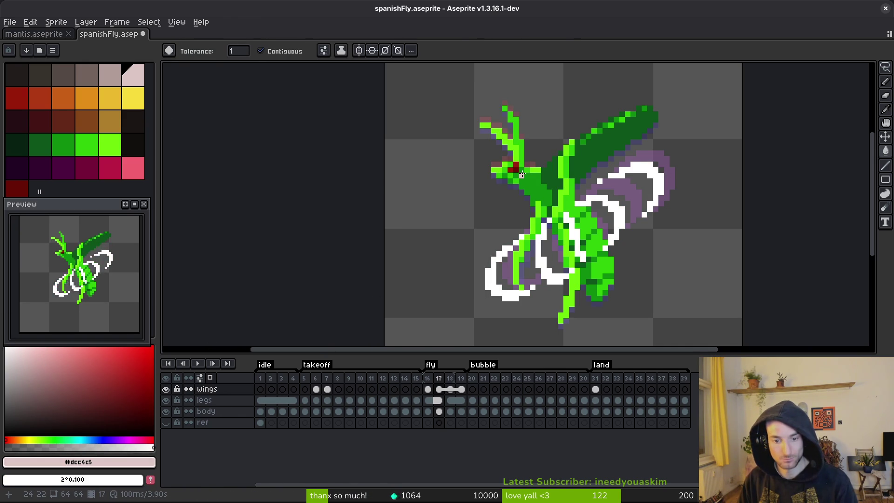
- Apply the same pink-to-white replacement on frame 16, then return to frame 17 with the Pencil
key(Left)
key(shift+r)
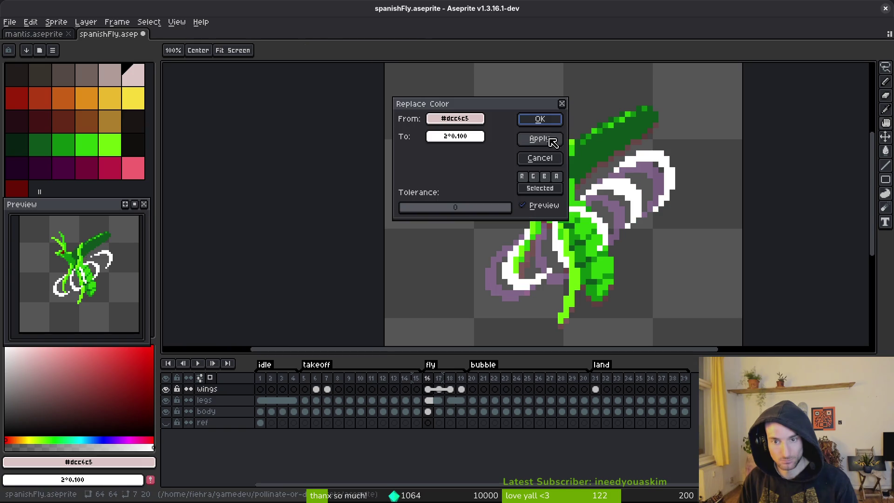
click(538, 118)
key(Right)
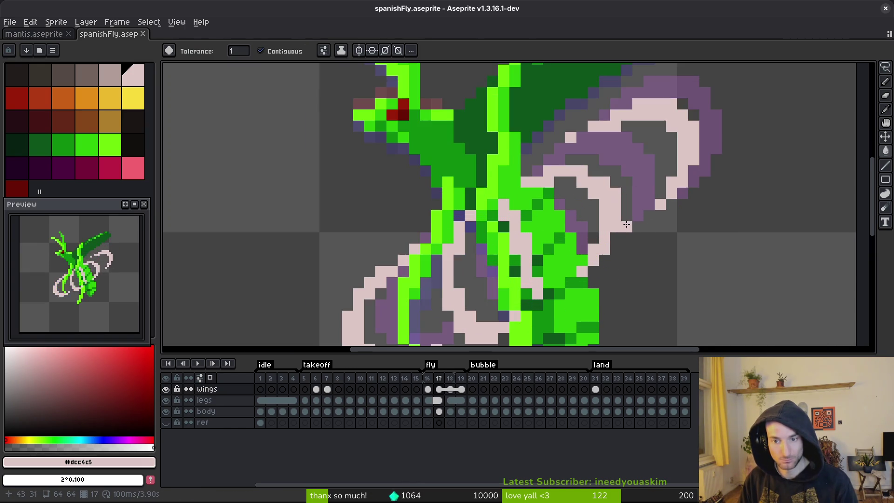
scroll(624, 237, up, 3)
key(b)
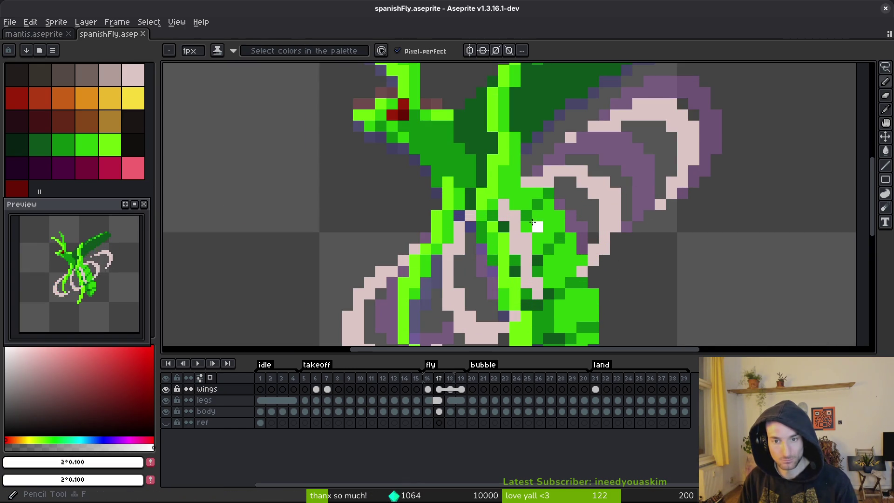
- Draw white highlights along frame 17's inner and upper wing edges
mouse_move(595, 180)
mouse_down()
mouse_move(615, 207)
mouse_move(611, 241)
mouse_up()
click(603, 251)
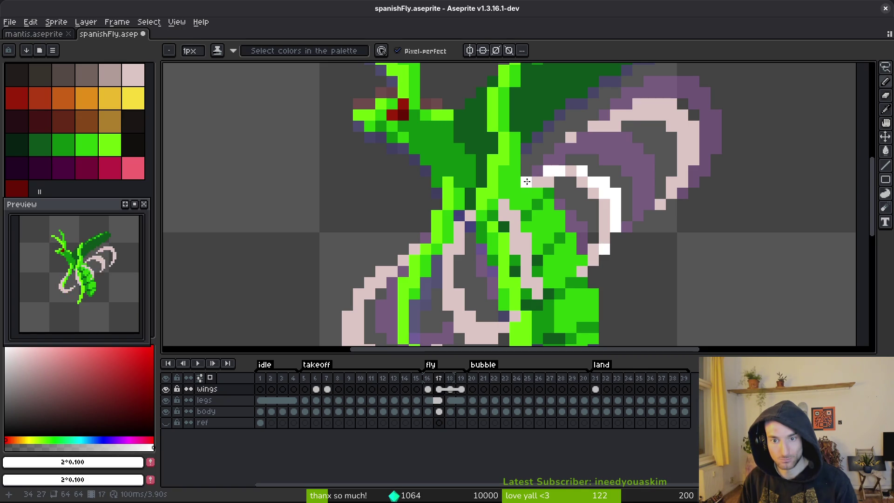
mouse_move(627, 118)
mouse_down()
mouse_move(619, 114)
mouse_move(642, 103)
mouse_move(667, 104)
mouse_move(694, 125)
mouse_up()
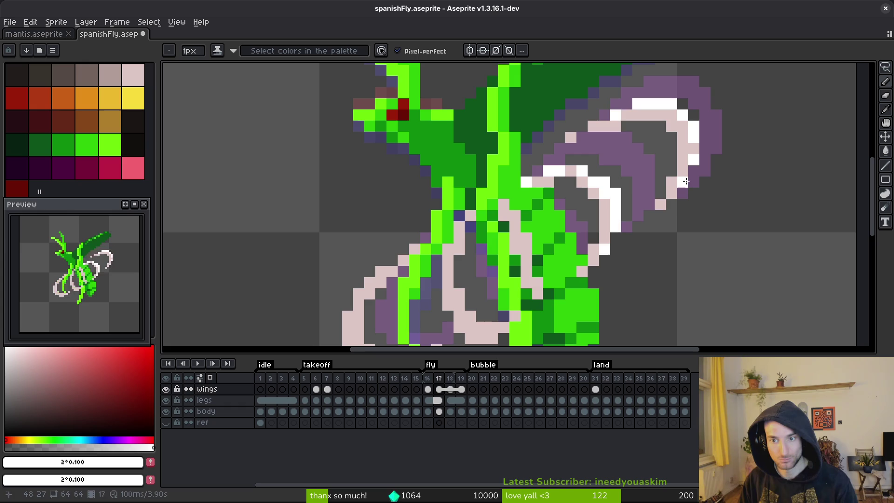
click(594, 126)
click(572, 159)
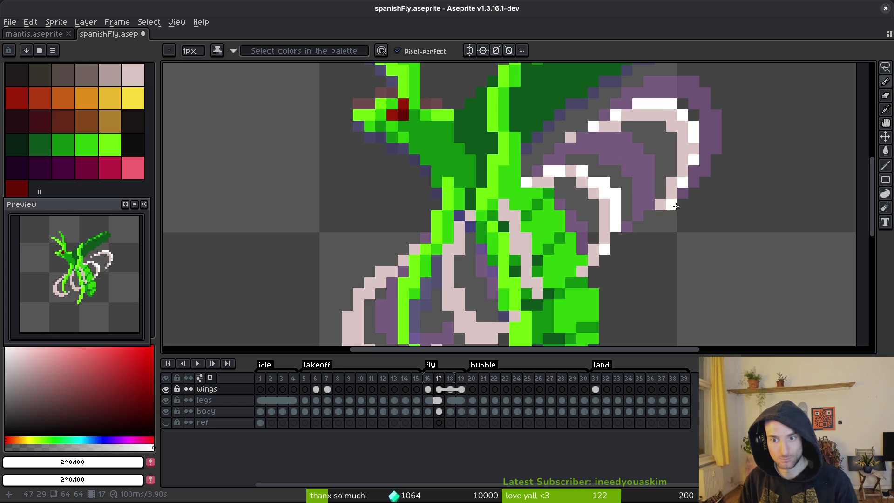
- Whiten more pink pixels down the wing outline and on the lower wing
scroll(678, 206, down, 3)
scroll(691, 199, up, 2)
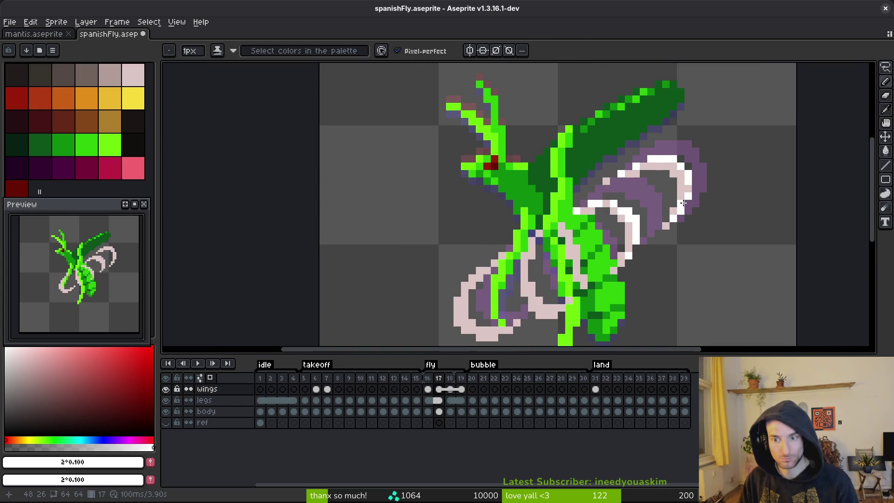
scroll(613, 269, up, 5)
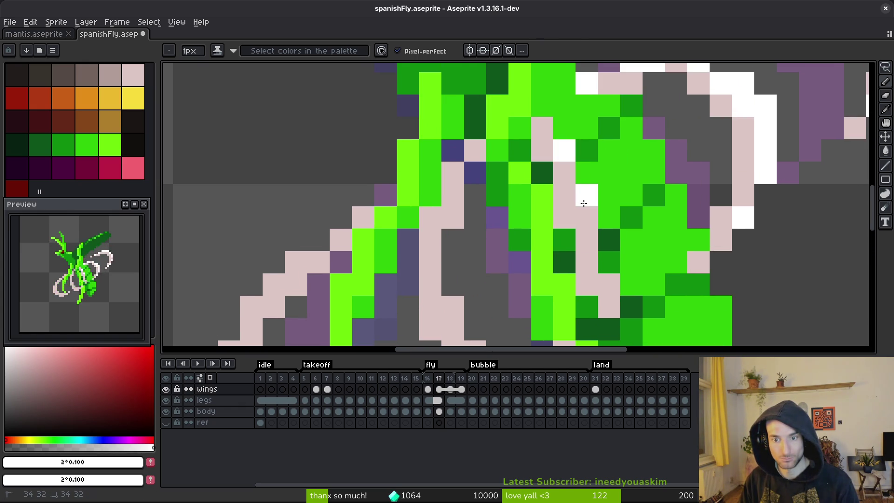
scroll(602, 281, down, 5)
scroll(583, 219, up, 4)
click(586, 169)
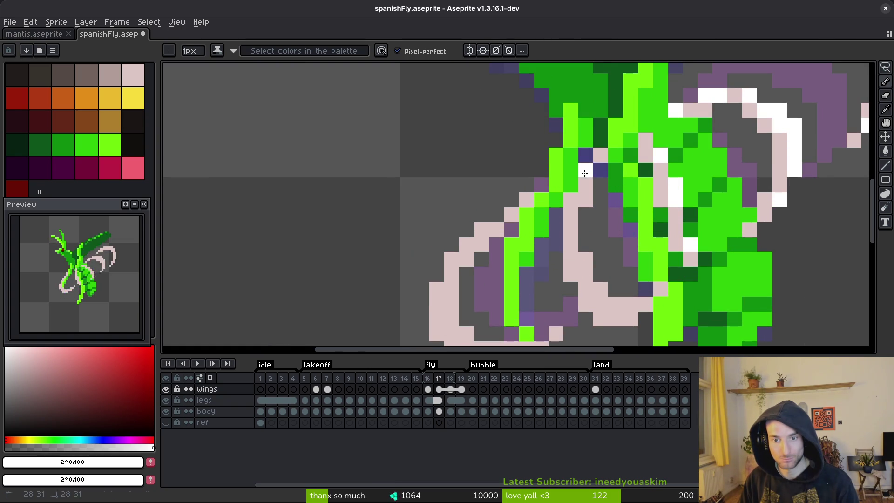
click(571, 200)
click(586, 304)
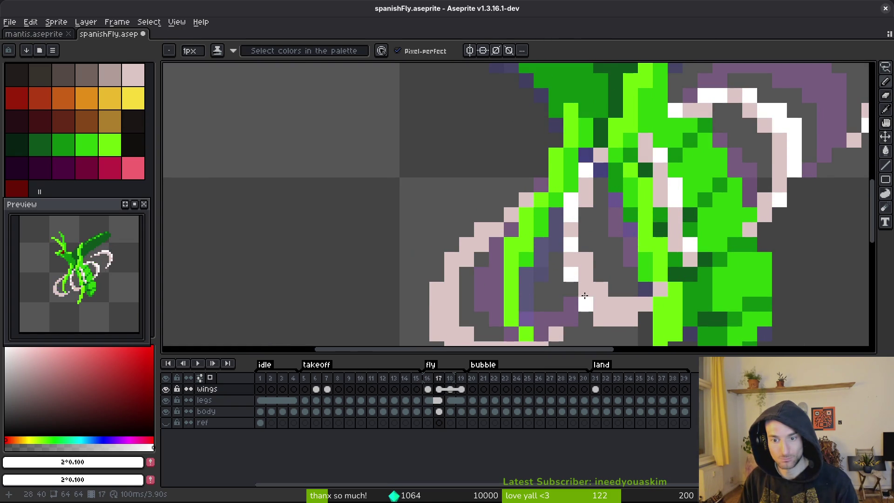
click(586, 289)
click(601, 320)
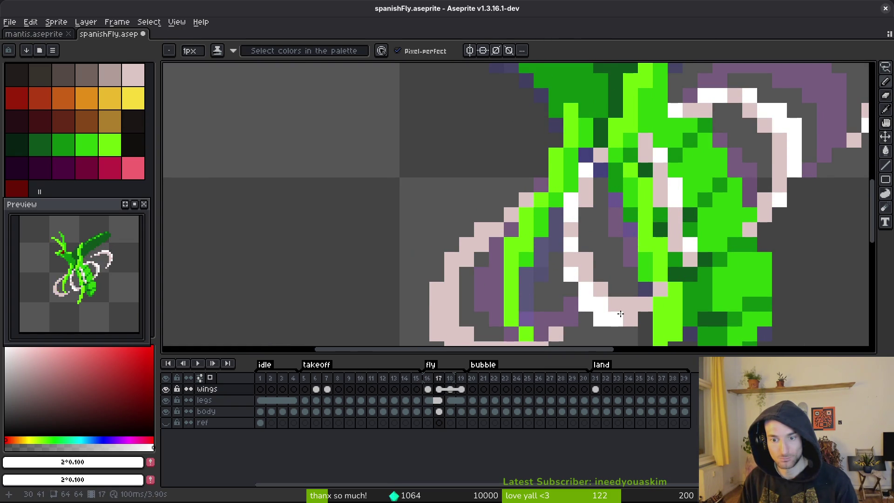
- Whiten the lower-left wing outline and its diagonal bottom run
scroll(606, 242, down, 2)
click(450, 201)
click(436, 232)
click(436, 247)
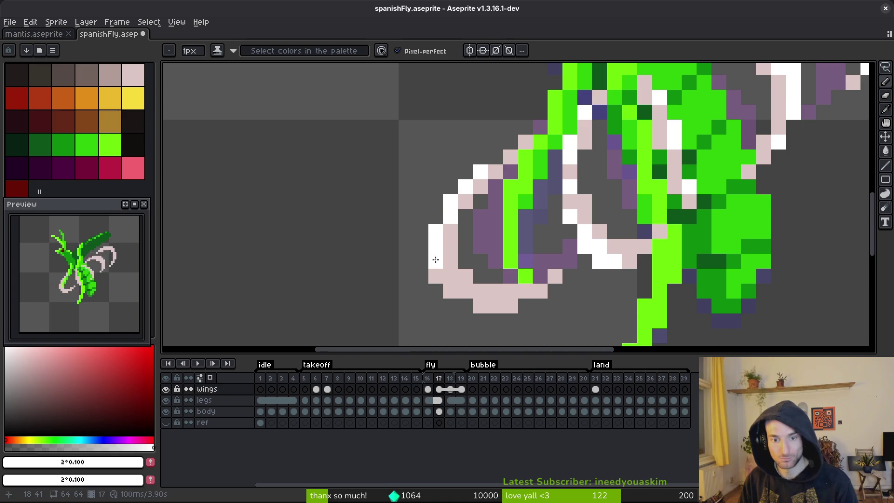
drag(446, 279, 491, 305)
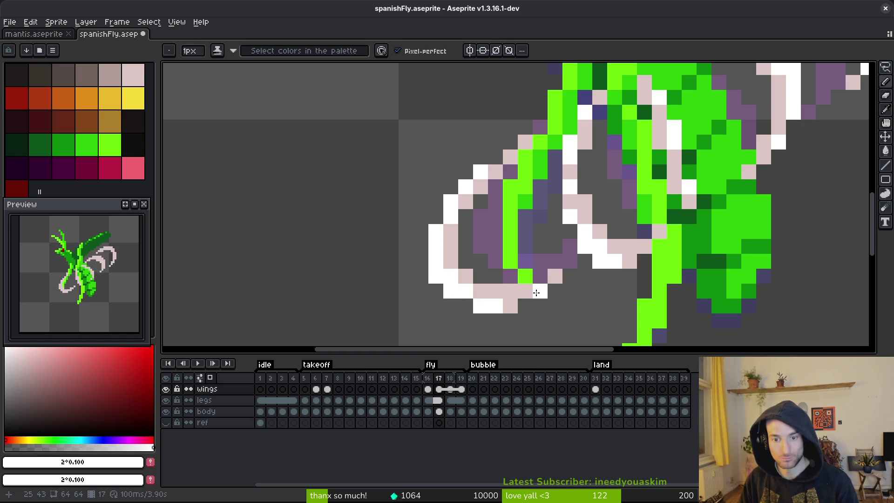
scroll(576, 274, down, 3)
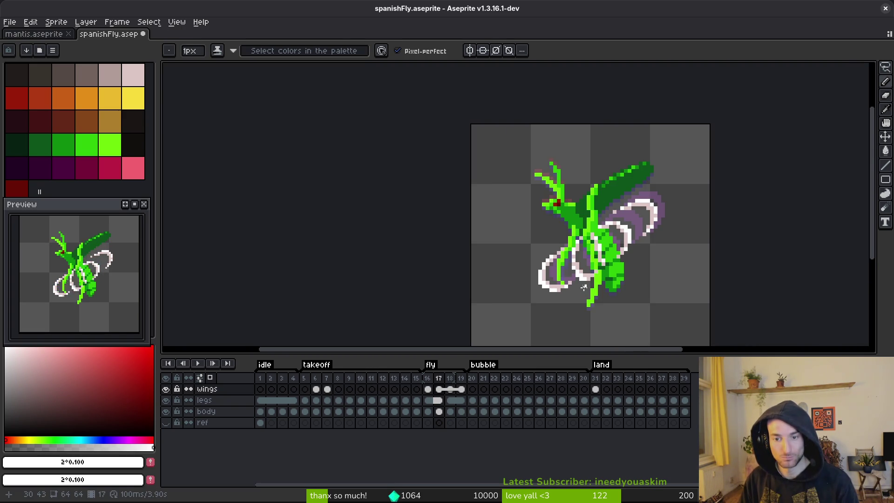
- On frame 16, draw a short white row across the wing
key(comma)
scroll(615, 293, up, 3)
mouse_move(606, 199)
mouse_down()
mouse_move(671, 203)
mouse_move(720, 243)
mouse_move(691, 209)
mouse_move(685, 252)
mouse_move(641, 300)
mouse_move(683, 245)
mouse_up()
- Add white highlights along frame 16's upper-left wing edges, comparing against frame 17
mouse_move(508, 122)
mouse_down()
mouse_move(521, 120)
mouse_move(485, 148)
mouse_up()
scroll(524, 141, down, 1)
scroll(524, 138, down, 3)
key(period)
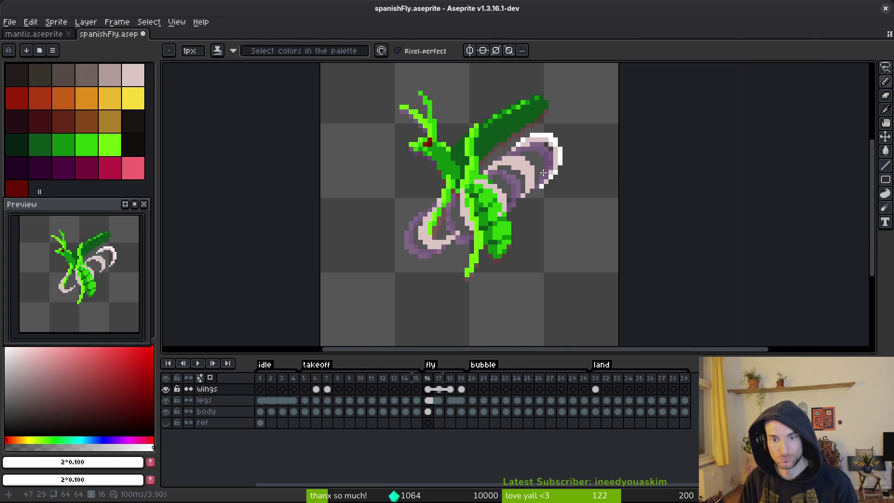
key(comma)
scroll(526, 175, up, 3)
mouse_move(478, 120)
mouse_down()
mouse_move(505, 120)
mouse_move(539, 158)
mouse_up()
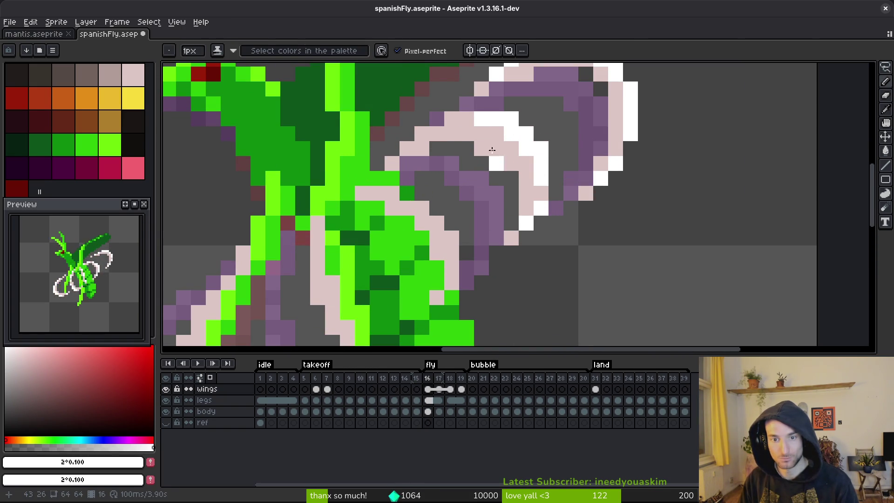
scroll(415, 145, down, 3)
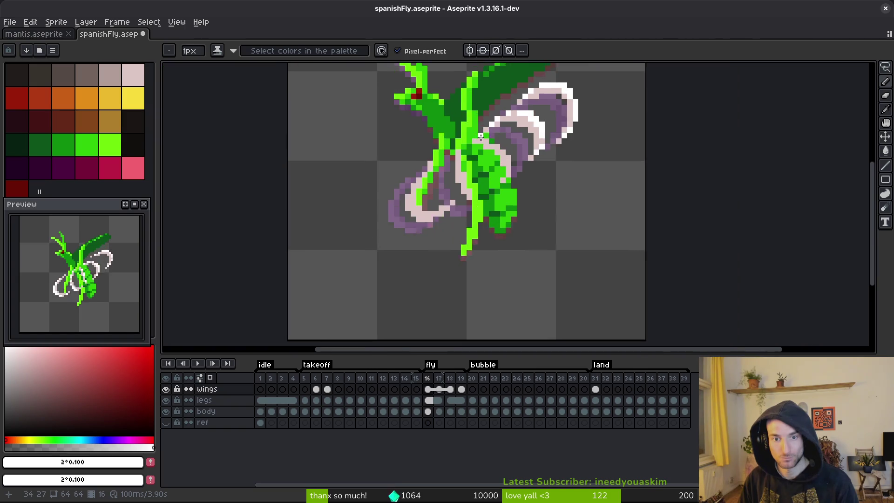
scroll(468, 151, up, 3)
drag(485, 147, 542, 187)
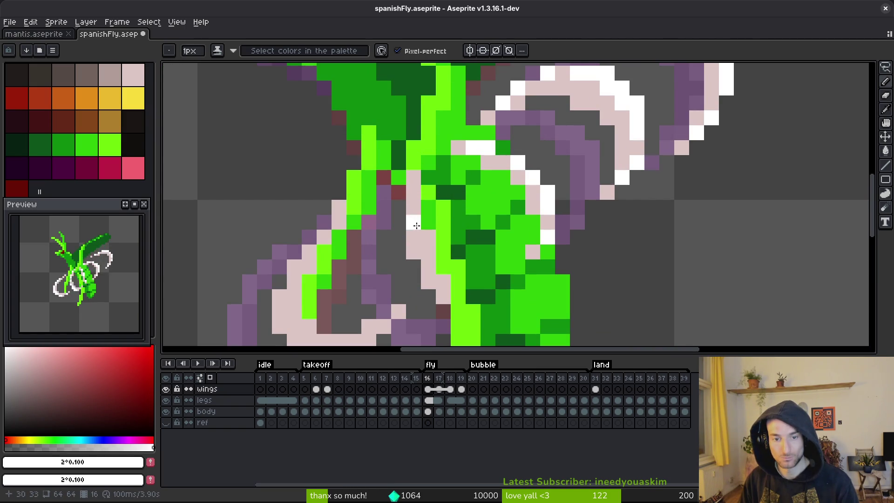
- Whiten frame 16's lower wing outline, save the file and zoom out
drag(443, 296, 446, 189)
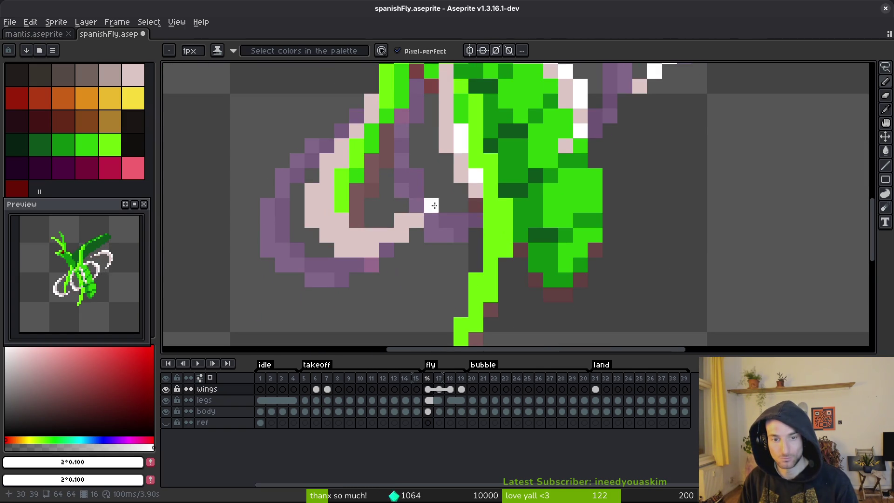
scroll(382, 198, left, 5)
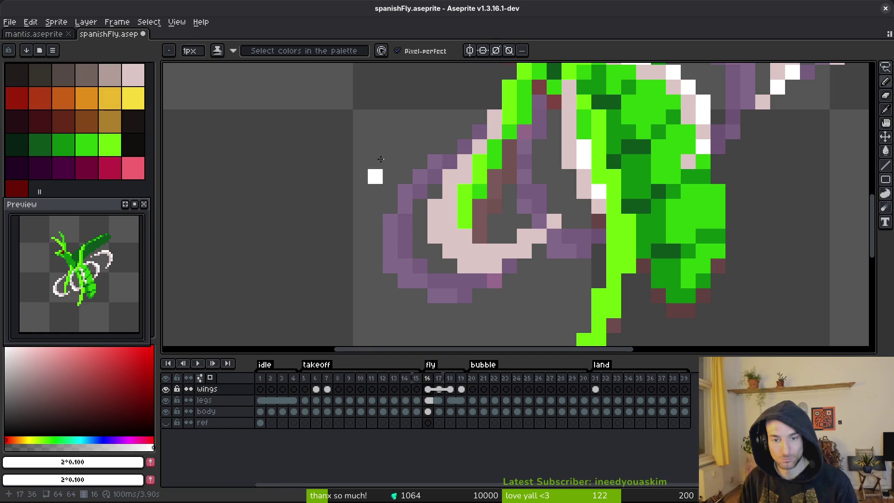
drag(433, 205, 436, 231)
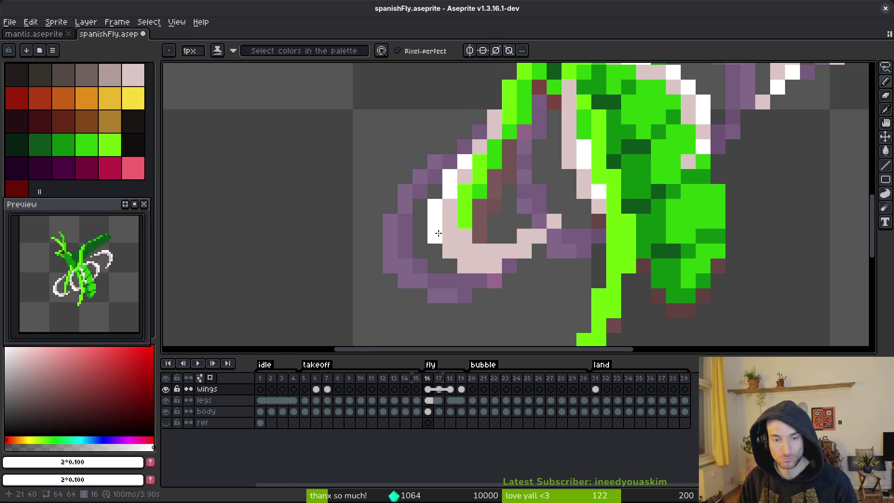
mouse_move(464, 266)
mouse_down()
mouse_move(496, 264)
mouse_move(534, 241)
mouse_up()
key(ctrl+s)
scroll(557, 226, down, 2)
scroll(563, 237, down, 3)
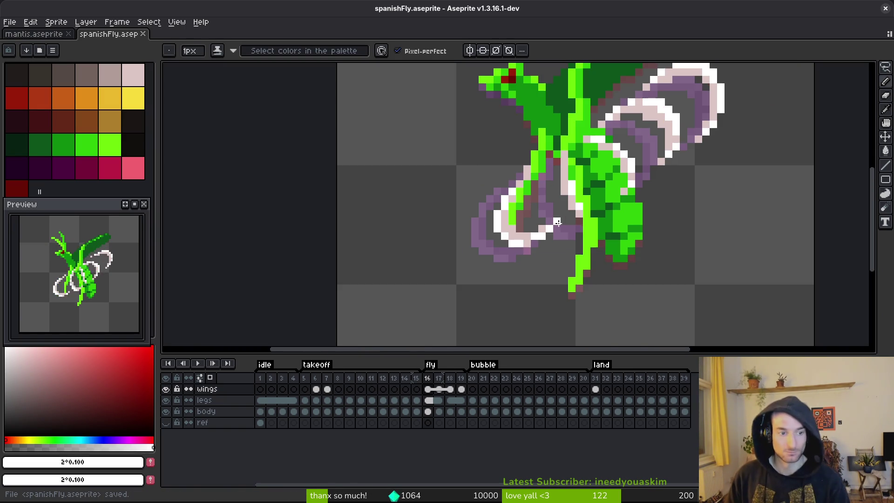
scroll(574, 244, down, 3)
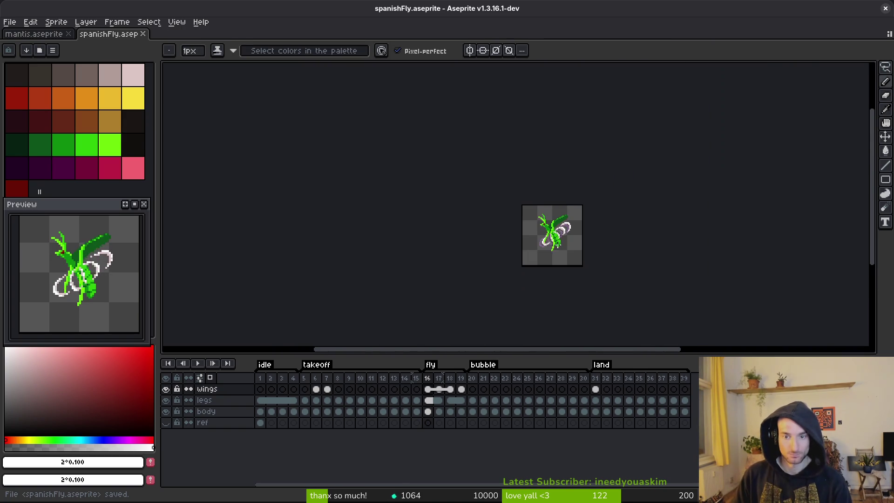
- Stop playback and replay the animation from the takeoff frames
key(i)
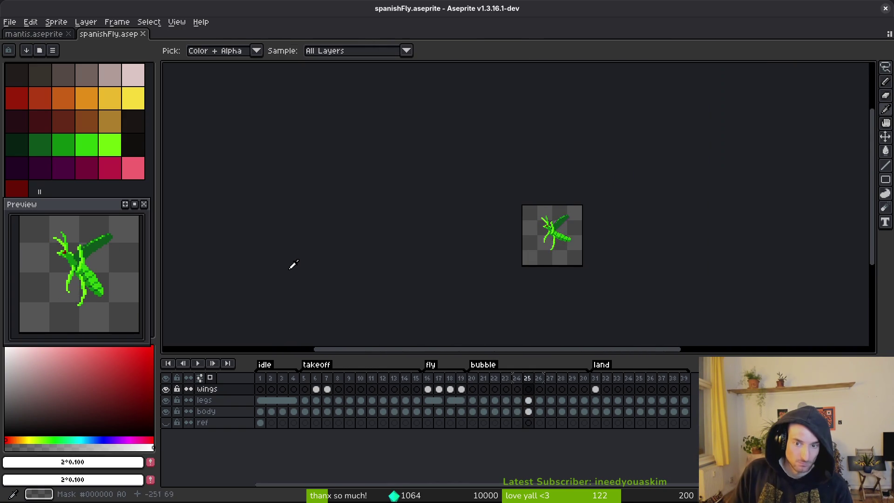
click(429, 390)
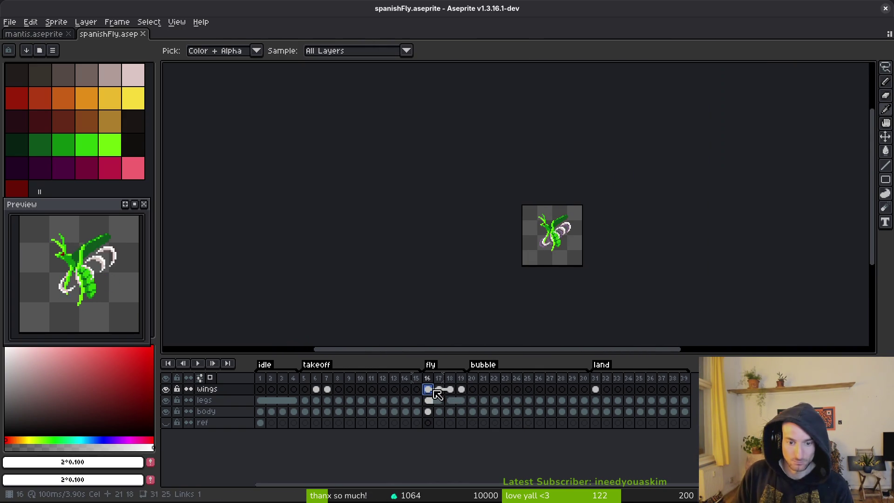
click(317, 390)
key(Return)
key(Return)
- Copy the wings cels of frames 16–18 into frames 12–14
click(433, 378)
key(b)
scroll(533, 253, up, 2)
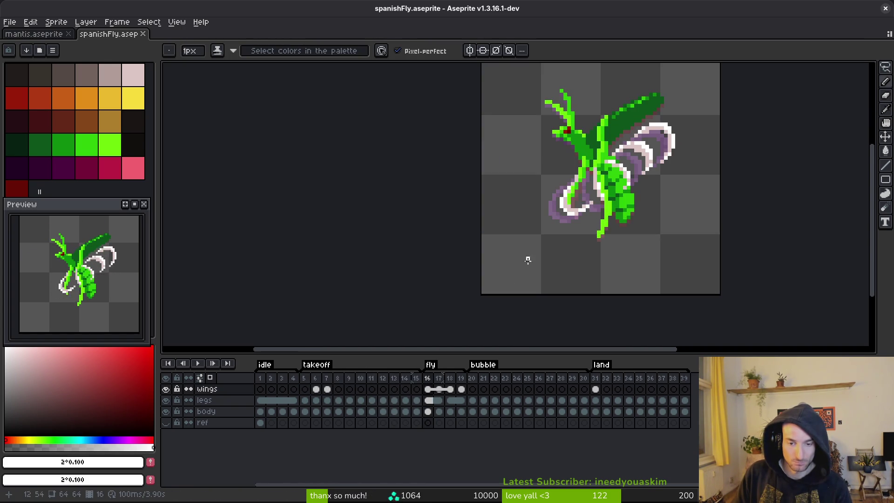
mouse_move(433, 394)
mouse_down()
mouse_move(459, 393)
mouse_move(383, 391)
mouse_up()
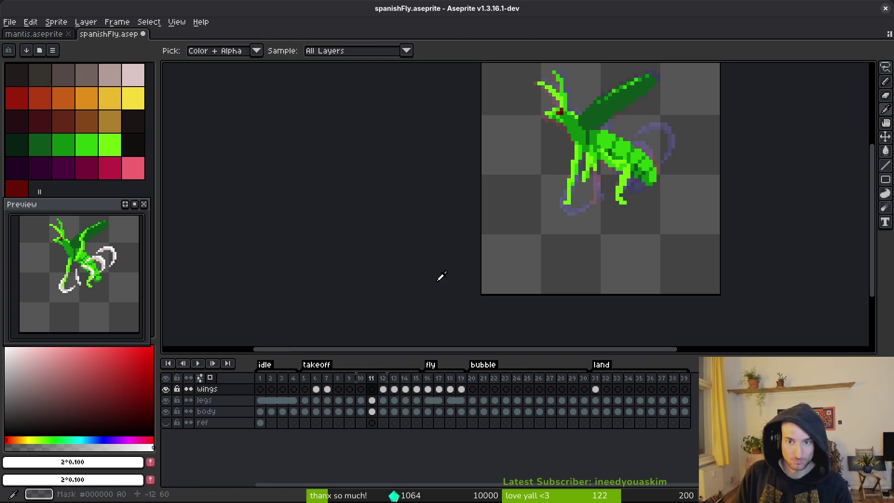
drag(460, 220, 442, 263)
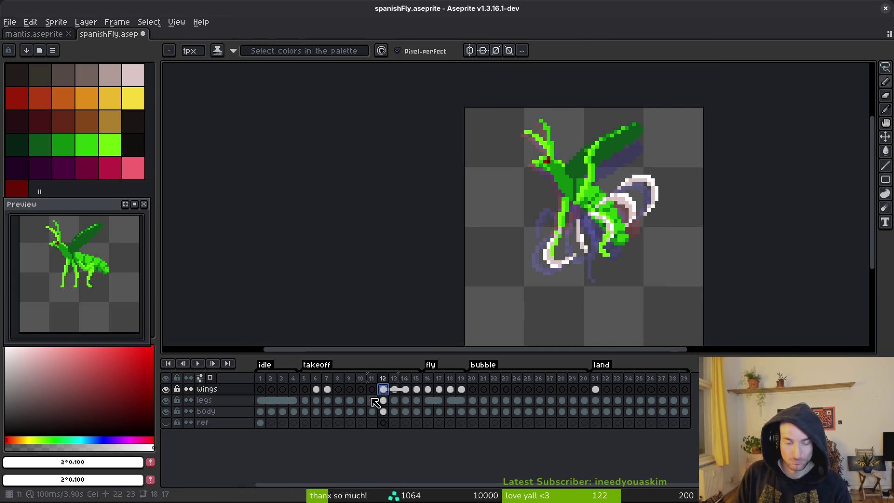
- Unlink the wings cels in frames 12, 13 and 14
right_click(384, 391)
click(423, 422)
right_click(395, 391)
click(424, 424)
right_click(405, 392)
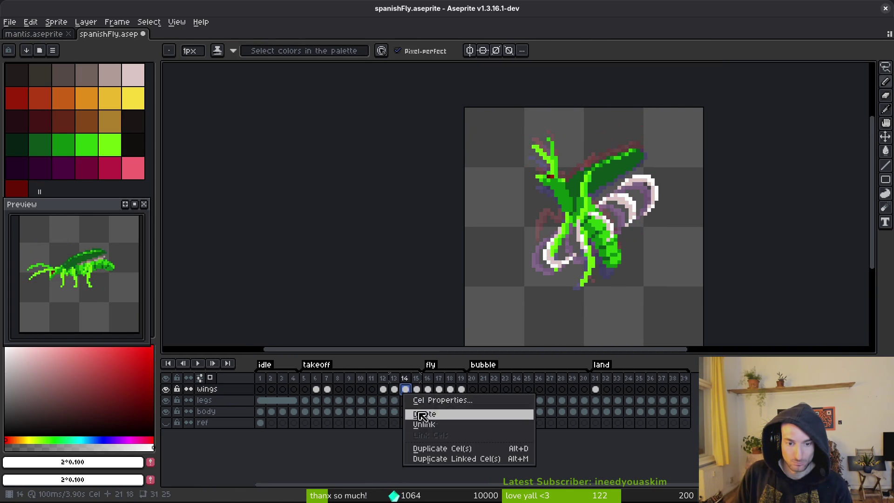
click(426, 423)
- Compare frames 15 and 12 and trial-select the lower-right wings on frame 12
click(416, 390)
click(383, 390)
key(q)
mouse_move(701, 172)
mouse_down()
mouse_move(614, 172)
mouse_move(585, 295)
mouse_move(700, 236)
mouse_up()
key(ctrl+d)
- Shift the cels of frames 12–15 so the flapping wings start at frame 10
key(i)
key(Left)
key(Left)
key(Left)
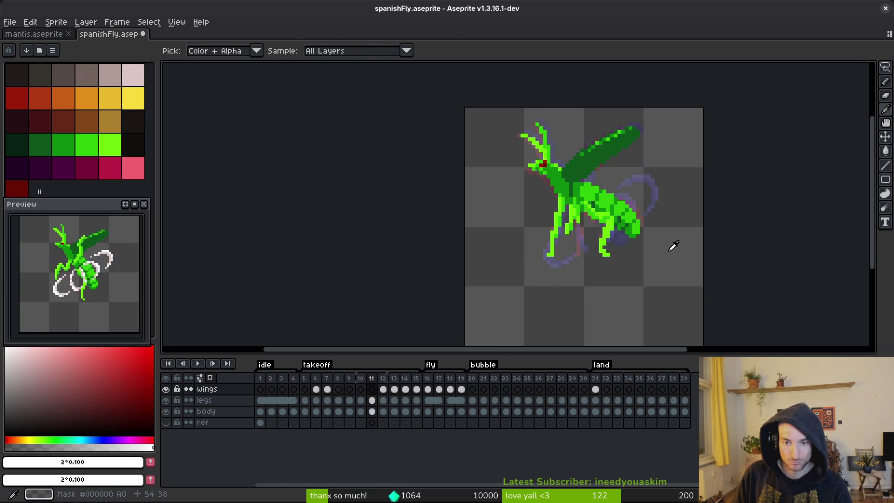
key(Right)
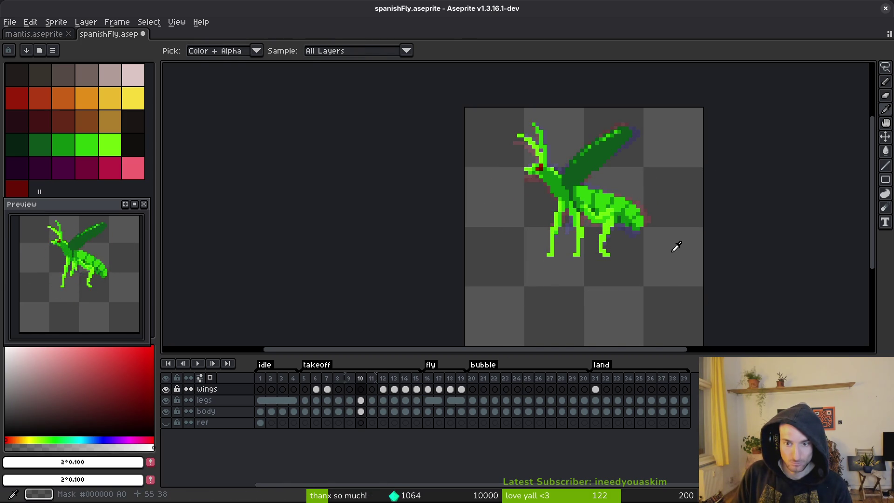
key(v)
mouse_move(390, 392)
mouse_down()
mouse_move(417, 411)
mouse_move(361, 393)
mouse_up()
key(Left)
key(Left)
key(Left)
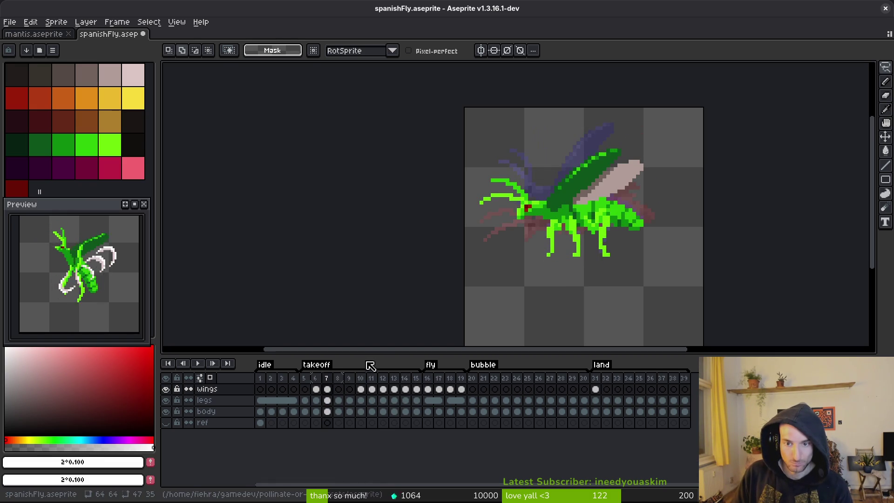
key(Right)
key(alt)
key(Right)
key(Right)
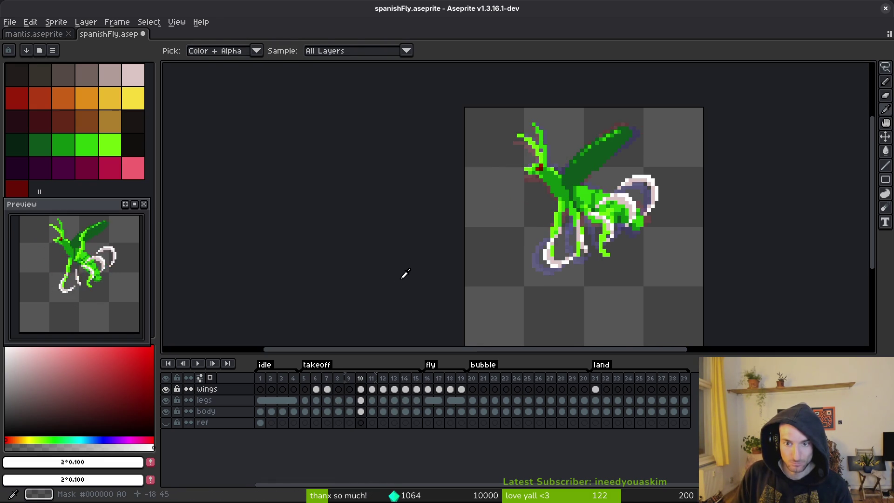
- Lasso the wings and move them up on frames 10, 11 and 12
click(361, 399)
mouse_move(671, 166)
mouse_down()
mouse_move(639, 173)
mouse_move(515, 309)
mouse_move(685, 170)
mouse_up()
mouse_move(666, 247)
mouse_down()
mouse_move(652, 224)
mouse_move(626, 210)
mouse_up()
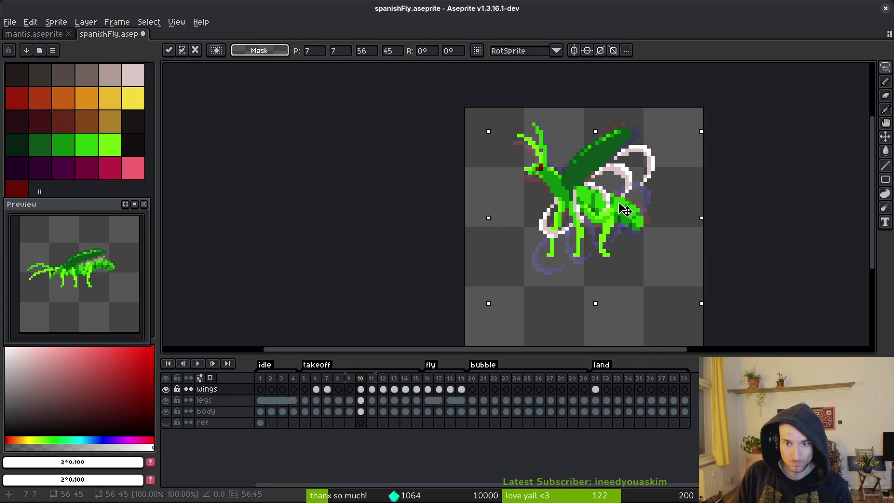
key(Return)
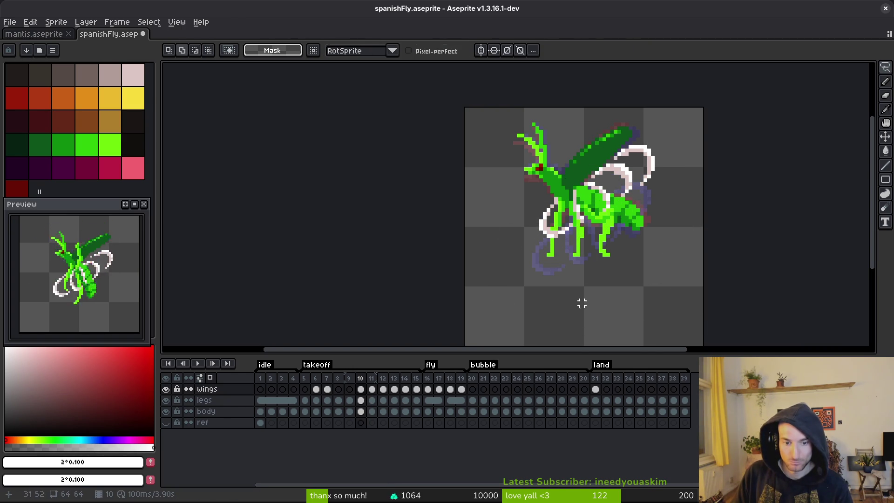
key(Right)
mouse_move(655, 157)
mouse_down()
mouse_move(601, 310)
mouse_move(662, 186)
mouse_up()
drag(619, 231, 619, 200)
key(Return)
key(Right)
mouse_move(657, 154)
mouse_down()
mouse_move(582, 191)
mouse_move(688, 188)
mouse_up()
drag(624, 230, 630, 207)
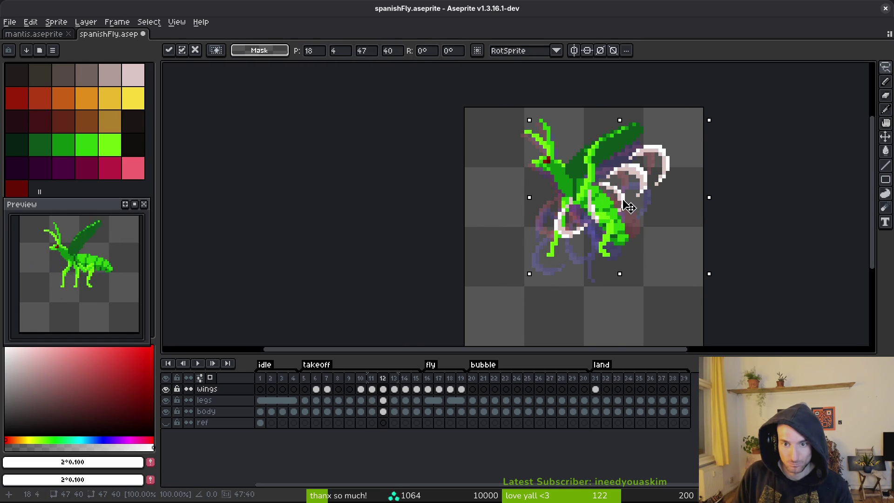
key(Return)
- Nudge frame 11's wings one pixel right and recheck frame 10
drag(643, 125, 648, 142)
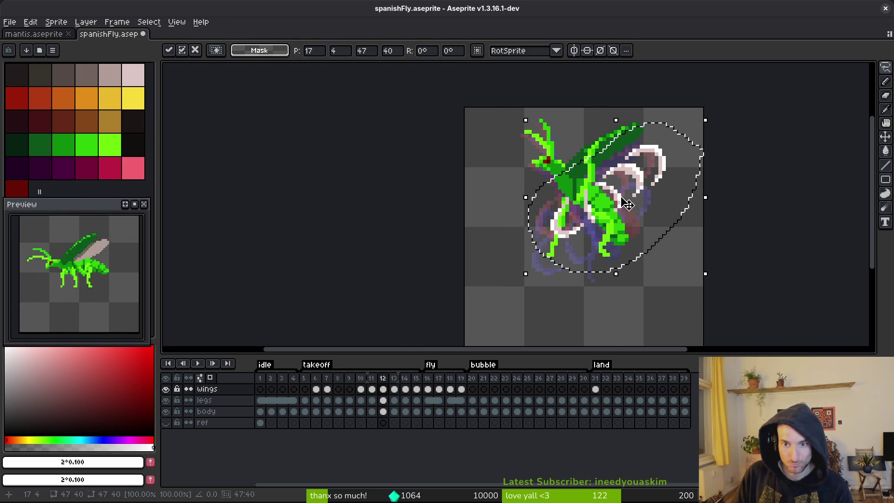
key(Left)
drag(626, 183, 632, 187)
key(Return)
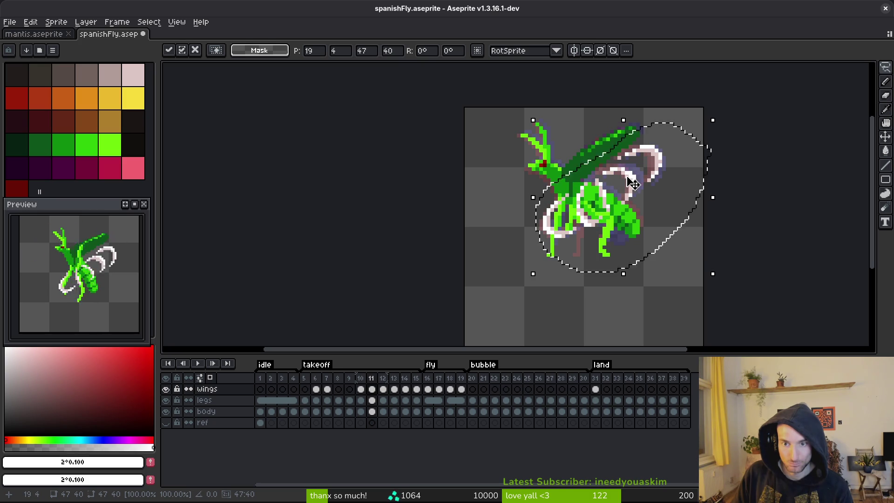
key(Left)
click(631, 196)
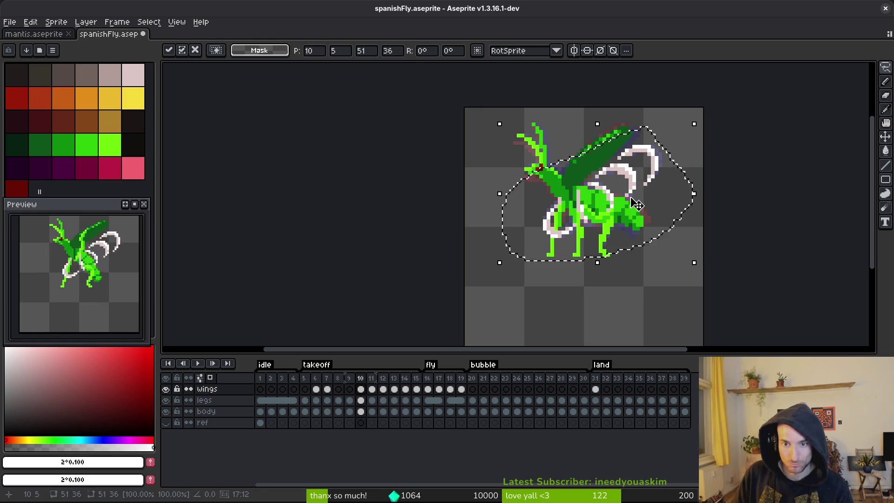
key(i)
key(Right)
key(Right)
- Select frame 13's wings and nudge them a pixel left and down
key(Right)
key(q)
mouse_move(638, 135)
mouse_down()
mouse_move(461, 280)
mouse_move(685, 200)
mouse_up()
key(Left)
key(Down)
key(Right)
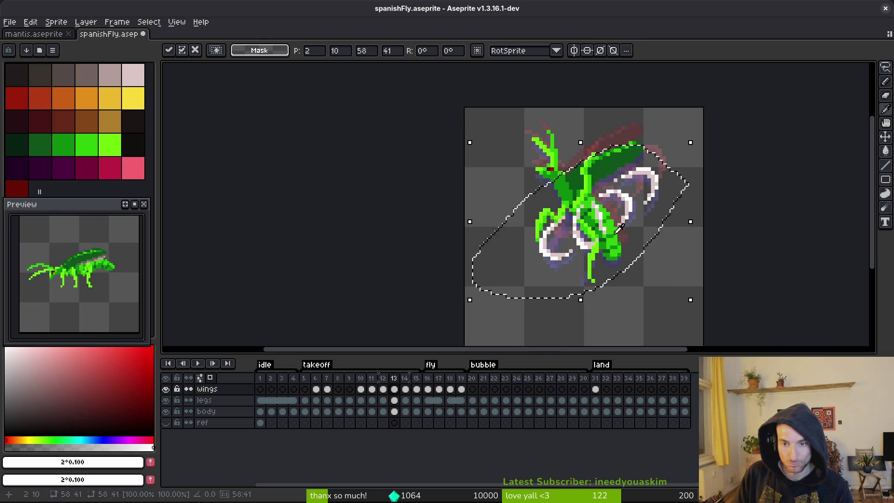
key(Left)
- Compare the adjusted takeoff frames with frames 16 and 17, ending on frame 10
click(428, 389)
click(365, 395)
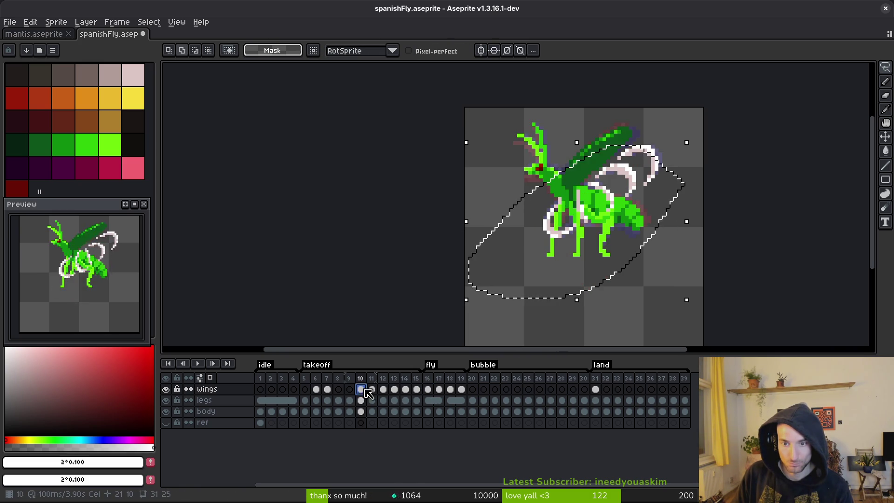
key(i)
key(Right)
key(Right)
key(m)
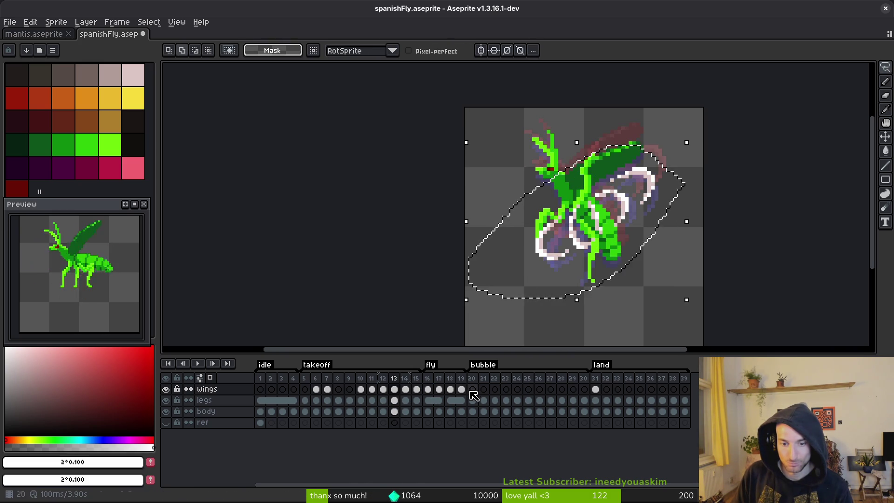
click(428, 390)
key(Right)
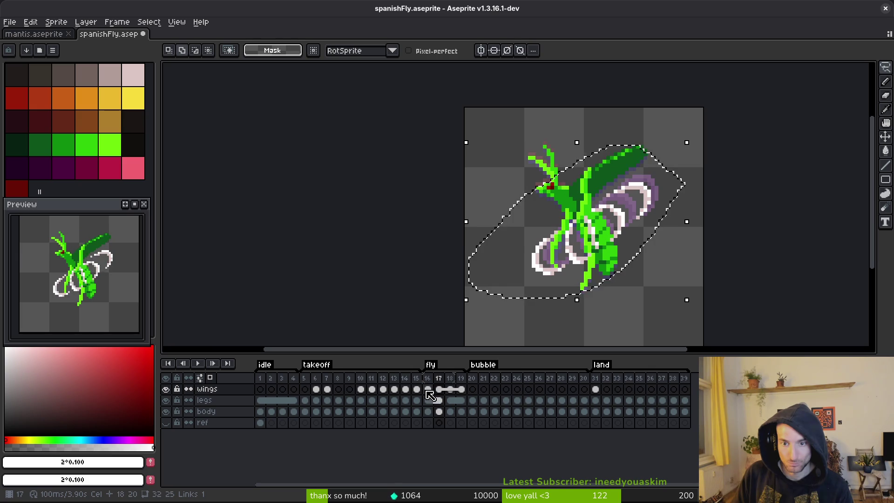
key(Left)
key(Left)
key(Left)
- Lasso and reposition the wings on frames 12 and 11, moving frame 11's wings up one pixel
key(i)
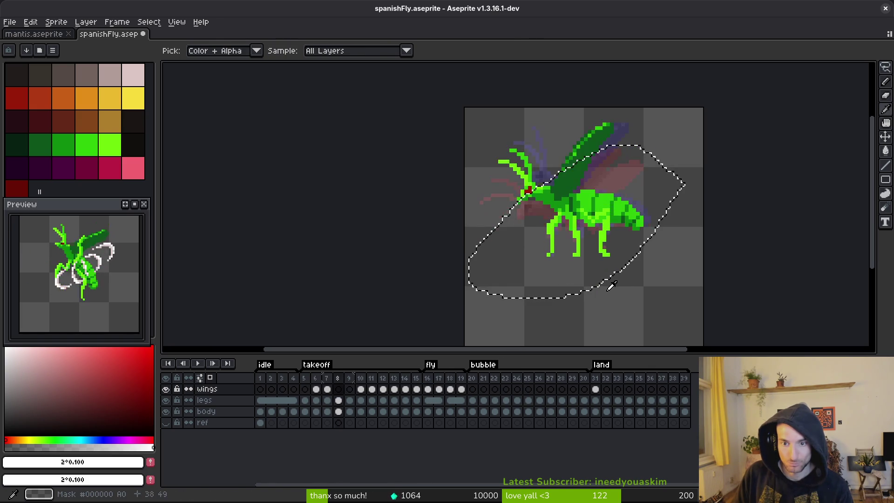
key(q)
key(Right)
key(Right)
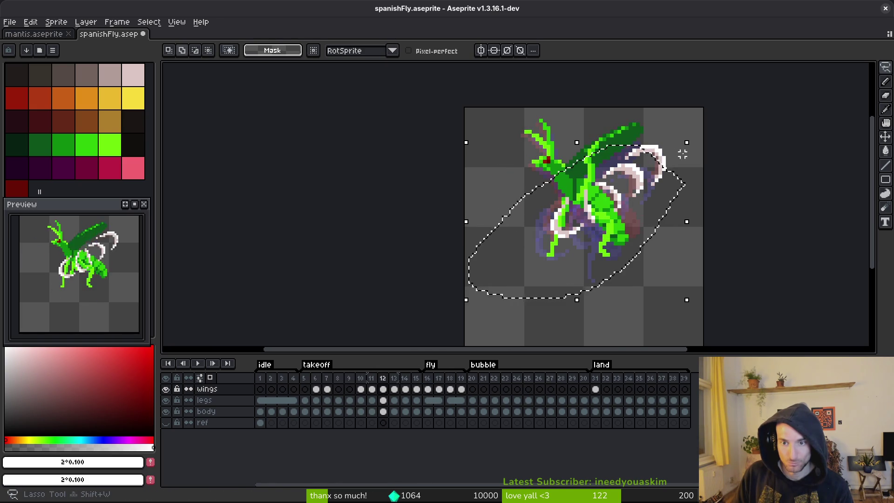
drag(687, 162, 688, 164)
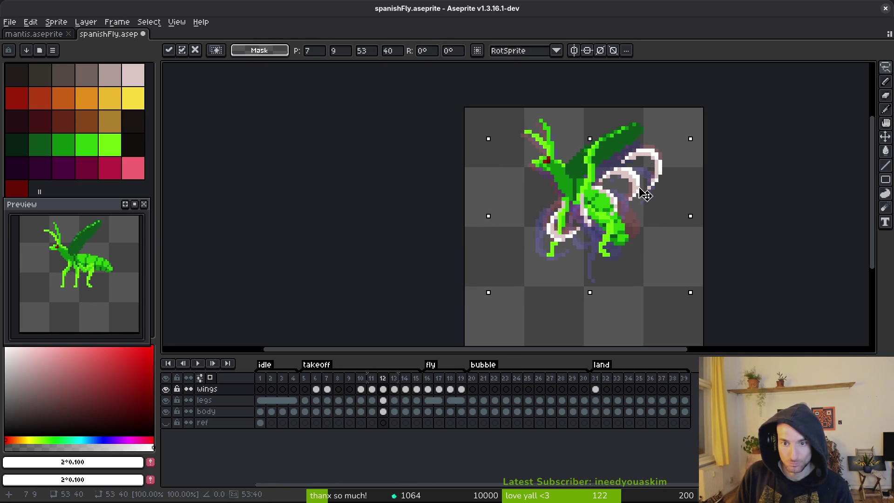
key(Return)
key(Left)
drag(530, 213, 644, 212)
drag(642, 213, 641, 210)
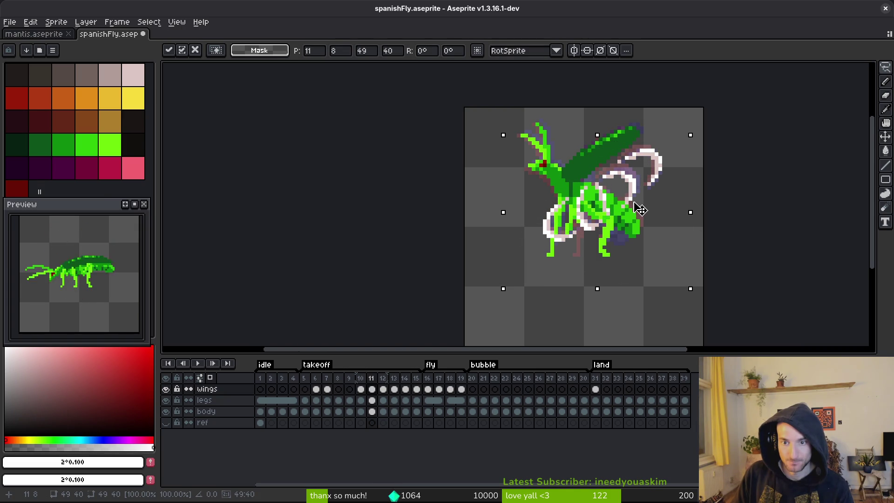
key(comma)
- Restore the previous wing selection, then lasso and adjust the wings on frame 13
key(alt)
key(ctrl+shift+d)
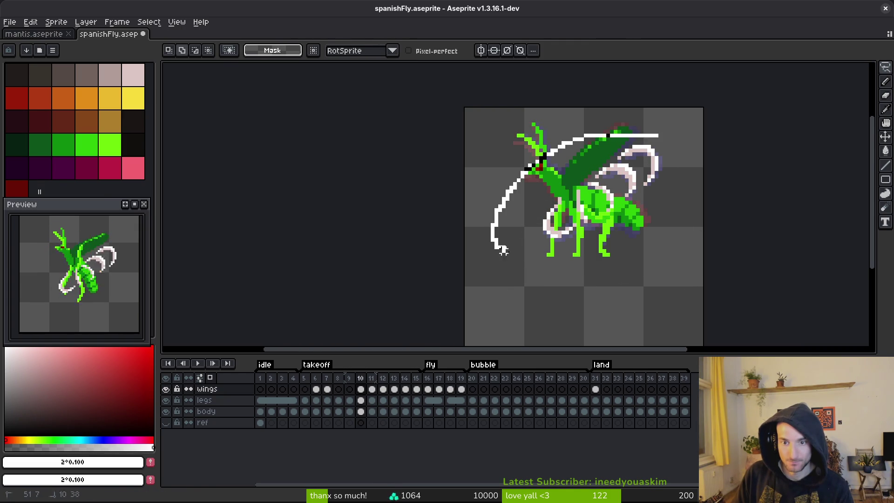
key(ctrl+d)
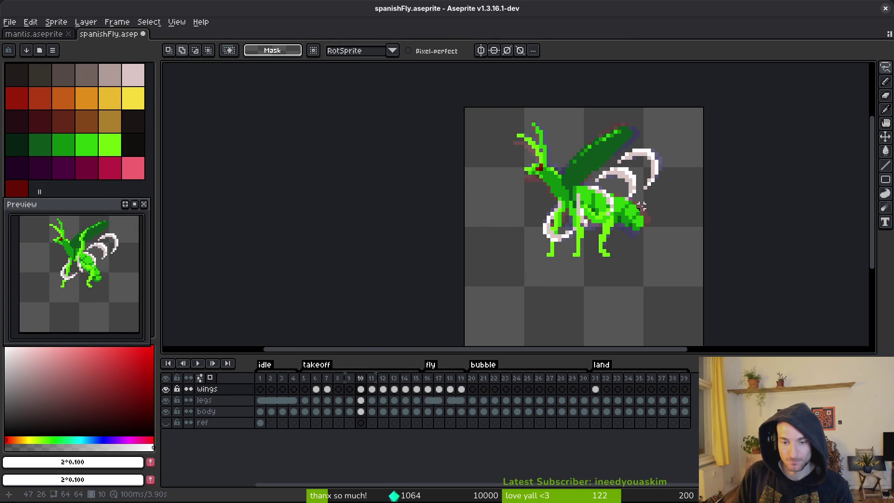
key(period)
key(period)
key(period)
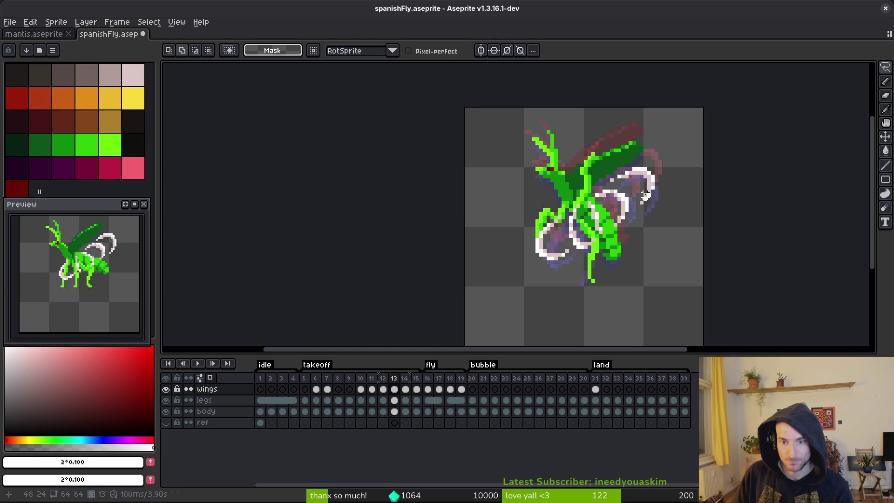
mouse_move(668, 143)
mouse_down()
mouse_move(695, 229)
mouse_move(513, 210)
mouse_up()
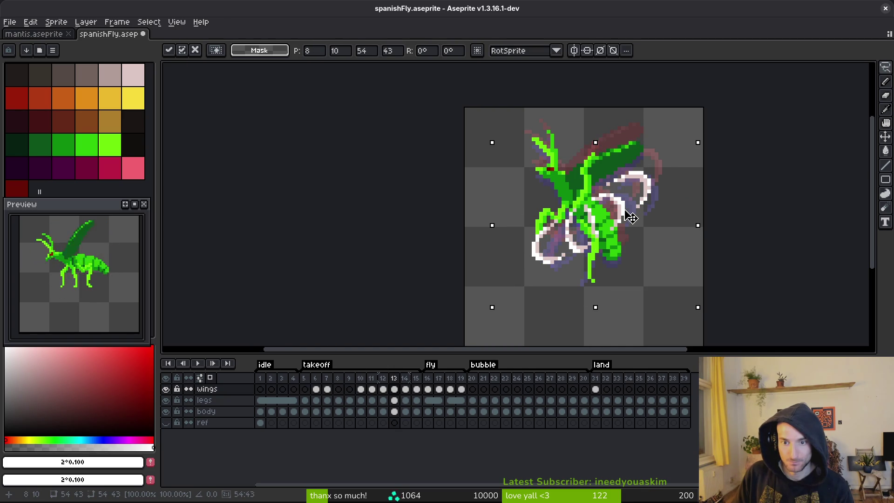
key(ctrl+d)
- Realign the wings on frames 14 and 15, nudging frame 15's wings two pixels right and one up
key(period)
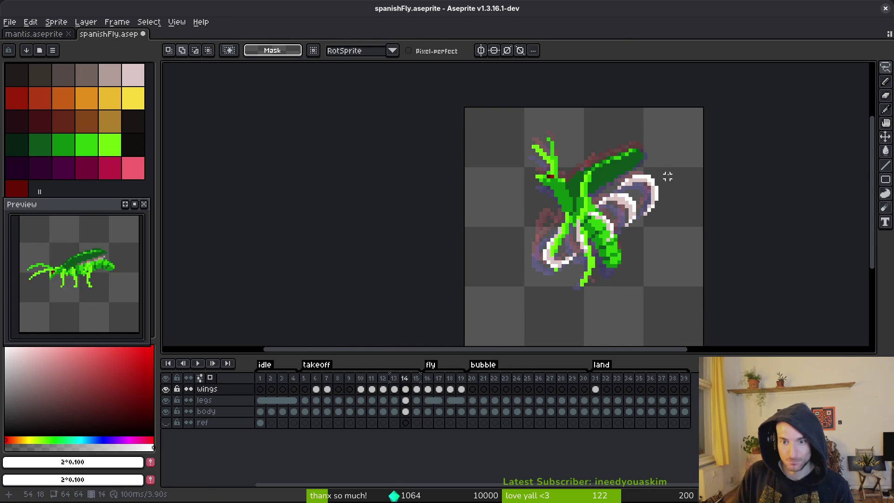
mouse_move(668, 161)
mouse_down()
mouse_move(508, 294)
mouse_move(636, 236)
mouse_up()
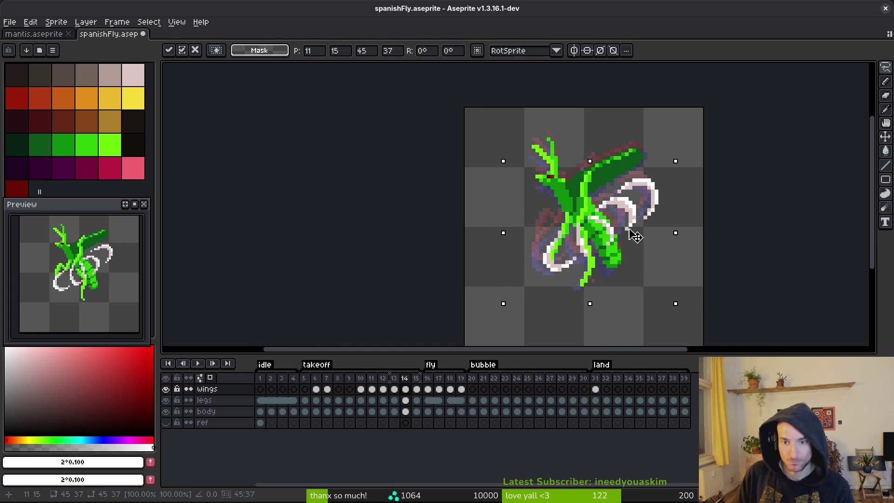
key(ctrl+d)
key(period)
mouse_move(658, 169)
mouse_down()
mouse_move(562, 311)
mouse_move(674, 223)
mouse_up()
key(Right)
key(Up)
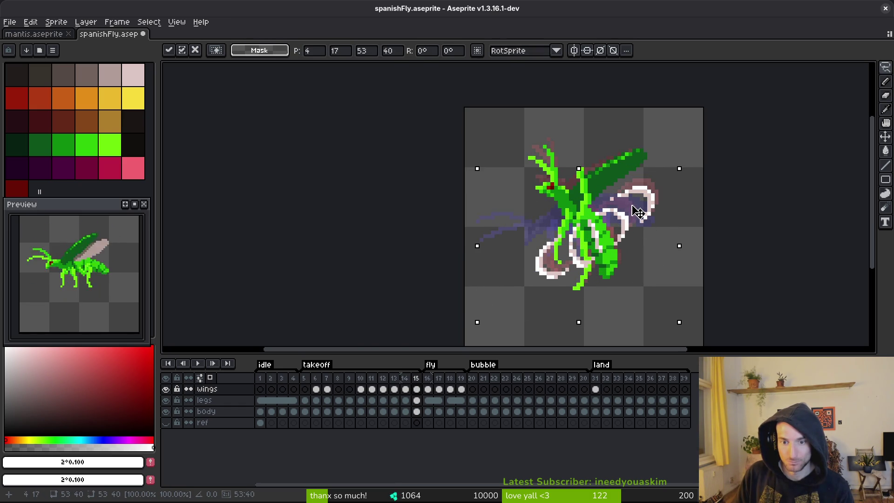
key(Right)
key(Return)
- Compare the wing change with undo/redo and save spanishFly.aseprite
key(ctrl+z)
key(ctrl+y)
key(ctrl+s)
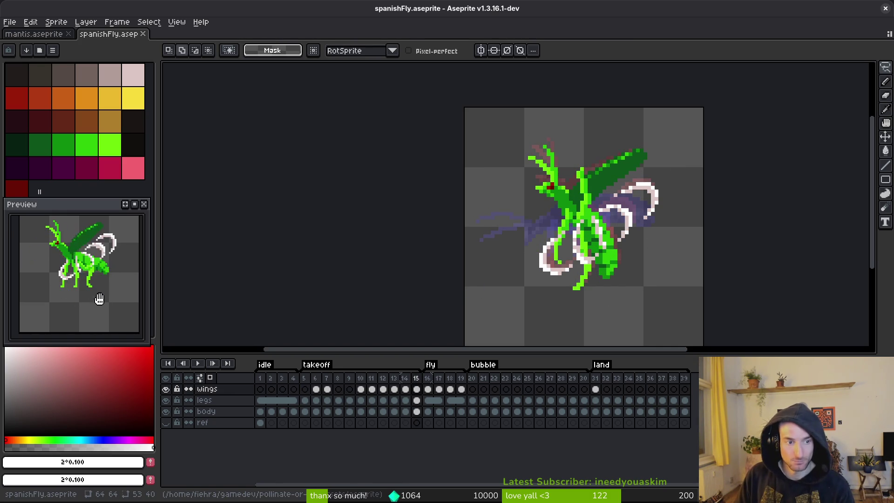
- Play the animation, stop on the fly frames and select the fly cels in frames 16–19
key(Return)
scroll(531, 265, down, 3)
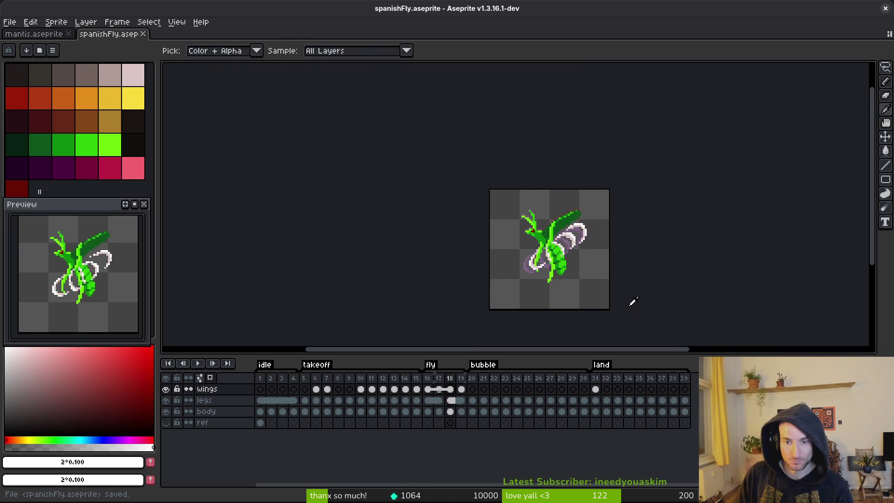
key(m)
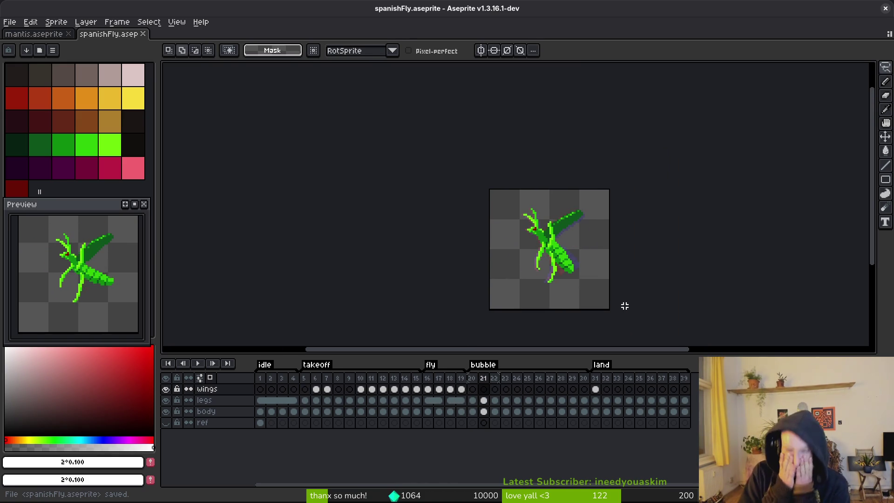
key(i)
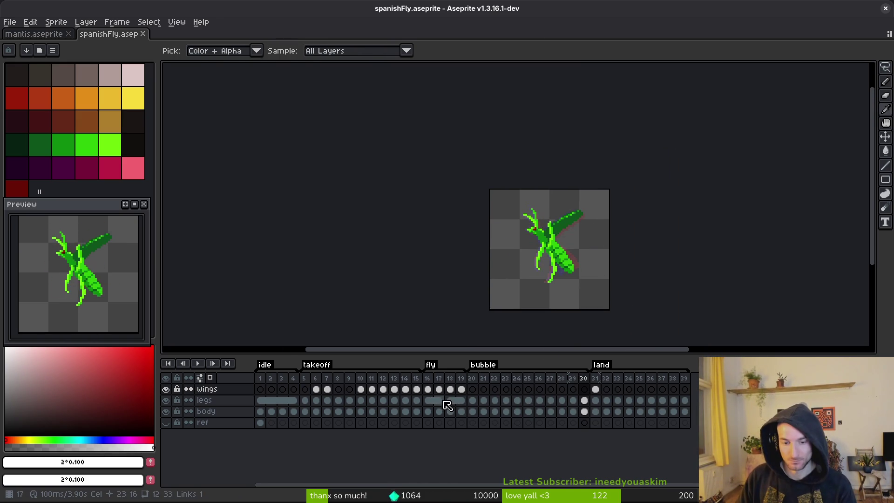
click(461, 400)
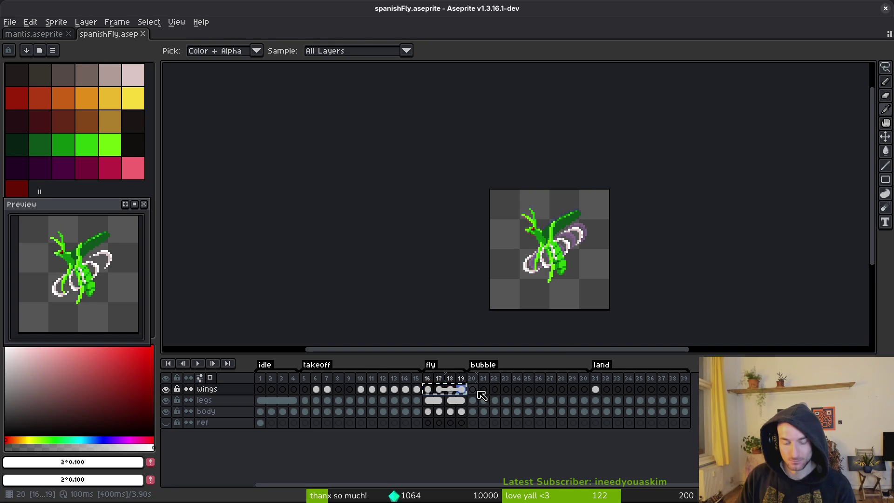
drag(361, 394, 475, 396)
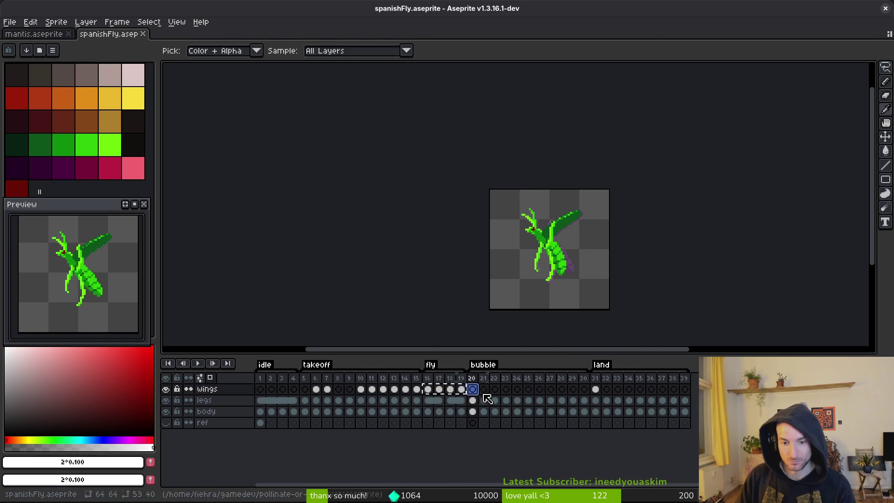
- Paste the frame 20–21 wing cels at frames 24, 26, 28 and 30, then replay the animation
click(517, 391)
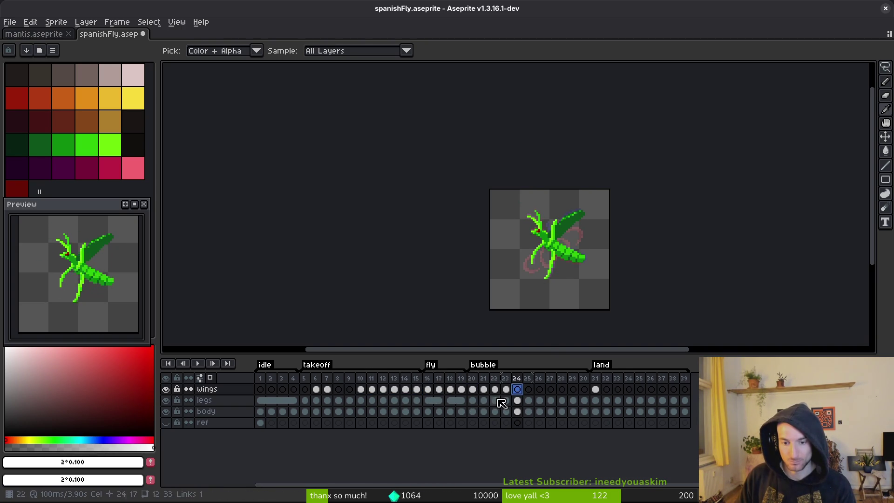
mouse_move(479, 395)
mouse_down()
mouse_move(523, 401)
mouse_move(515, 392)
mouse_up()
click(539, 392)
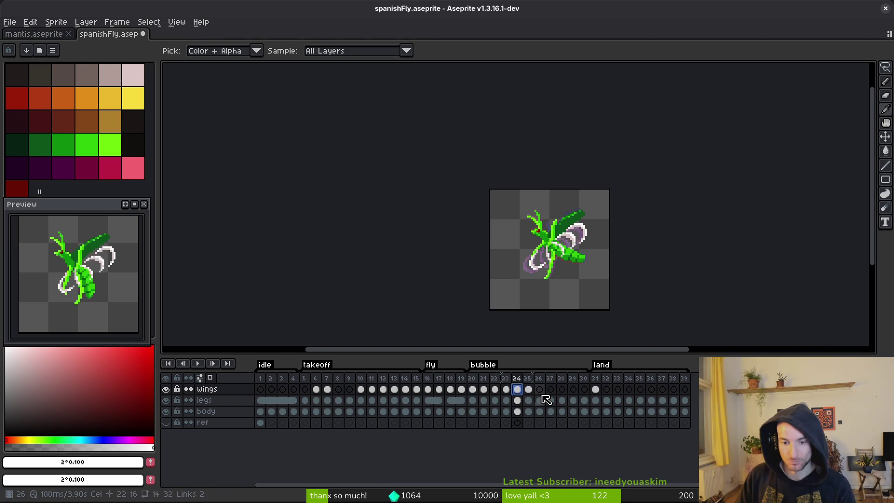
key(ctrl+v)
click(562, 392)
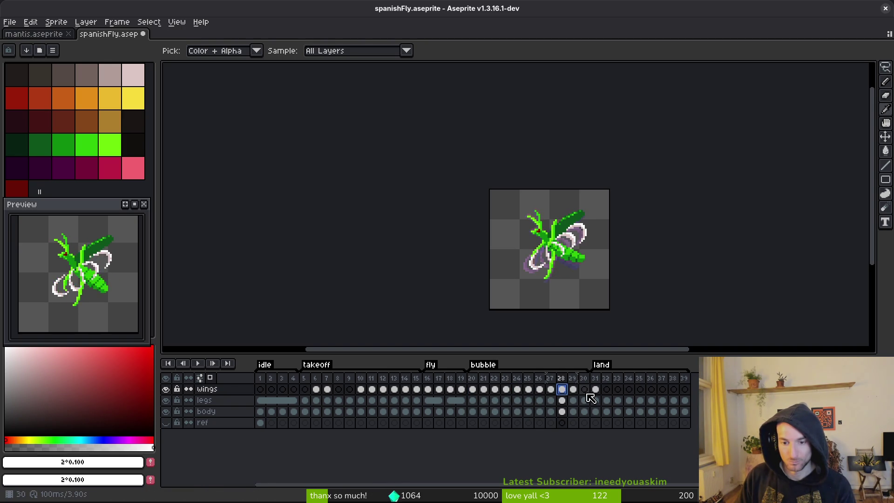
click(586, 390)
key(ctrl+v)
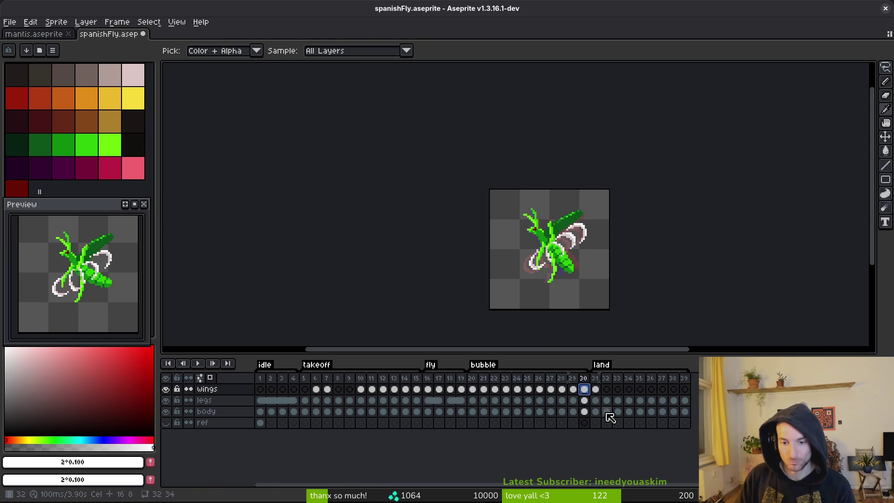
click(473, 392)
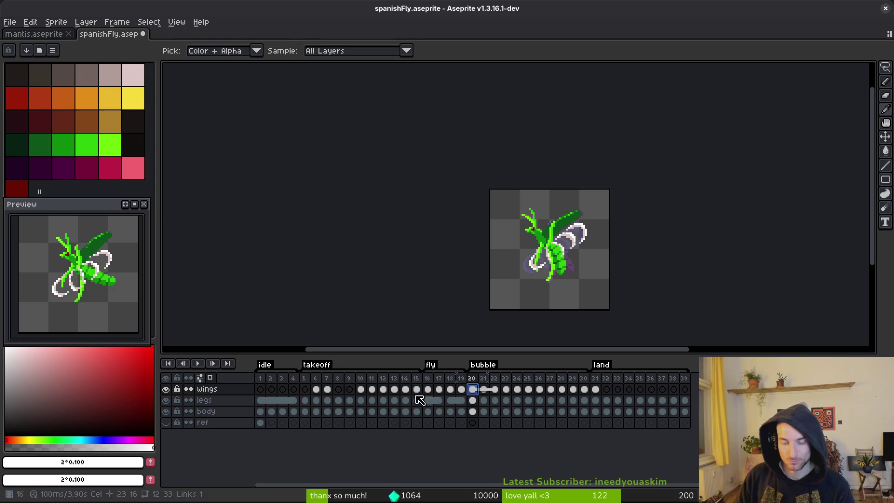
key(Return)
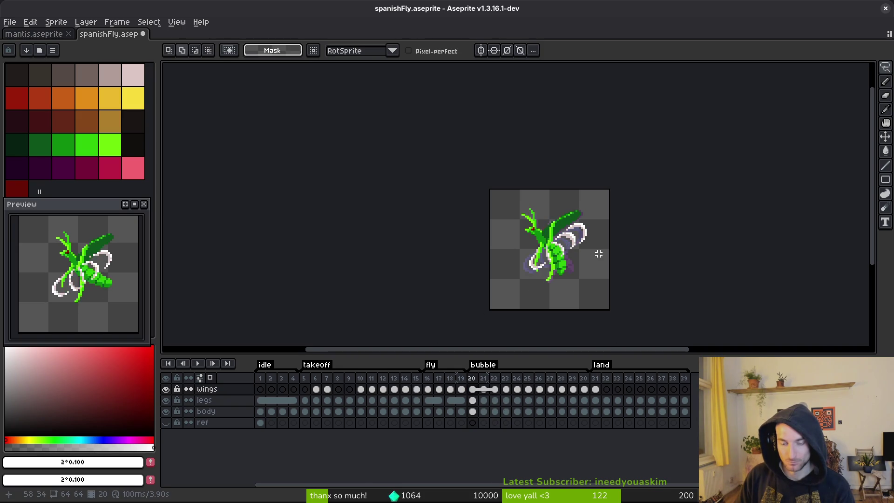
- Unlink the wing cels for frames 20–30 so each frame can be edited separately
scroll(588, 254, up, 4)
drag(475, 392, 584, 390)
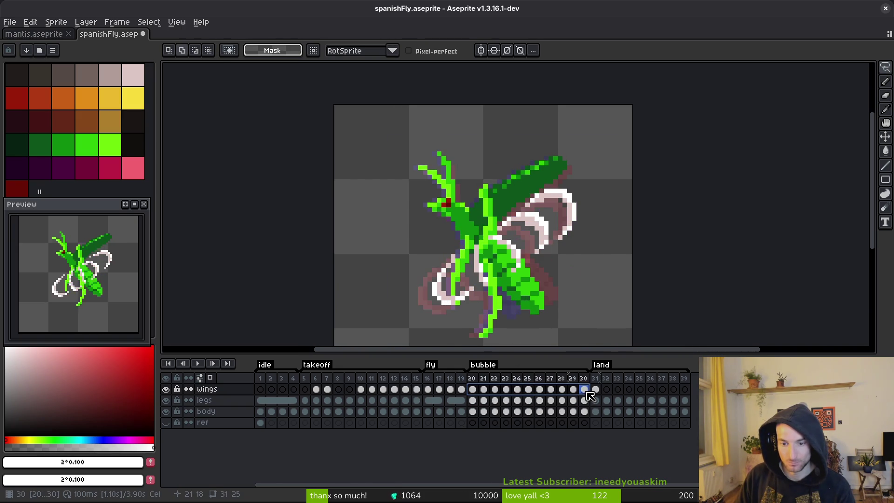
right_click(475, 391)
click(515, 421)
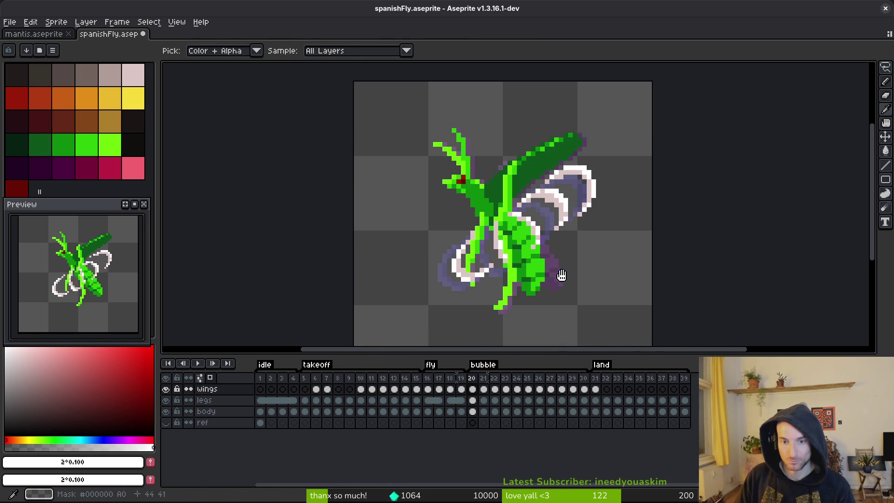
key(Left)
key(Right)
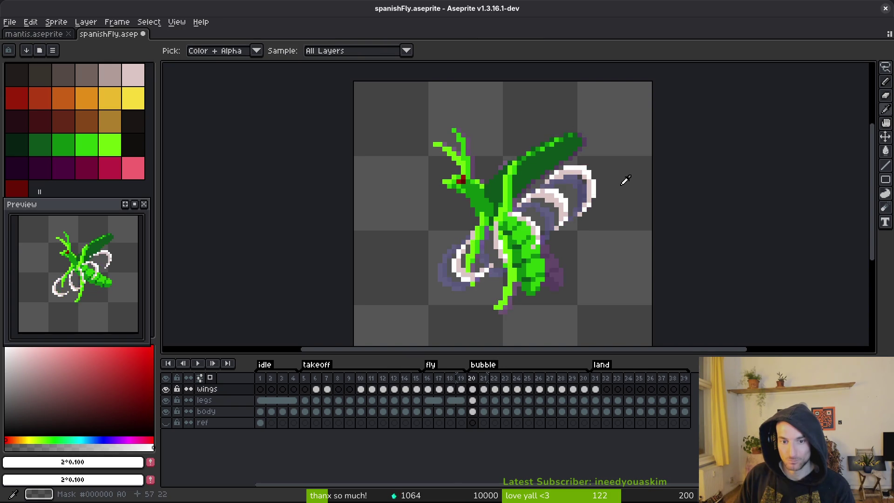
key(Left)
key(Right)
- Shift the wings right and down on frame 21 and compare against frame 20
key(m)
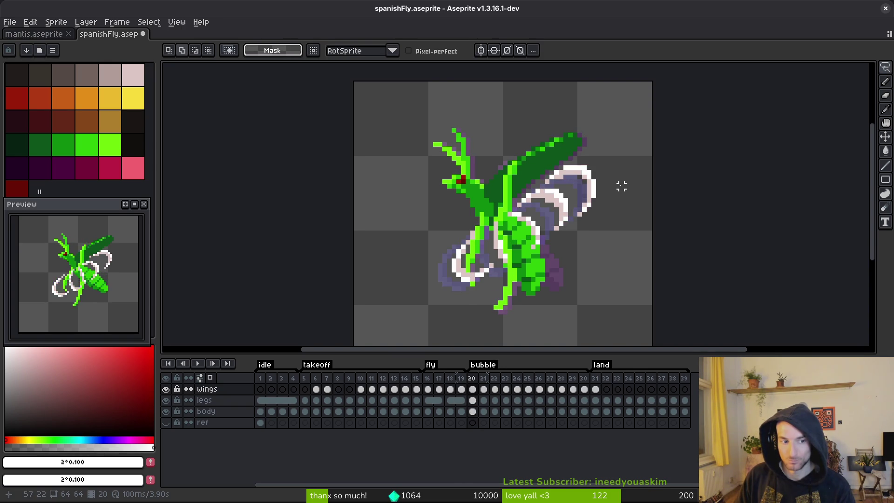
key(Right)
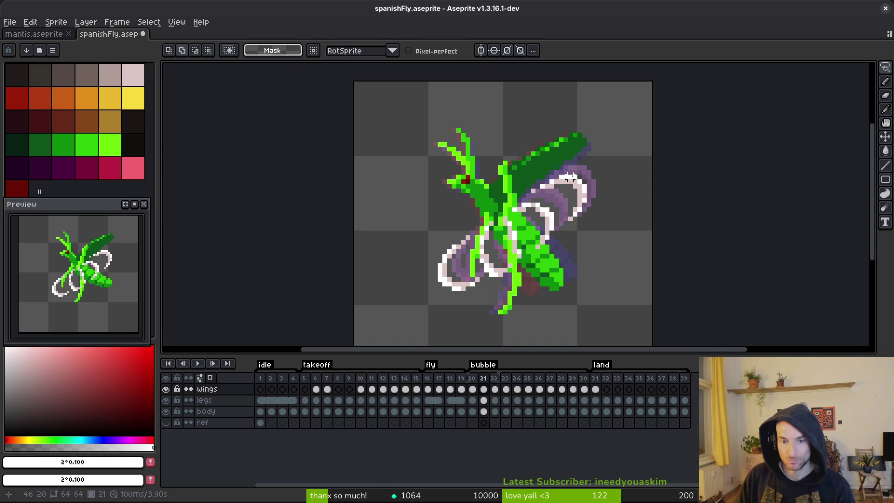
mouse_move(599, 158)
mouse_down()
mouse_move(577, 249)
mouse_move(596, 161)
mouse_up()
drag(545, 247, 554, 250)
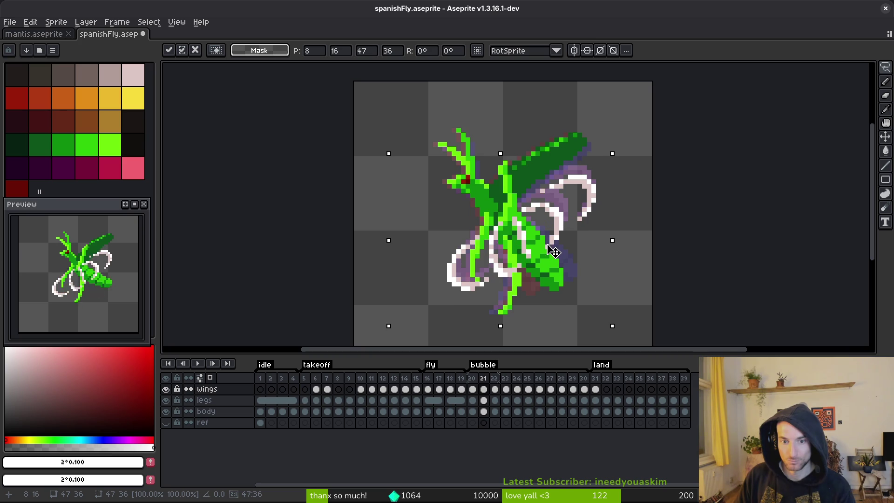
key(Left)
key(Right)
key(Return)
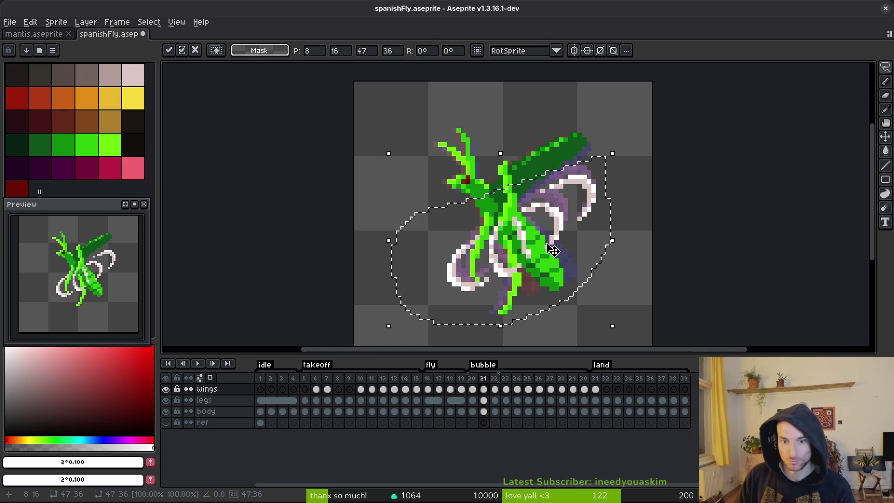
key(i)
key(ctrl+d)
key(Left)
key(Right)
key(Left)
key(Right)
key(Left)
key(Right)
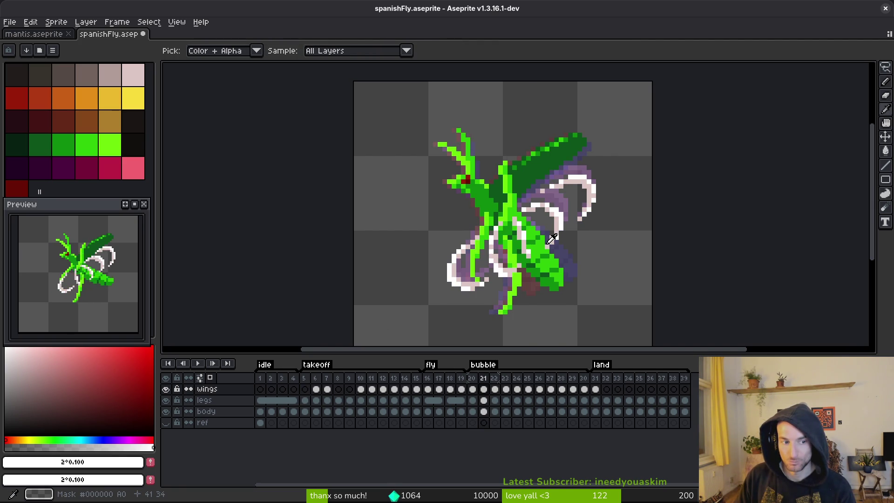
- Move the wings about 3 pixels down on frame 22
key(Right)
key(shift+w)
drag(600, 159, 597, 162)
mouse_move(577, 226)
mouse_down()
mouse_move(572, 237)
mouse_move(583, 247)
mouse_move(581, 234)
mouse_up()
key(Return)
key(ctrl+z)
key(ctrl+y)
- Nudge the wings right and down on frames 23 and 24
key(Right)
key(Left)
key(Right)
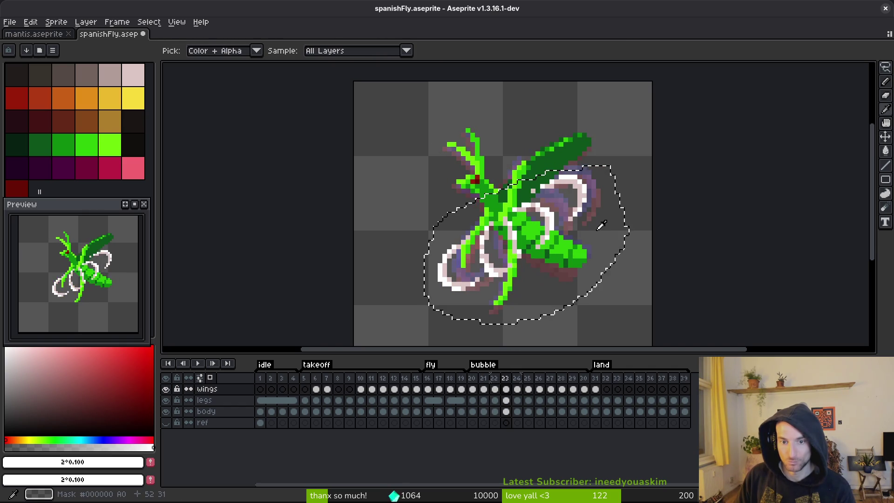
key(Right)
key(Right)
key(Down)
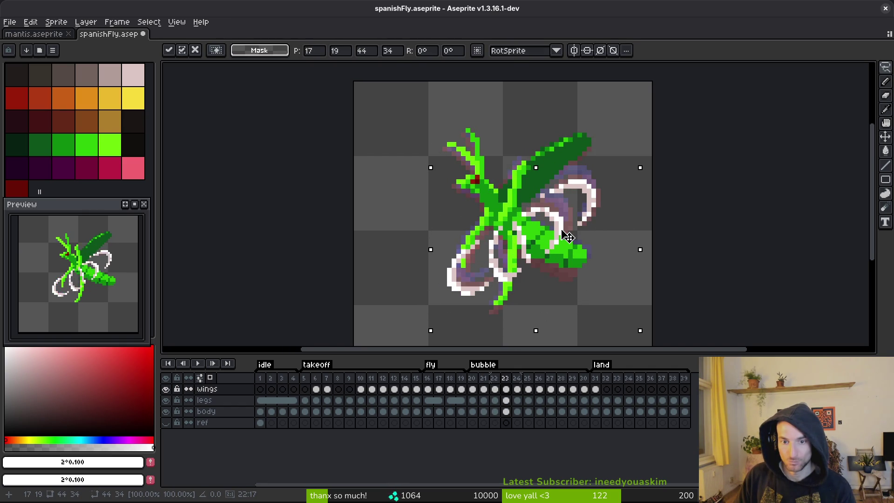
key(Return)
key(Right)
key(Right)
key(Down)
key(Down)
key(Down)
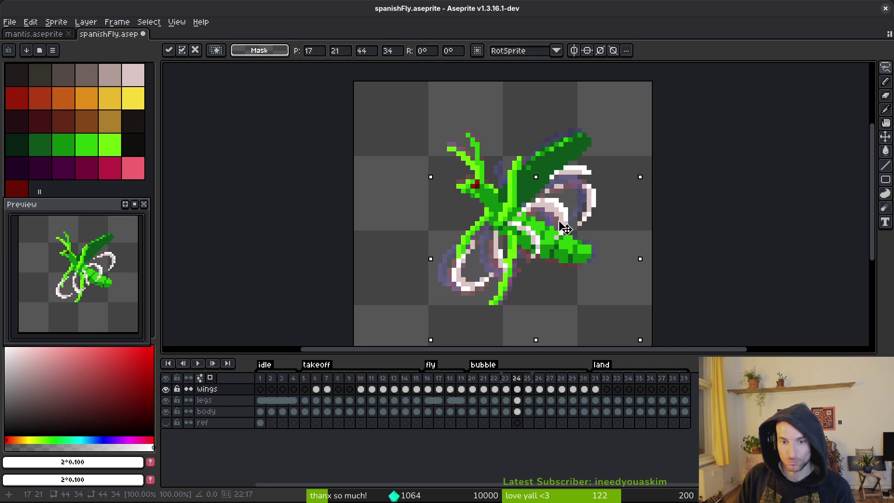
key(Up)
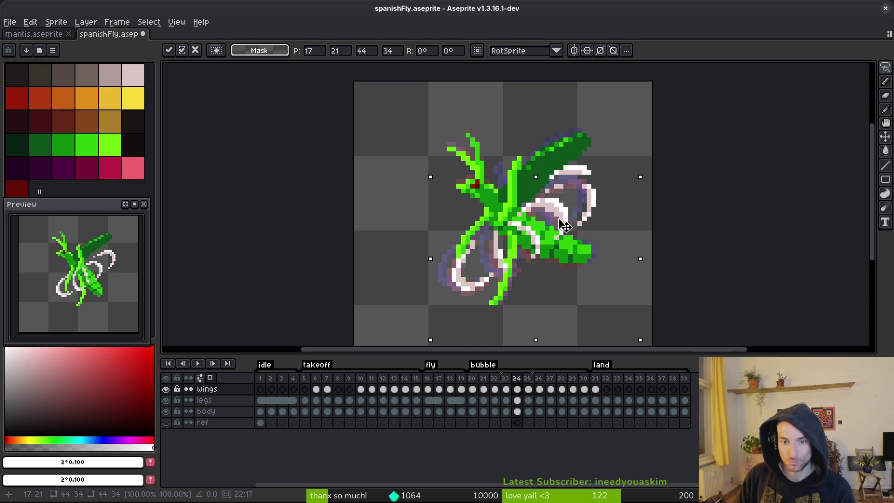
key(ctrl+z)
key(ctrl+z)
key(Left)
key(Return)
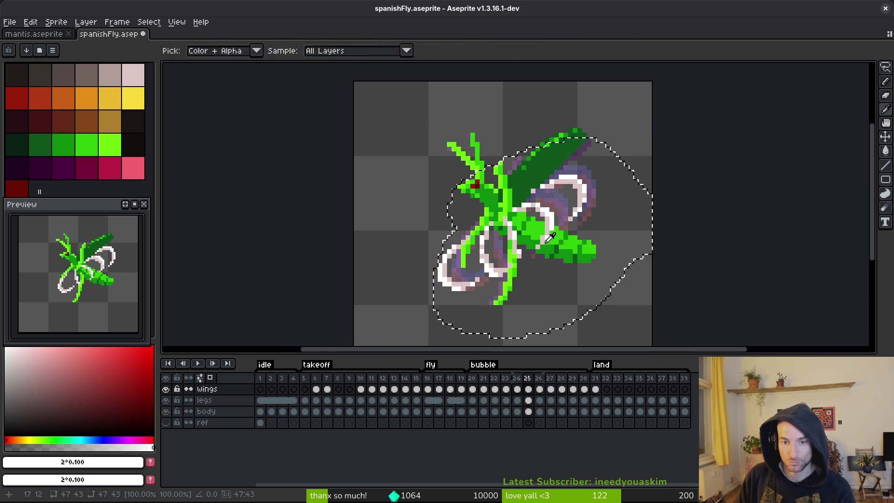
- Nudge frame 26's wings down-right, compare frames 24–26, and lower them one more pixel
key(Right)
key(Right)
key(Right)
key(Right)
key(Down)
key(Down)
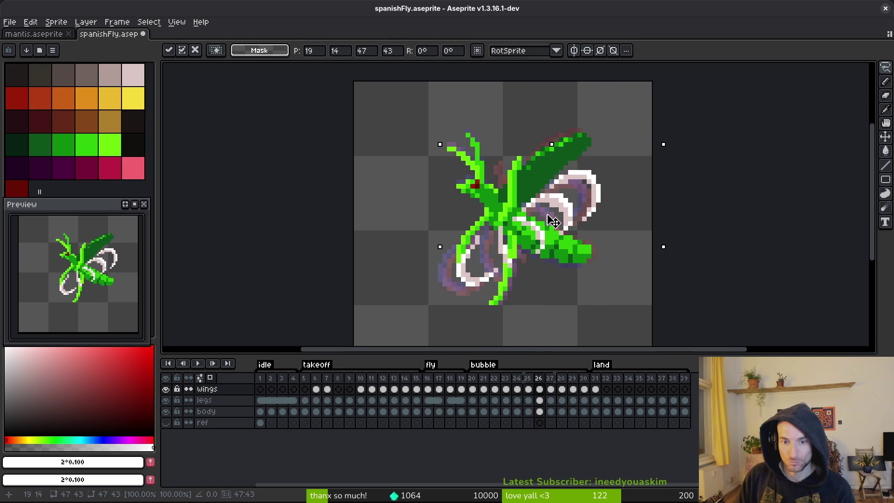
key(Return)
key(Left)
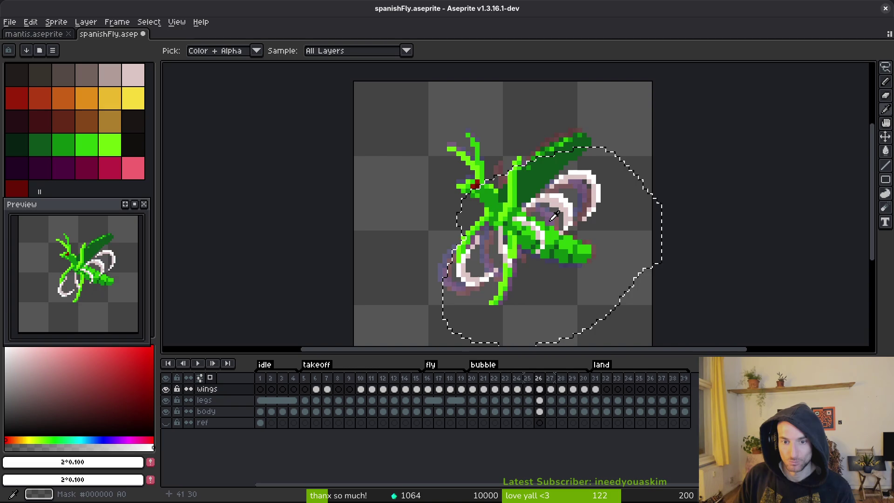
key(Left)
key(Right)
key(Right)
key(Left)
key(Left)
key(Right)
key(Right)
drag(554, 218, 553, 229)
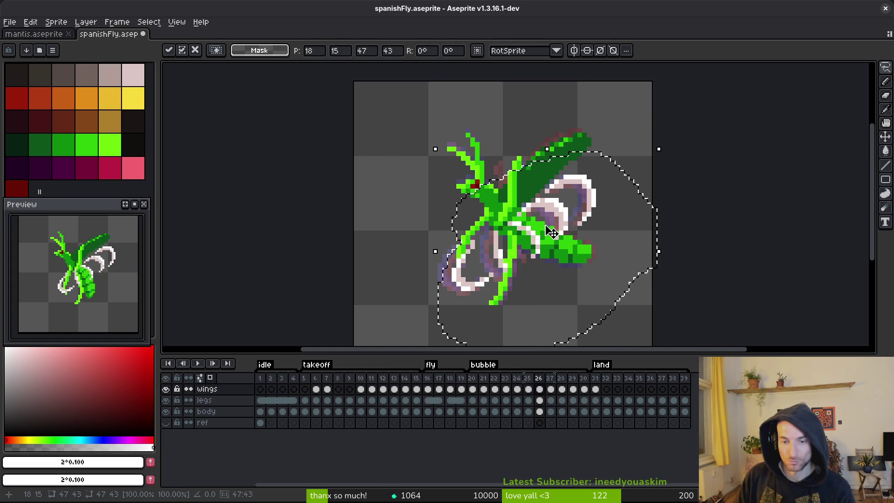
key(Return)
key(Right)
- Shift the wings into place on frame 27 and move frame 30's wings down two pixels
drag(551, 232, 555, 230)
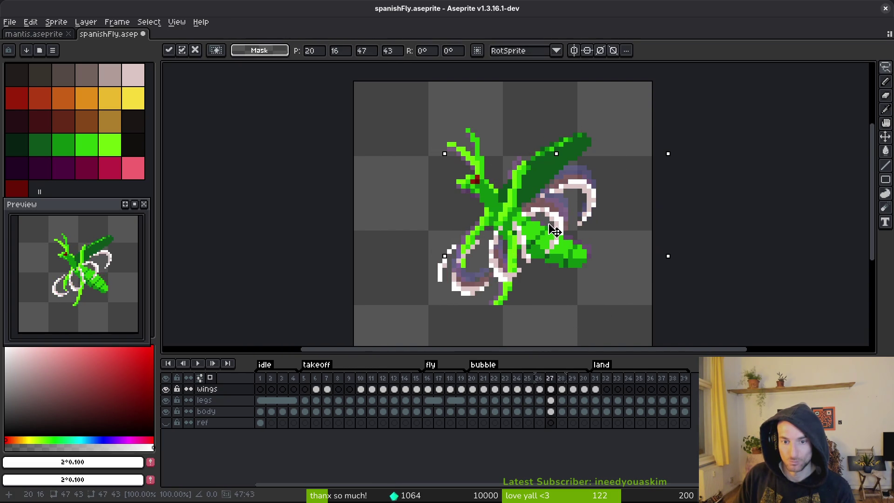
key(Left)
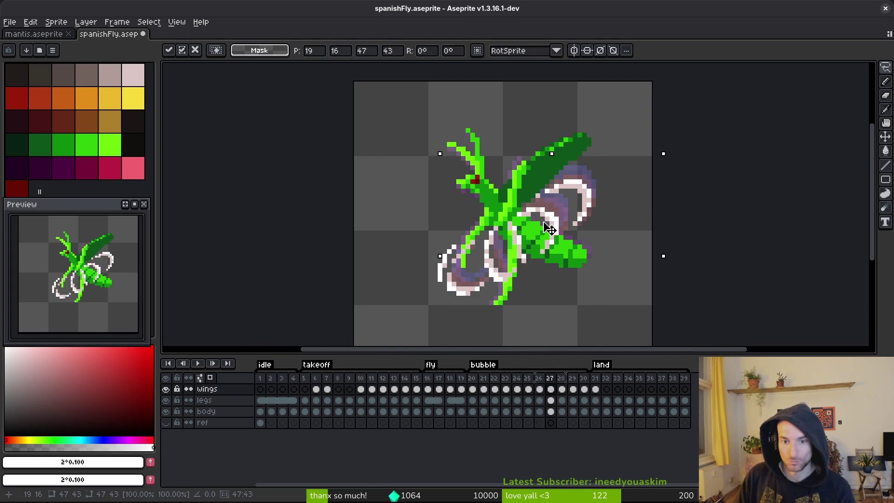
key(Right)
key(Right)
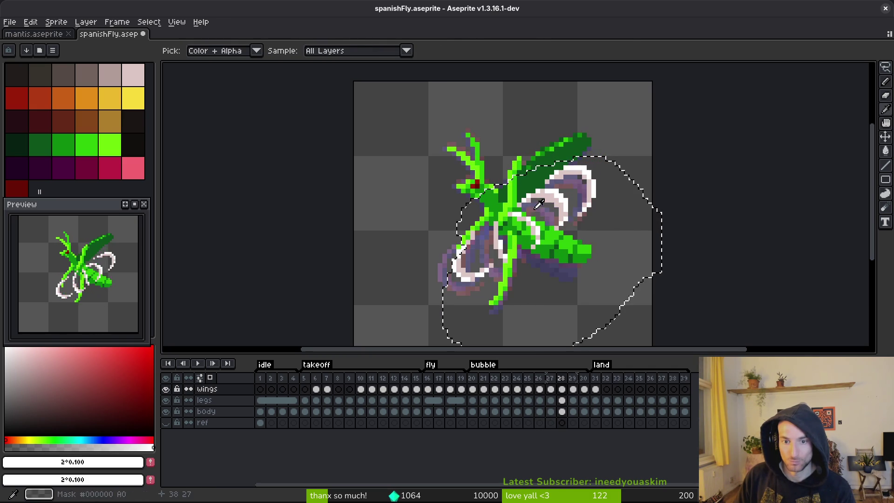
ctrl+click(541, 219)
key(Return)
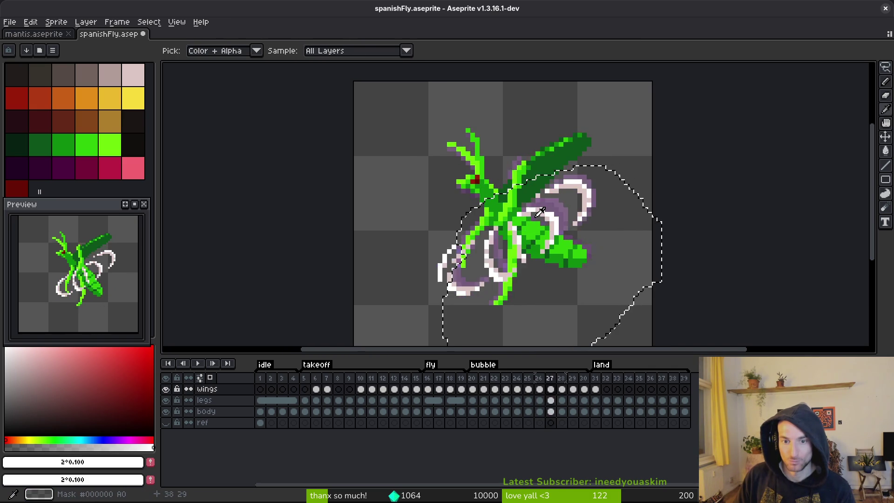
key(Right)
key(Right)
drag(529, 212, 531, 225)
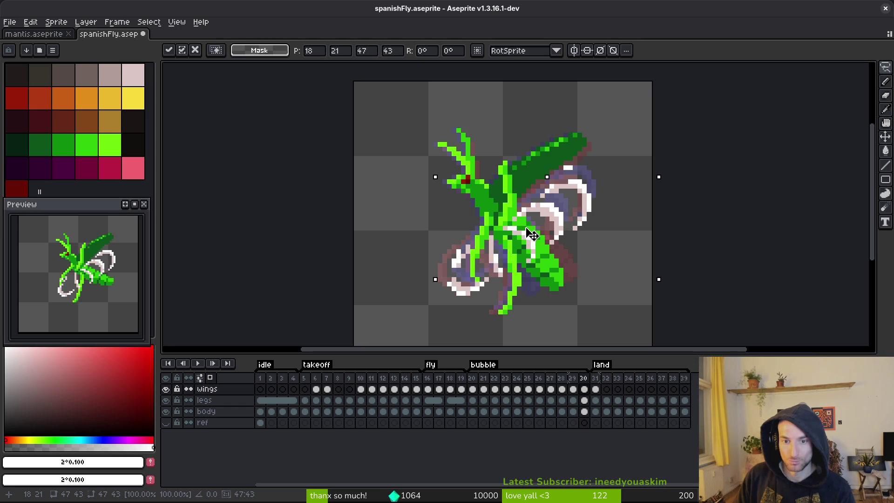
key(Left)
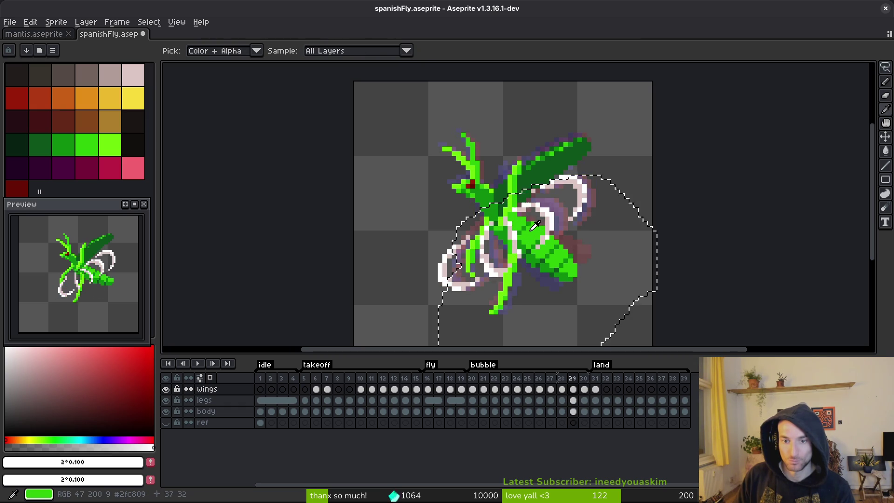
key(Right)
key(Right)
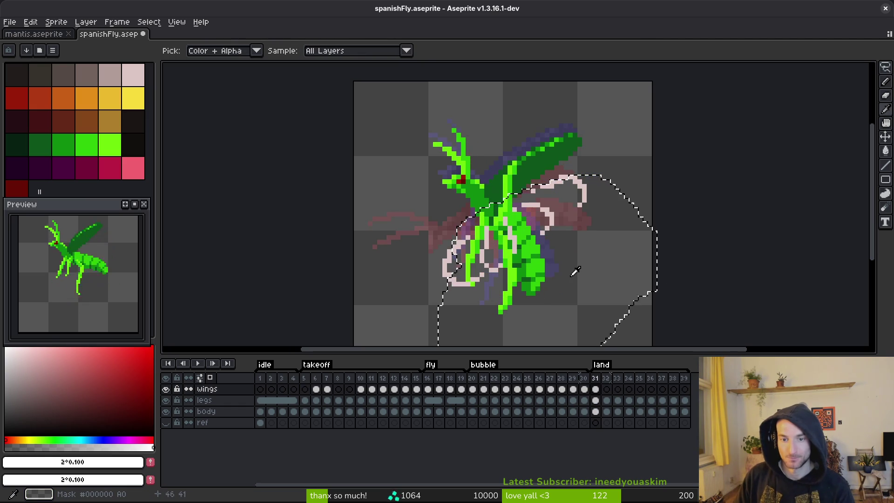
- Preview the wing motion, clear the selection, and undo the last wing transforms back to the frame 27 edit
key(q)
key(Left)
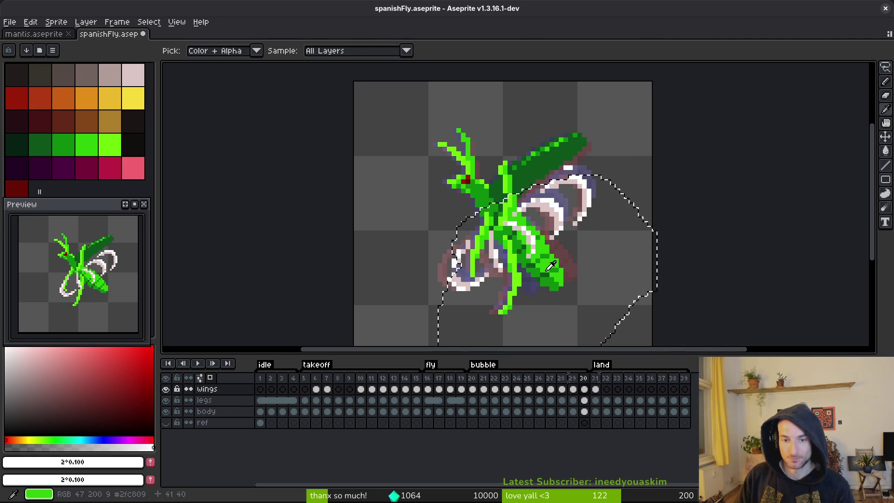
key(Right)
key(Left)
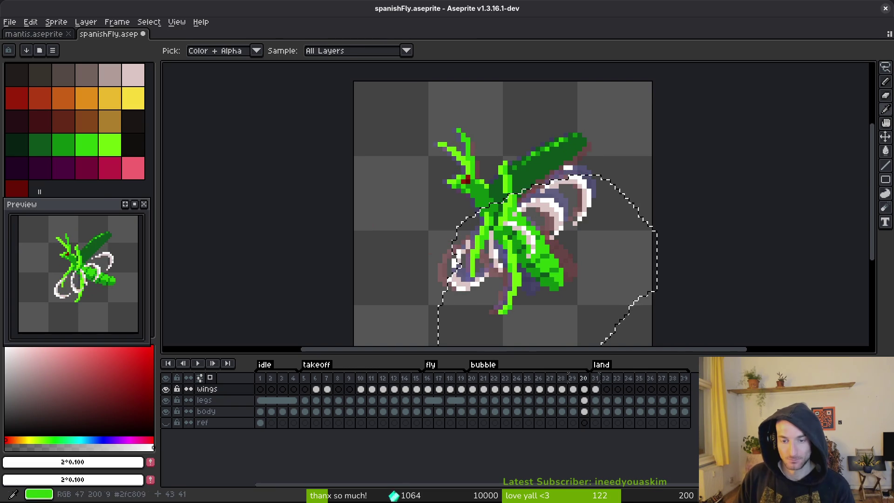
key(q)
key(ctrl+d)
key(ctrl+shift+d)
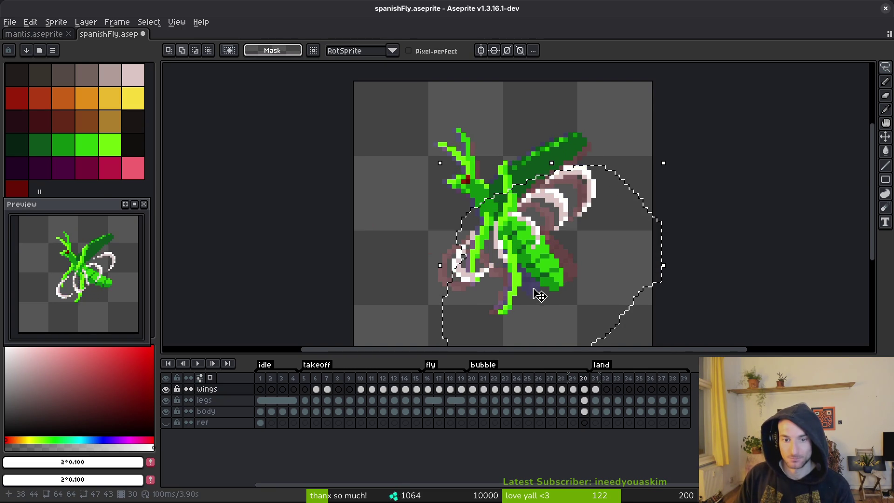
key(ctrl+d)
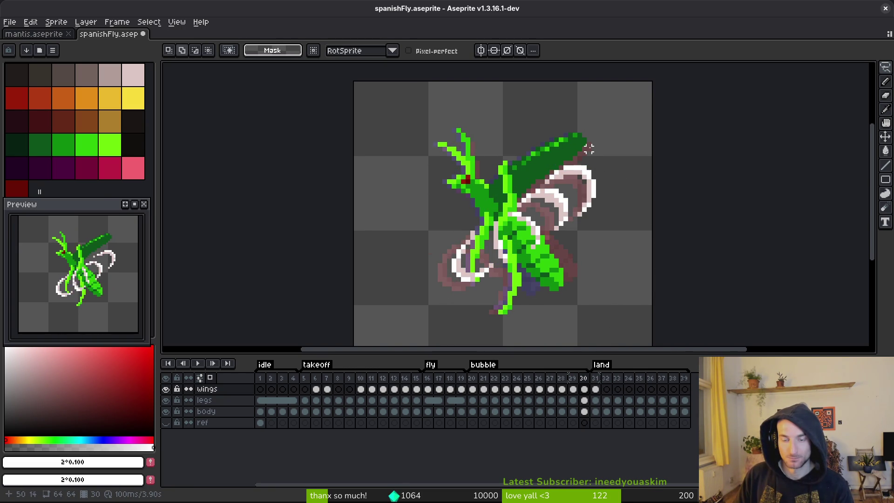
key(Left)
key(i)
key(Left)
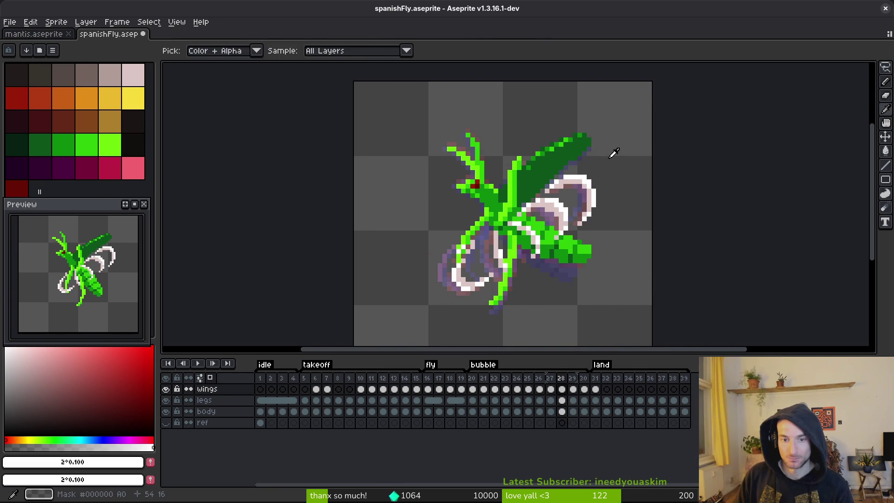
key(ctrl+z)
key(Left)
key(ctrl+z)
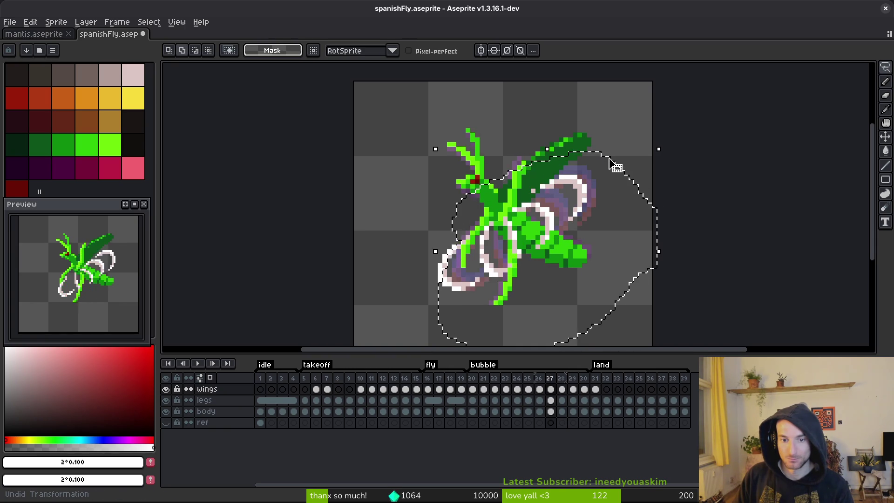
key(Left)
- Save the sprite and raise the wings one pixel on bubble frame 27
key(ctrl+z)
key(ctrl+s)
key(Right)
mouse_move(370, 214)
mouse_down()
mouse_move(512, 149)
mouse_move(635, 202)
mouse_up()
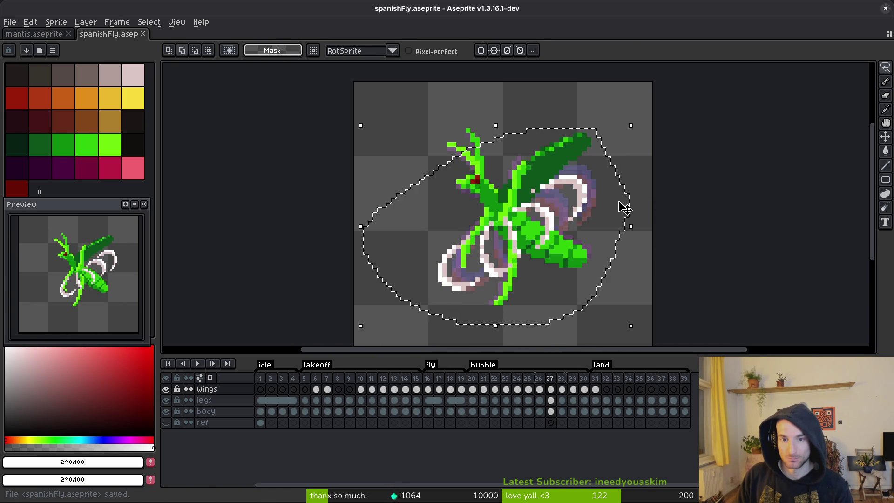
click(582, 245)
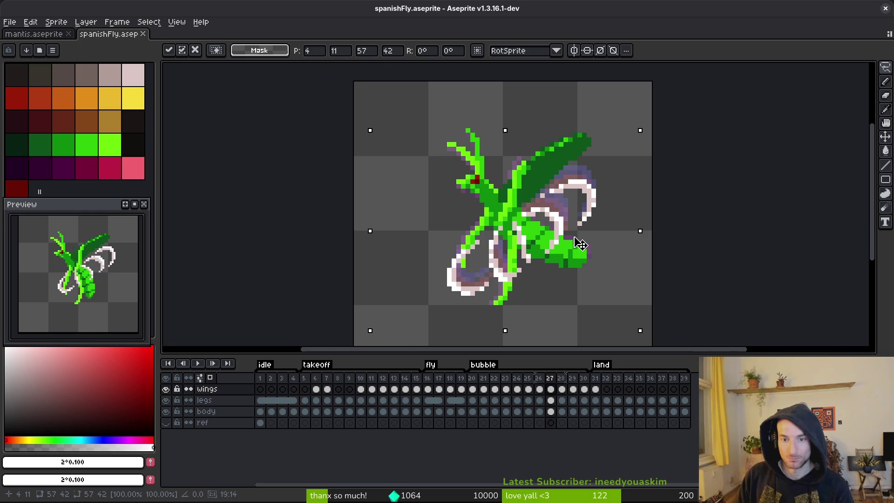
drag(580, 243, 580, 241)
key(Return)
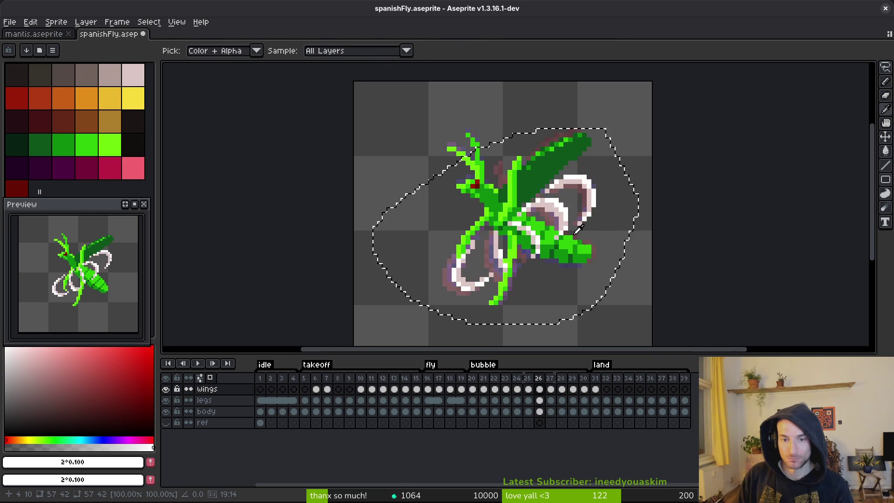
- Lower the wings a couple of pixels on frames 28 and 29 to follow the body's bob
key(Right)
key(Right)
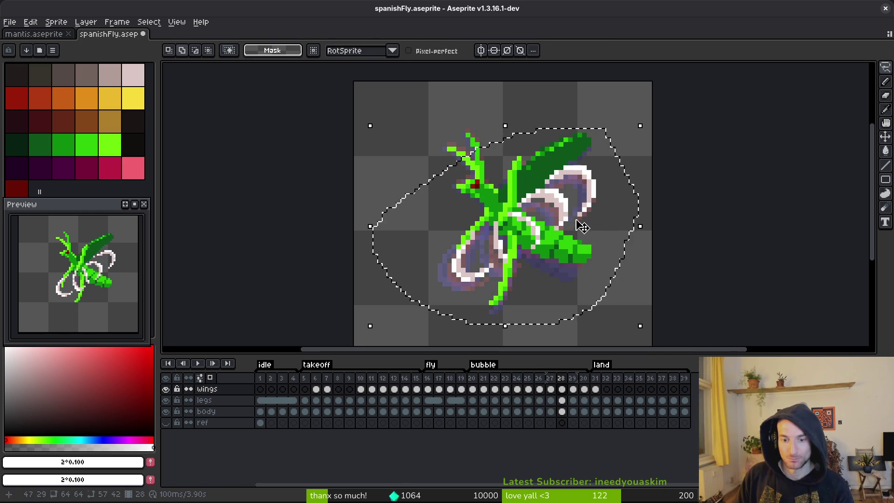
key(Left)
click(571, 214)
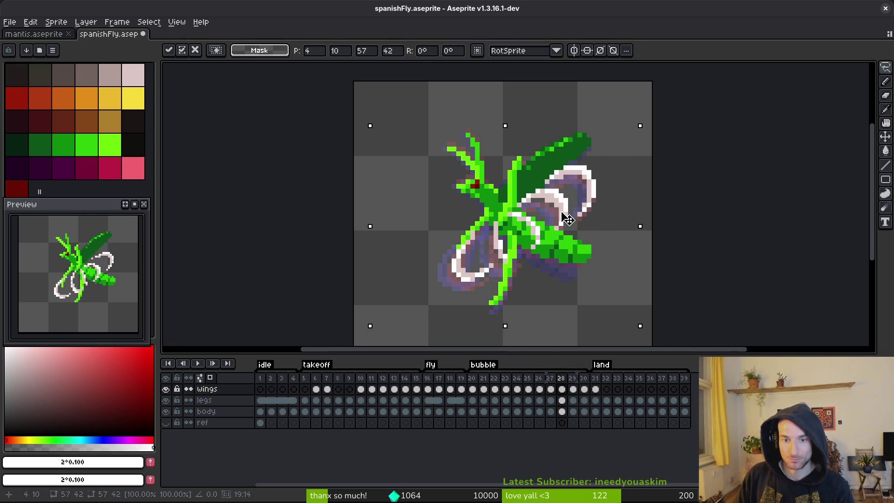
key(Down)
key(Down)
key(Return)
key(Right)
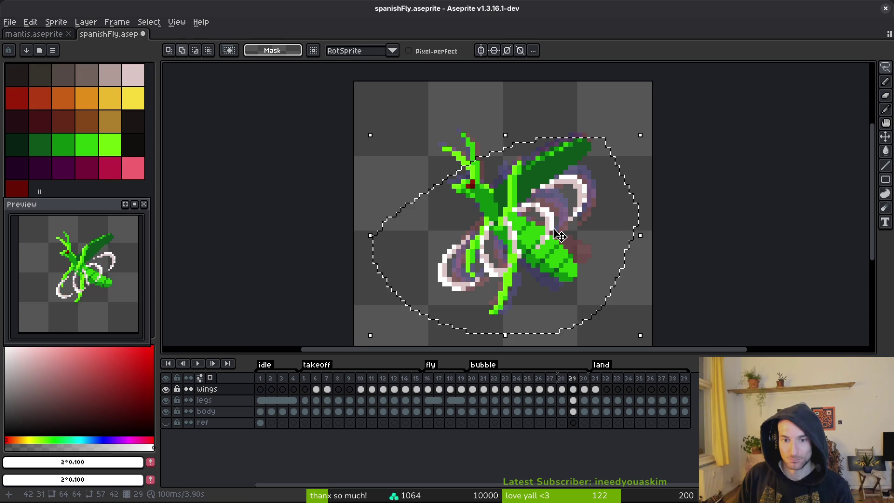
key(Down)
key(Down)
key(Right)
key(Right)
- Shift the wings up and left, then nudge them one pixel down and left on frame 30
drag(557, 224, 553, 219)
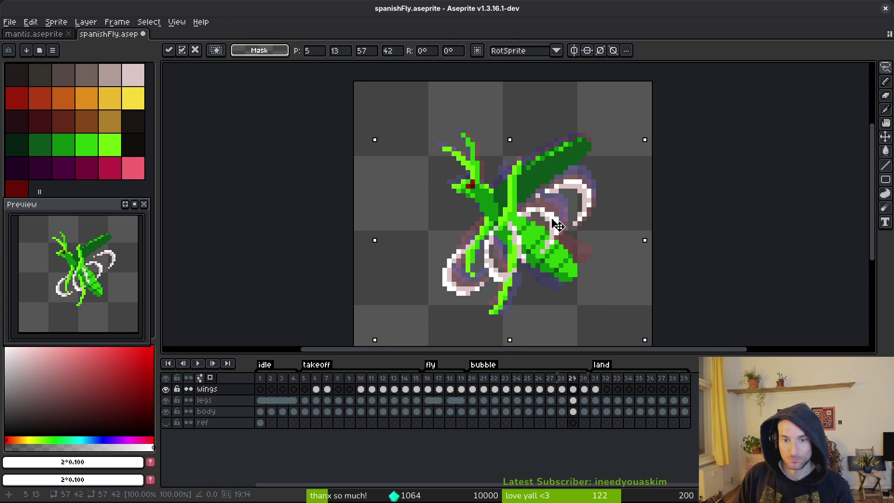
key(Return)
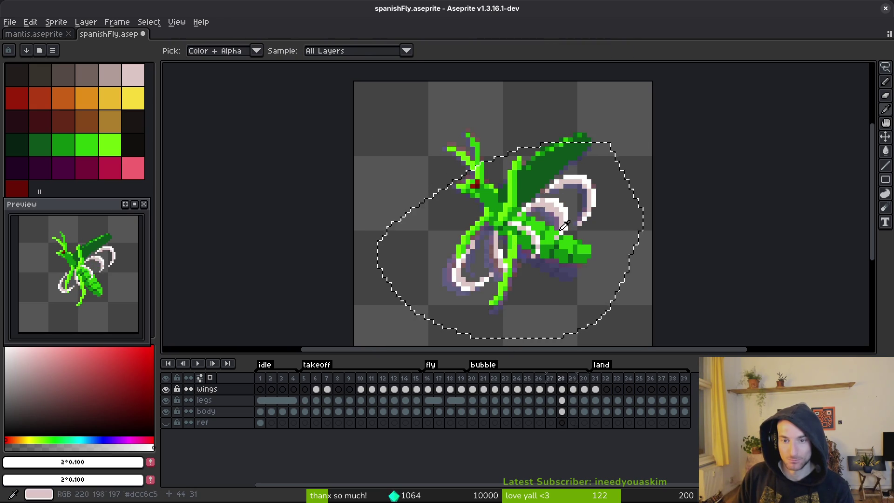
key(Right)
key(Down)
key(Down)
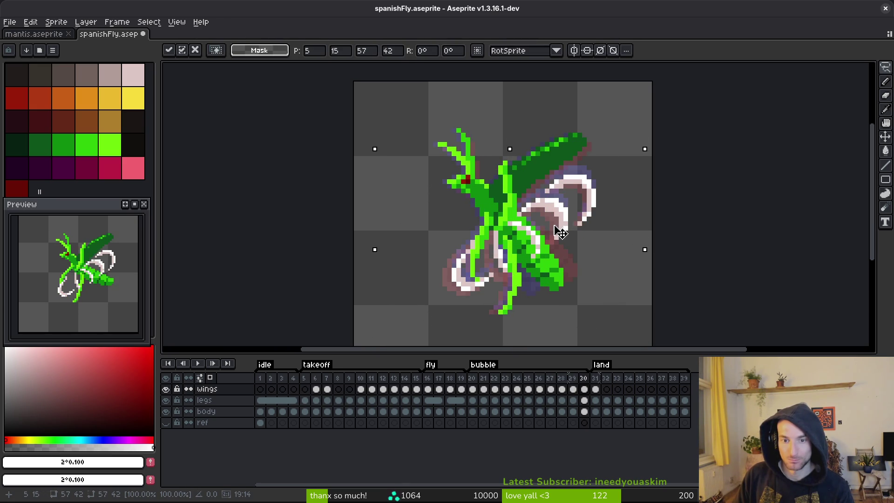
key(Down)
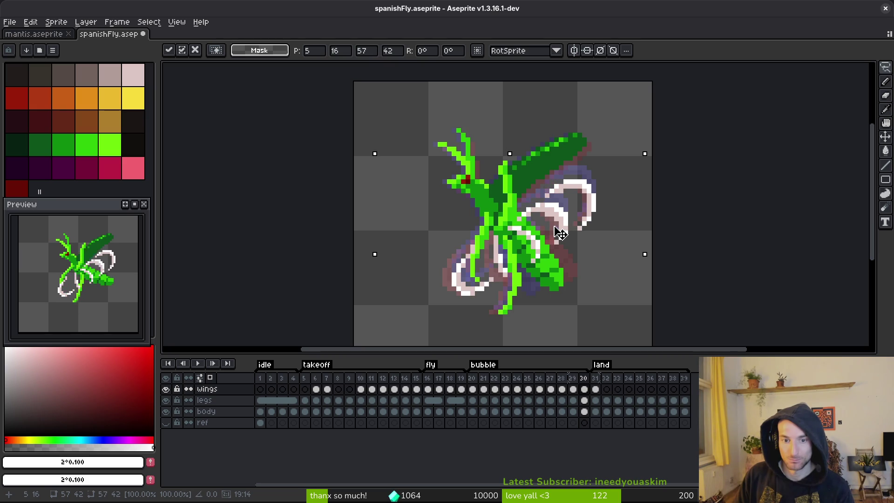
key(Left)
key(i)
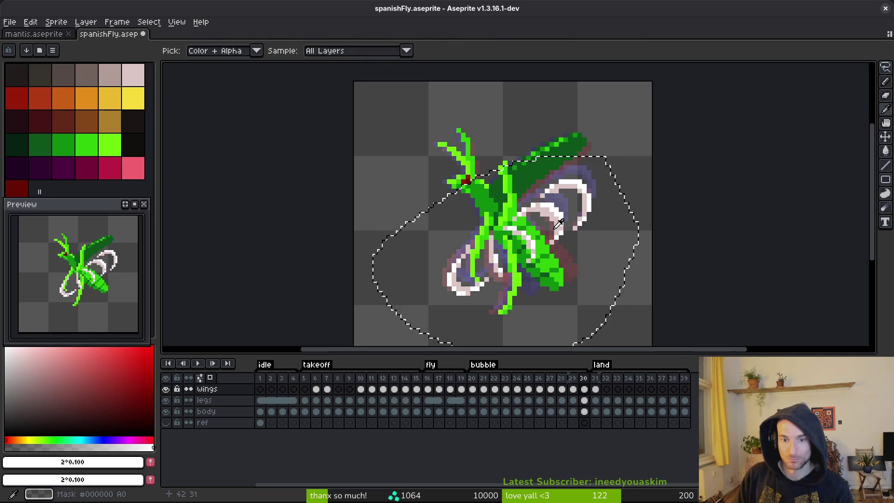
key(v)
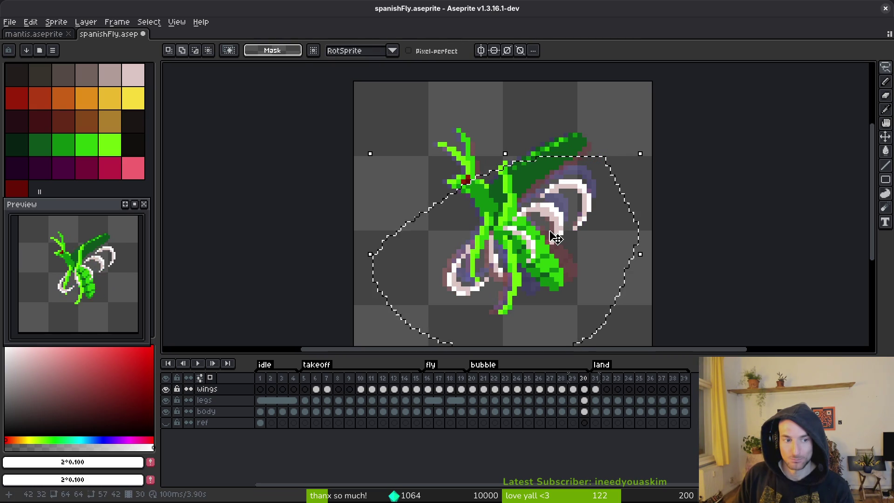
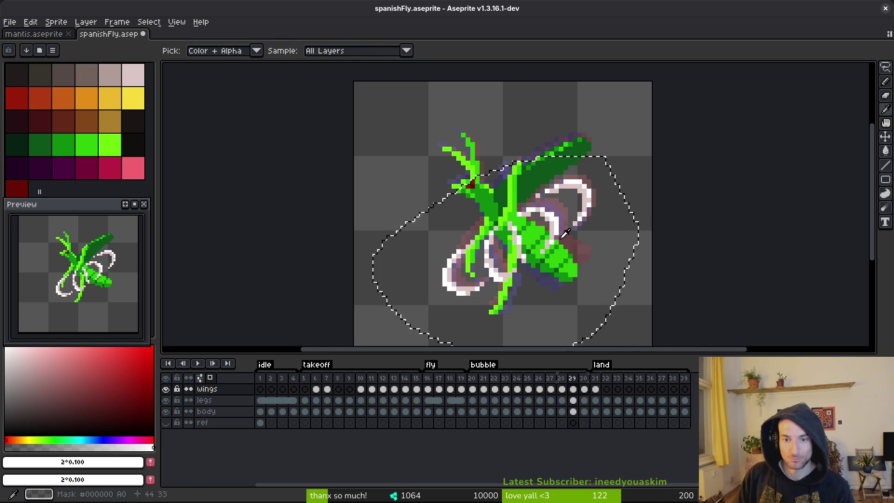
- Nudge the selected wings one pixel up and right, commit, and compare frames 24–31
key(Up)
key(Right)
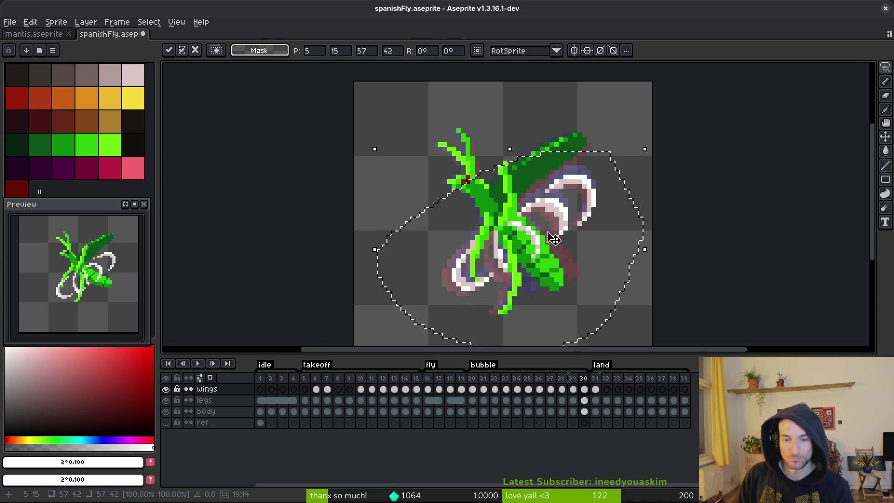
key(Return)
key(Right)
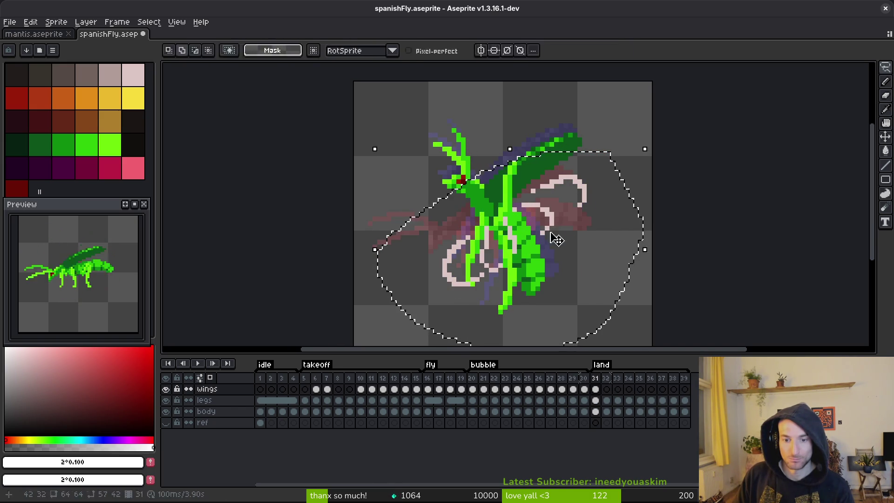
key(Left)
key(Left)
key(Left)
key(Left)
key(Right)
key(Left)
key(Right)
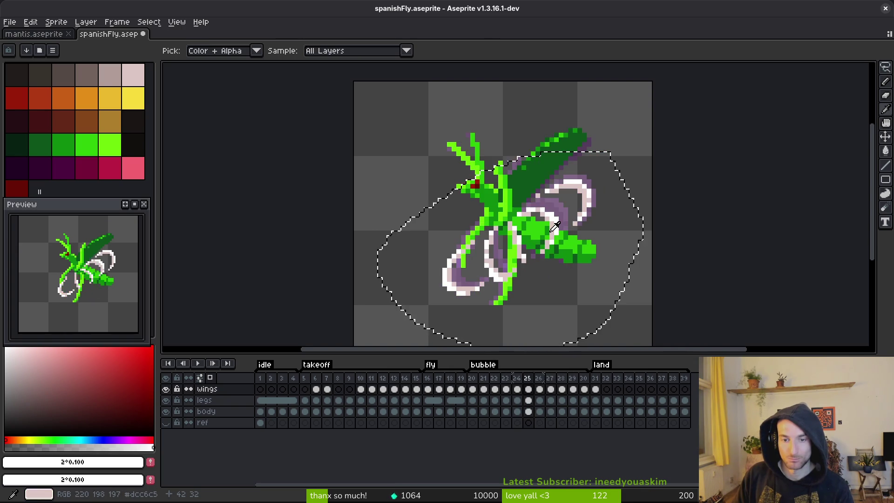
key(Left)
key(Right)
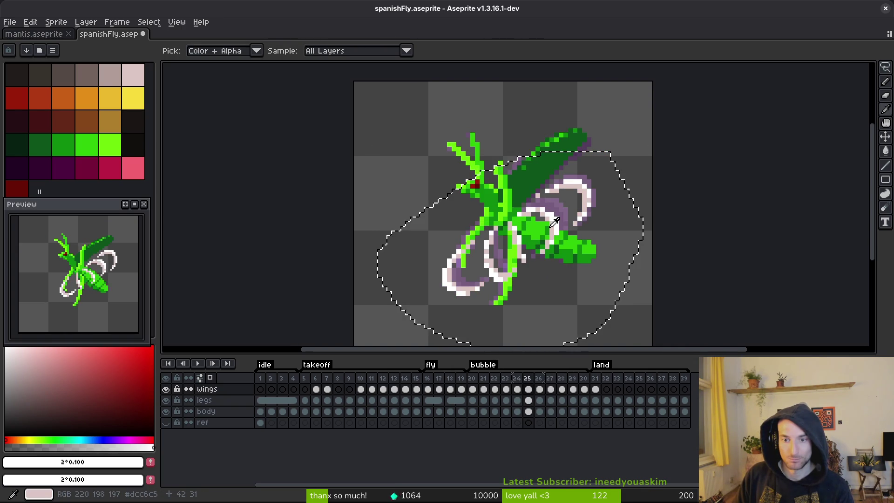
key(Left)
- Compare the wing poses on frames 16–17 and 22–23, settling on frame 22
click(428, 391)
key(Right)
key(Left)
key(Right)
key(Left)
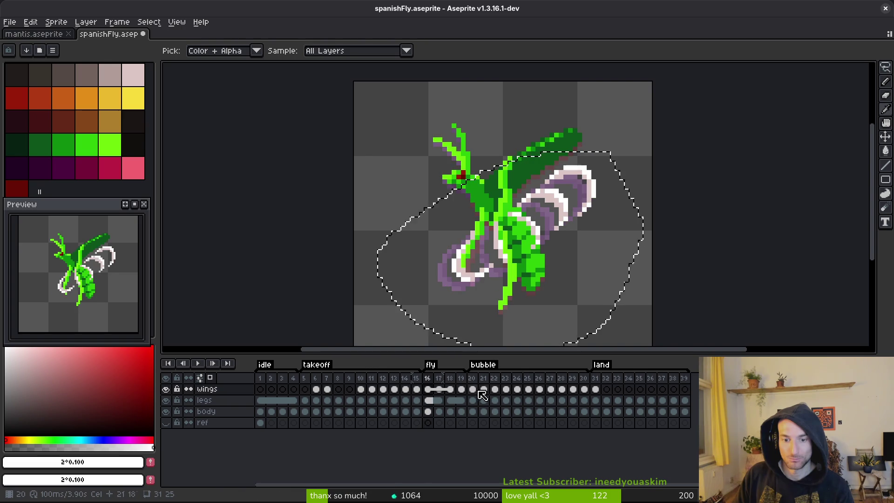
click(484, 395)
key(Right)
key(Right)
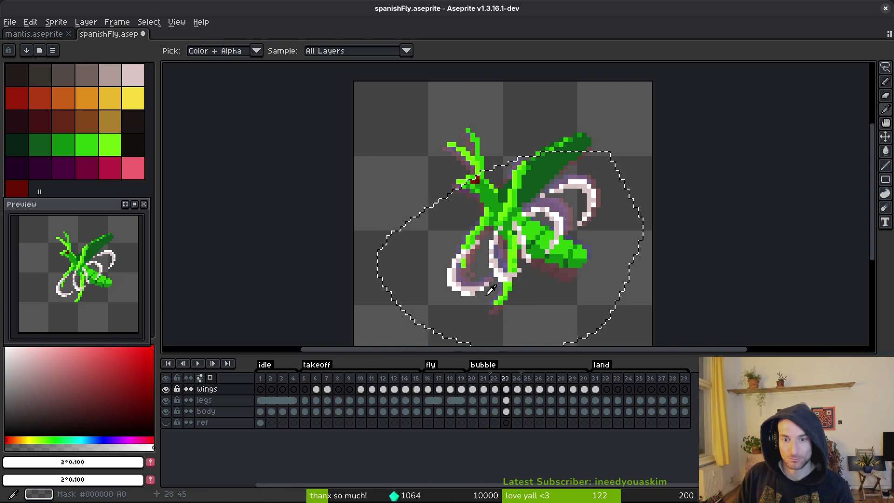
key(Left)
key(Right)
key(Left)
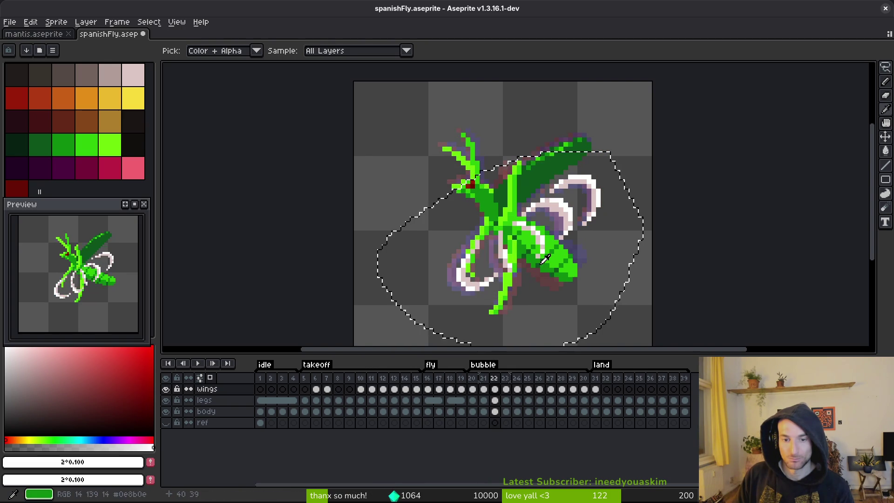
- Shift the wings slightly on frames 21 and 22 to align them
drag(546, 252, 559, 240)
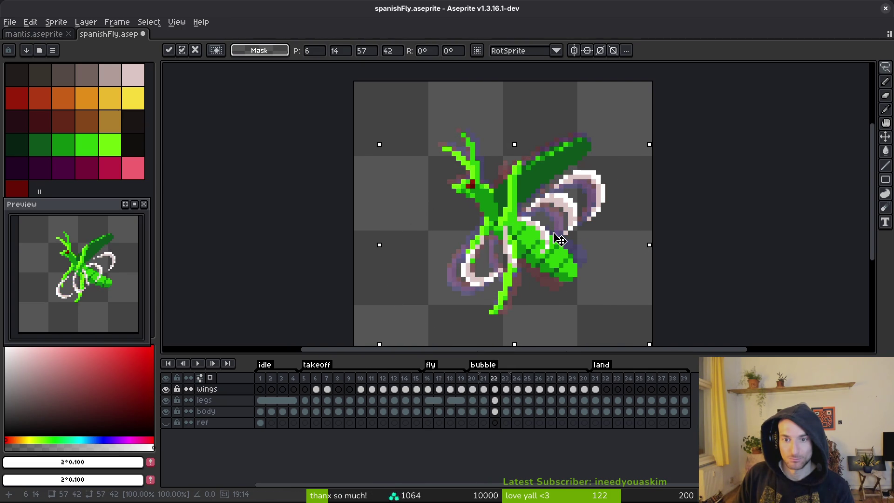
key(Left)
key(Right)
key(Left)
key(Left)
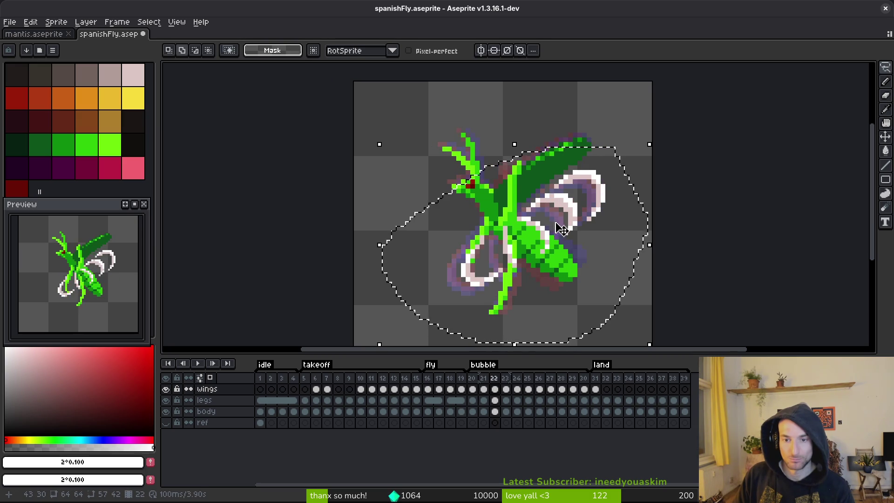
click(560, 232)
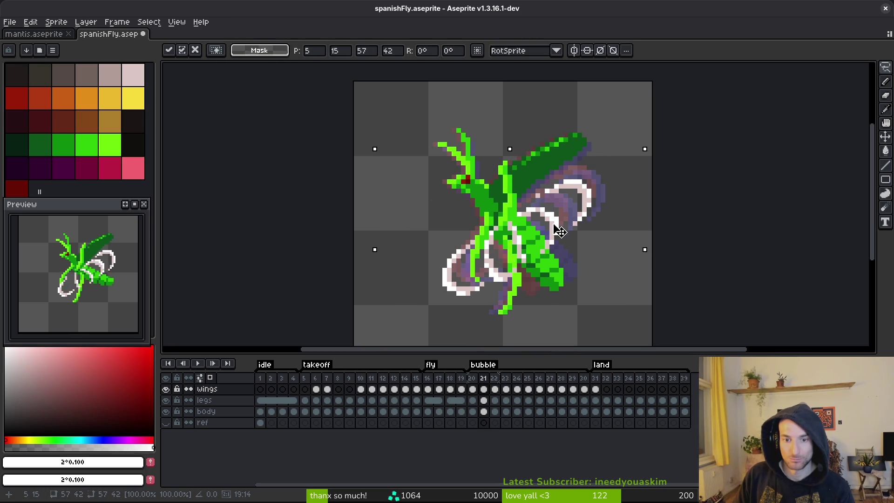
key(Right)
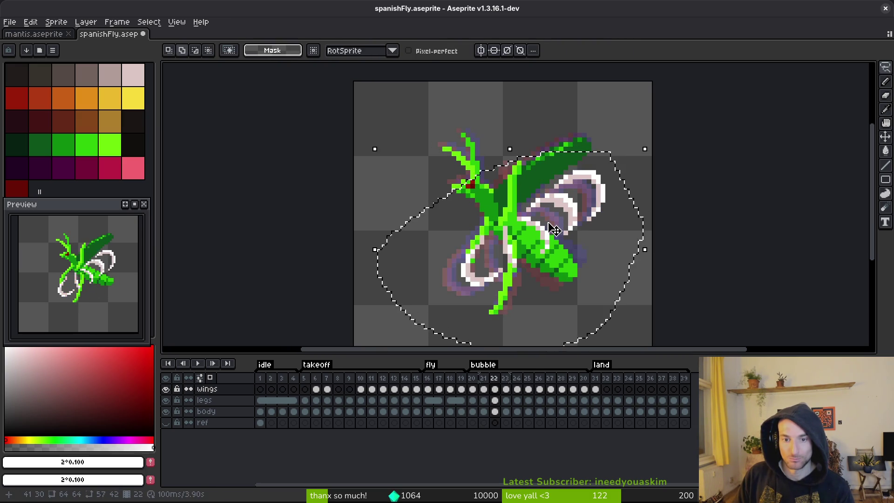
click(554, 229)
key(Right)
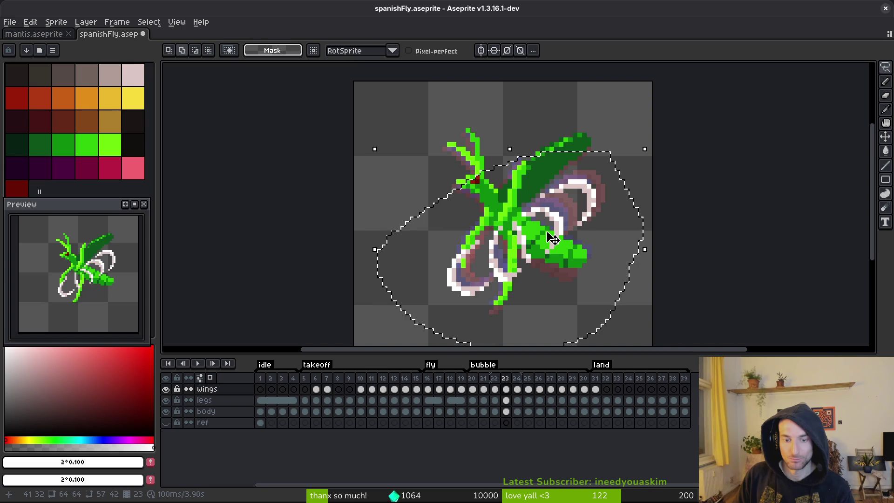
key(Right)
- Nudge the wings one pixel right on frame 24 and up-left on frame 26
click(554, 233)
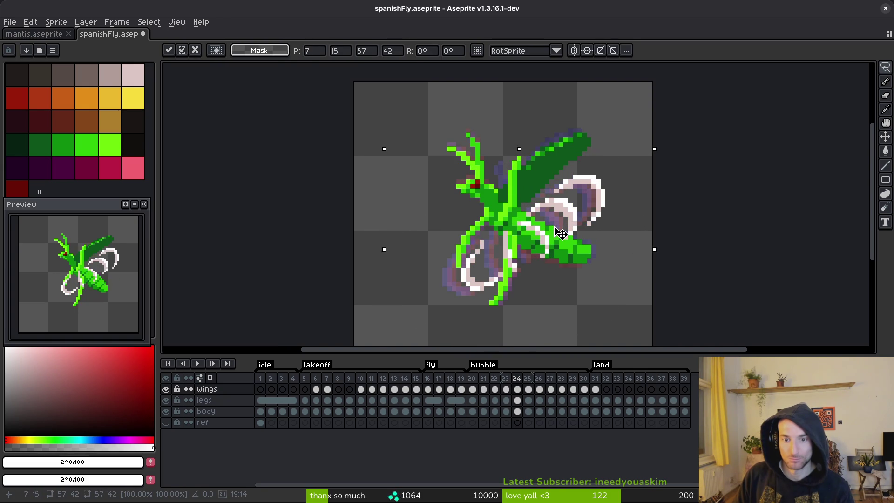
key(Return)
key(Return)
click(559, 230)
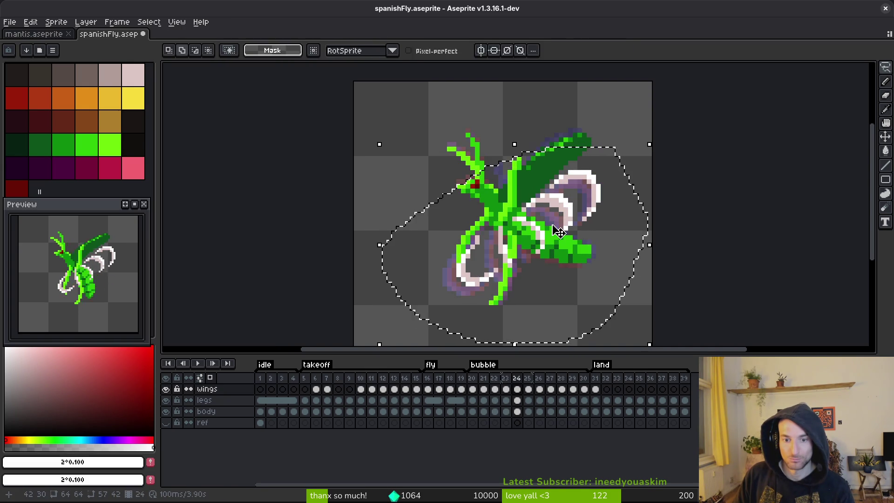
key(Right)
key(i)
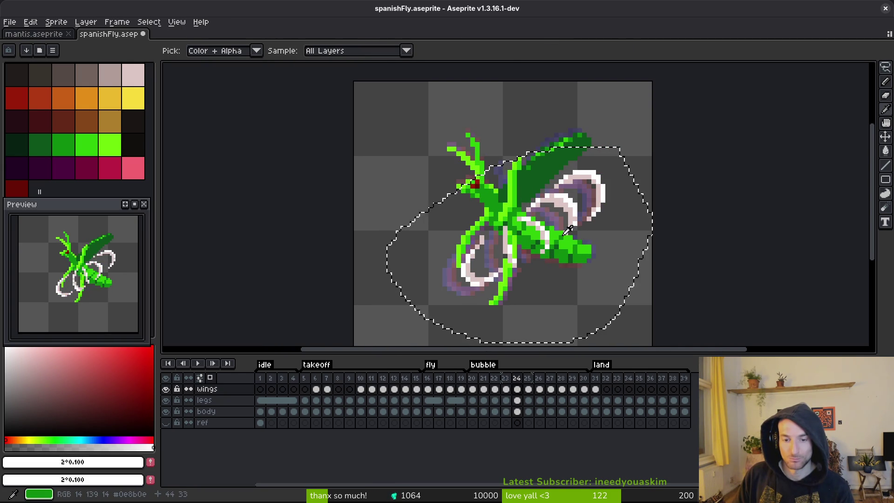
key(Right)
key(Right)
click(549, 245)
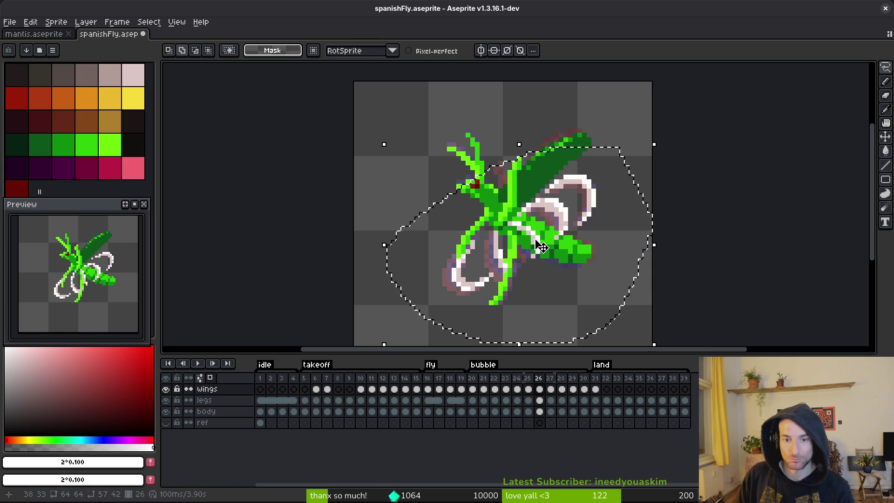
drag(549, 245, 546, 240)
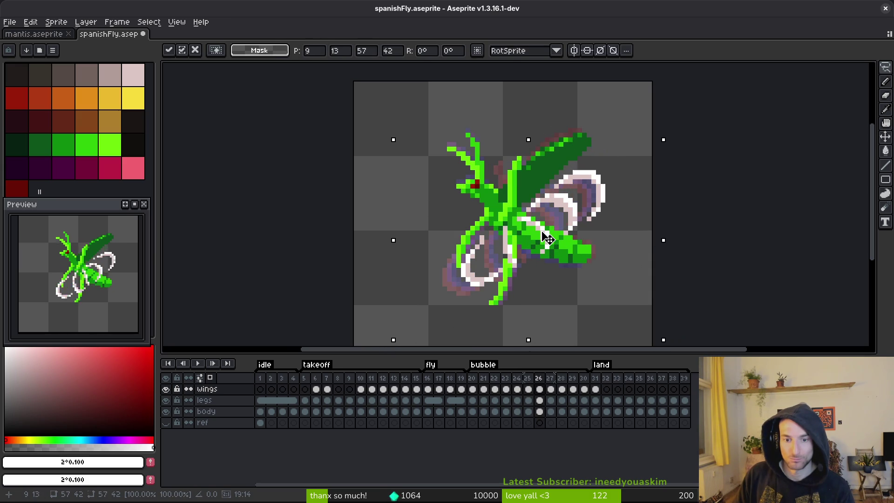
key(Return)
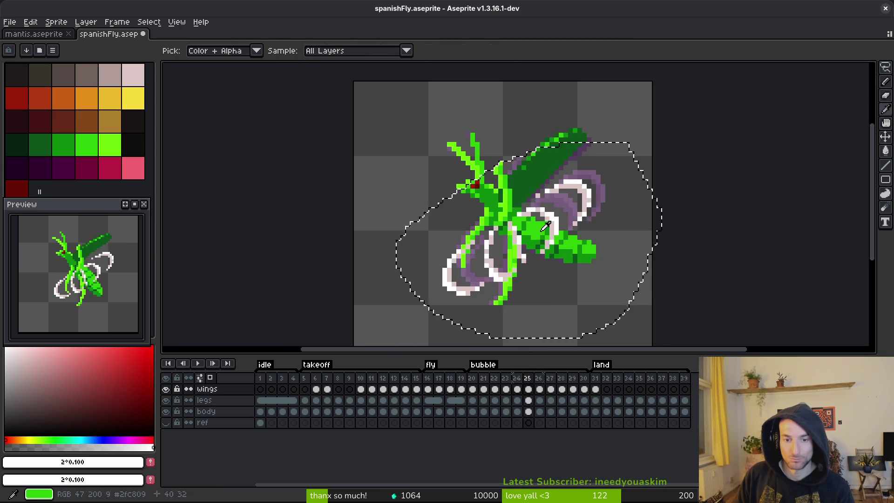
- Move the wings up one pixel on frame 28 and compare it with frame 29
key(Right)
key(Right)
click(546, 227)
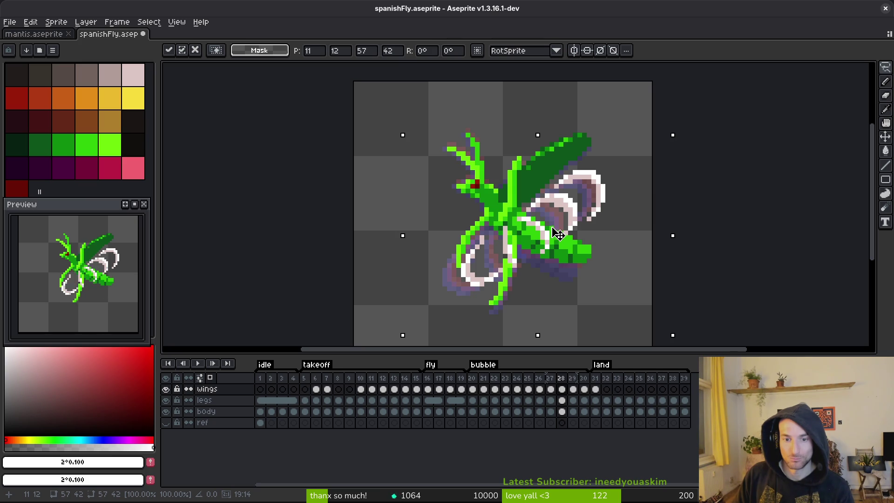
drag(557, 232, 556, 231)
key(Return)
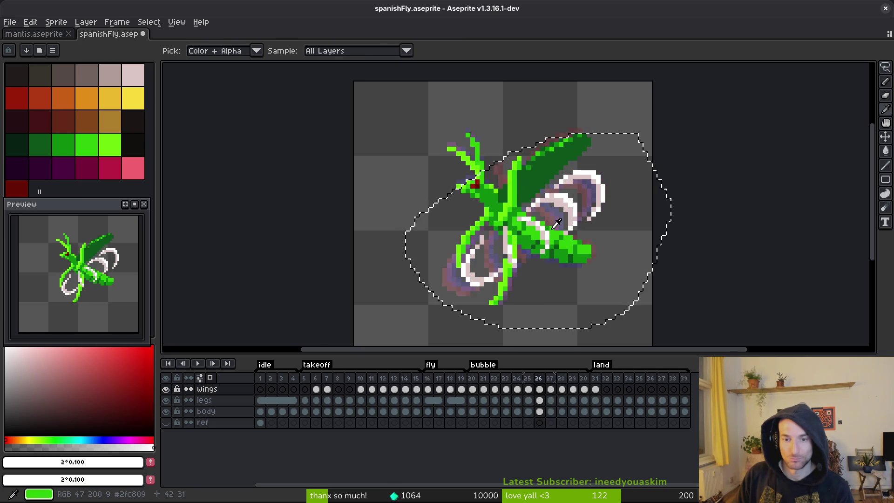
key(Right)
key(Left)
key(Right)
key(Left)
key(Left)
key(Left)
key(Left)
key(Left)
key(Left)
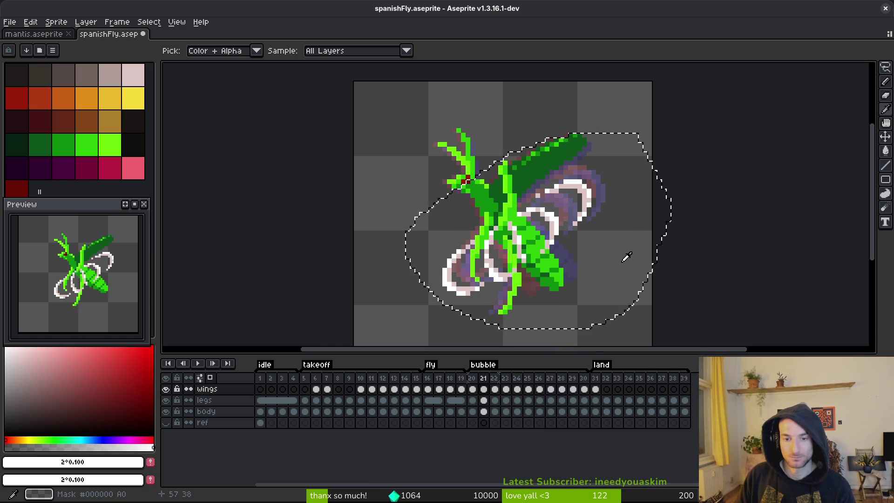
- Review frames 20–30, sample the white wing colour, and drop the wings unmoved
key(Left)
key(Right)
key(Right)
key(Right)
key(Right)
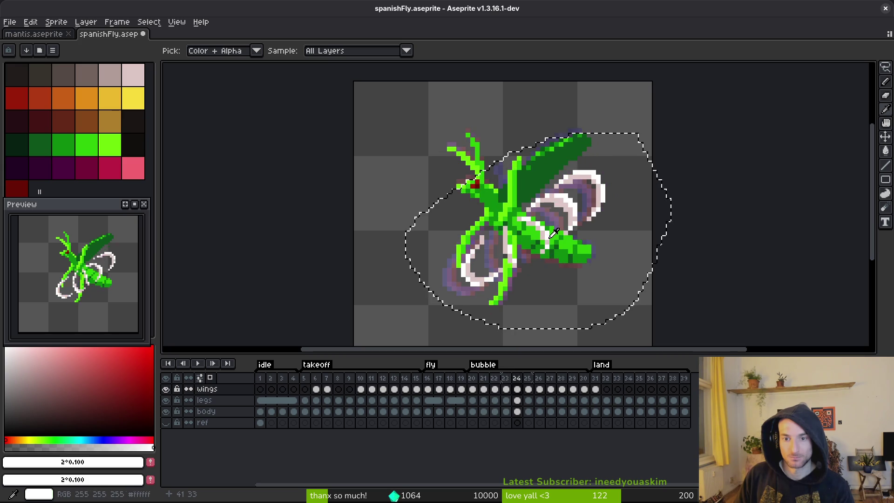
key(Right)
key(Right)
key(Right)
key(Right)
key(Right)
click(569, 216)
key(Right)
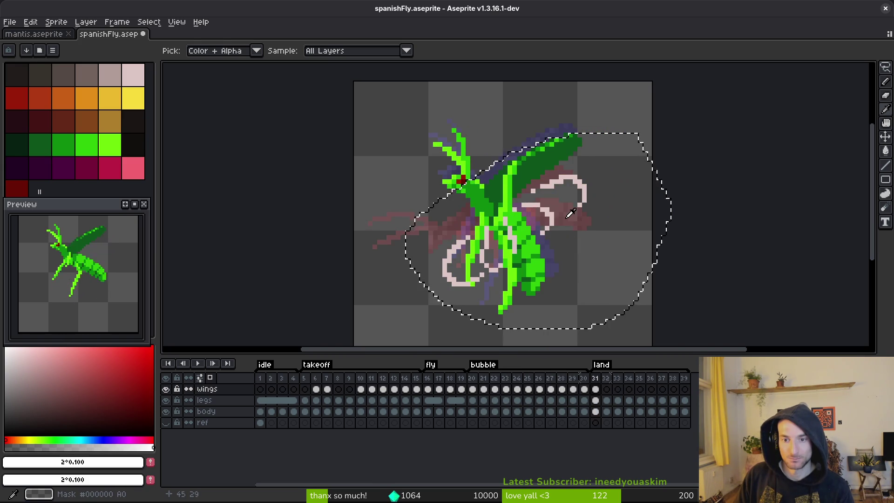
key(Left)
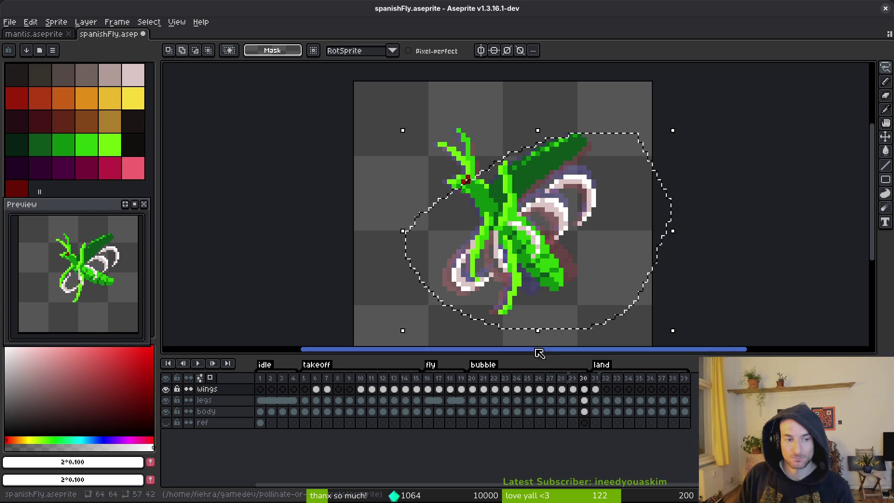
key(i)
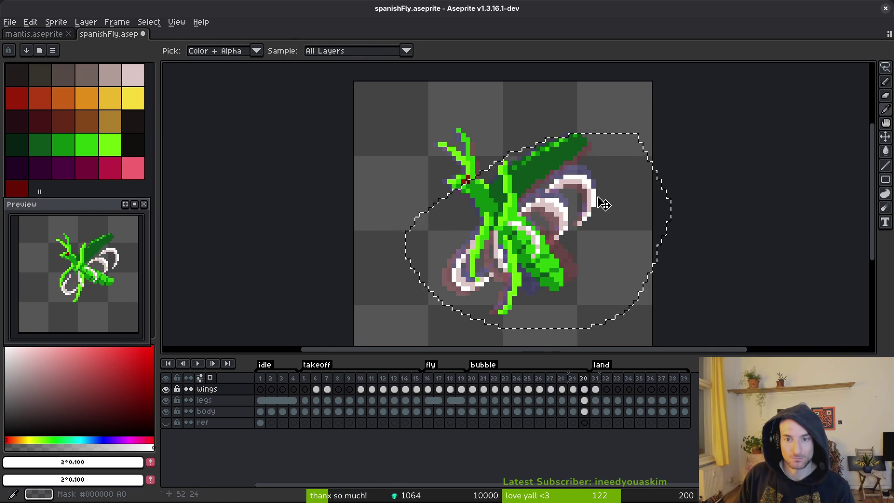
- Check frames 26–31, clear the wings selection, and save spanishFly.aseprite
key(m)
key(period)
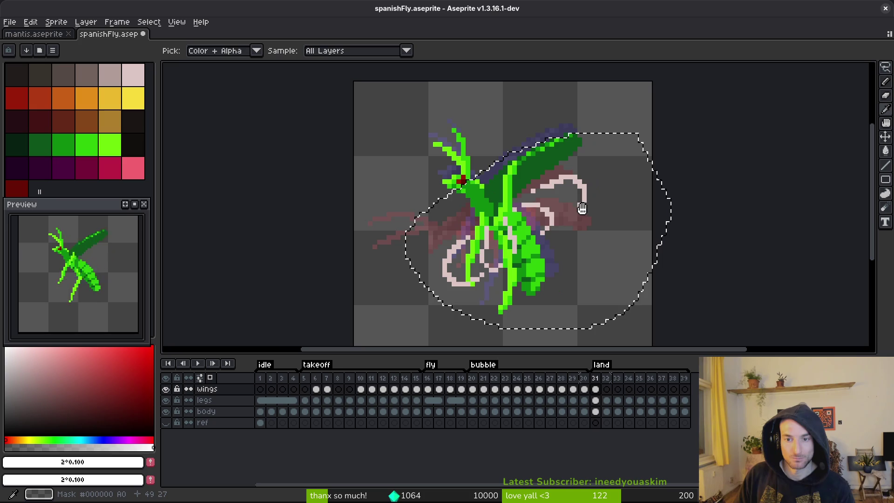
key(comma)
key(comma)
key(comma)
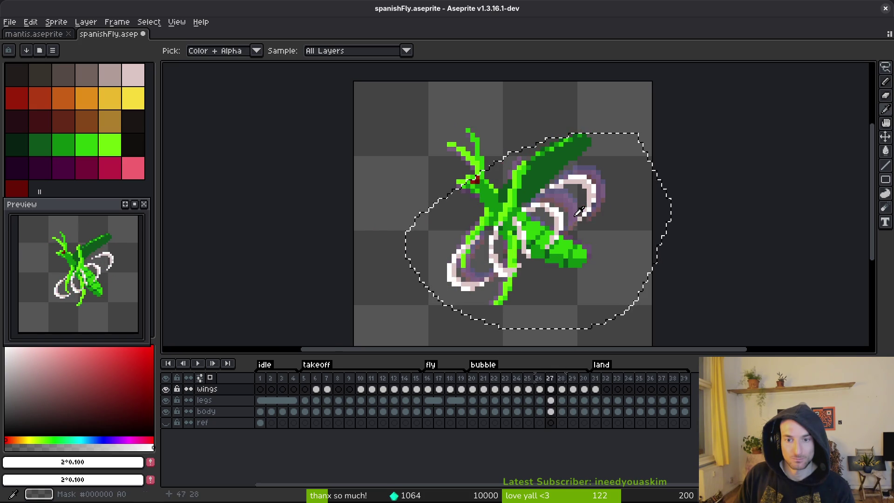
key(comma)
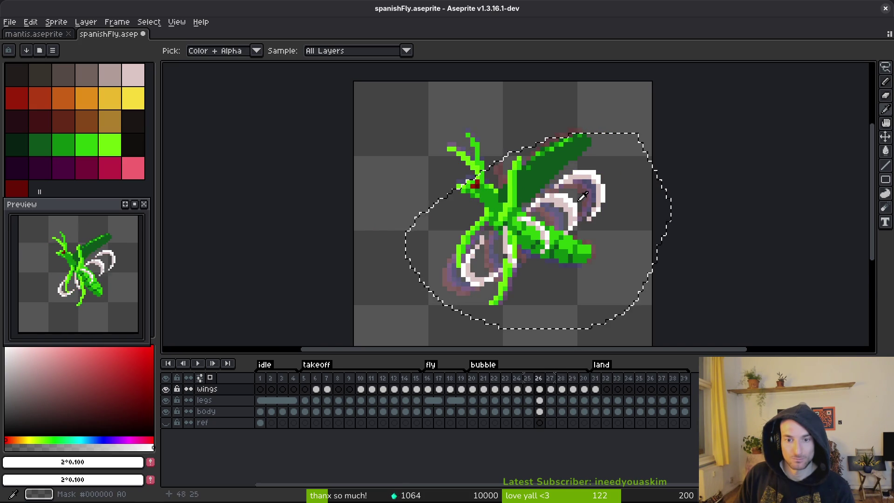
key(period)
key(ctrl+d)
key(ctrl+s)
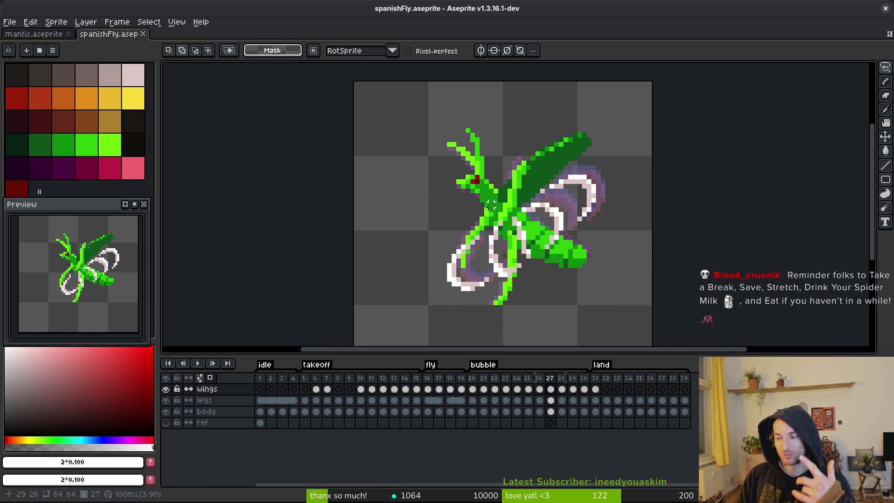
- Flip between neighbouring frames to compare the fly's poses, settling on frame 28
key(i)
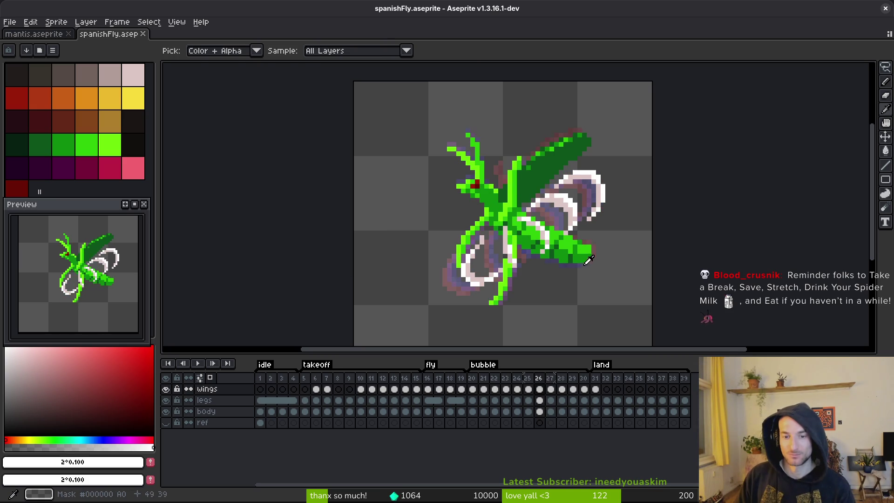
key(Left)
key(Right)
key(Right)
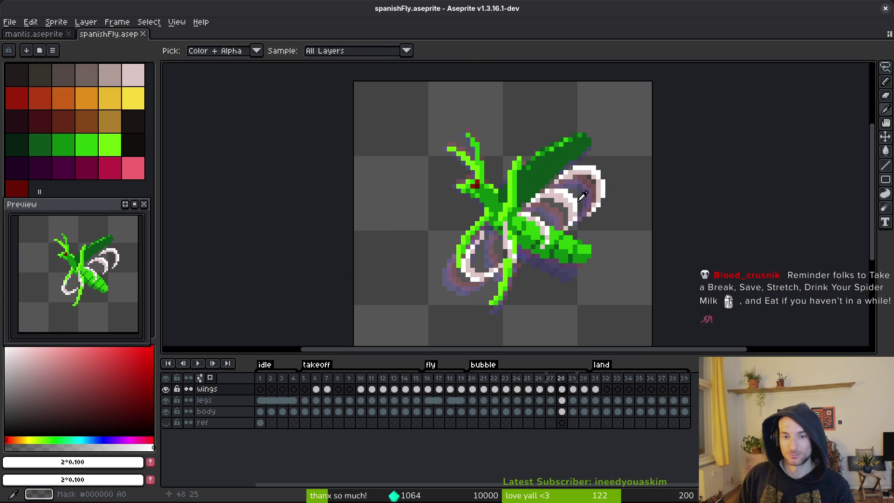
key(Right)
key(Left)
key(Right)
key(Left)
key(Right)
key(Left)
key(Right)
key(Left)
key(Right)
key(Left)
- Lasso-select the whole fly on frame 28, reposition it, and commit the move
key(q)
mouse_move(601, 140)
mouse_down()
mouse_move(410, 279)
mouse_move(647, 196)
mouse_up()
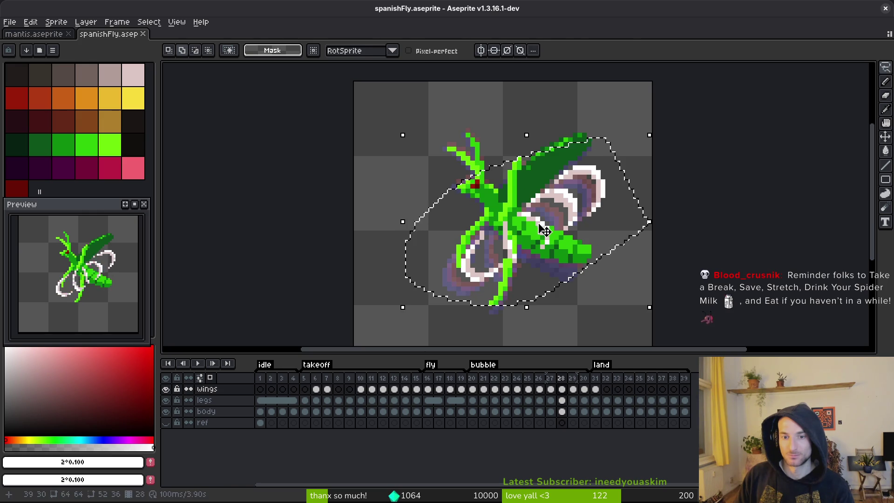
click(544, 232)
key(Right)
key(Return)
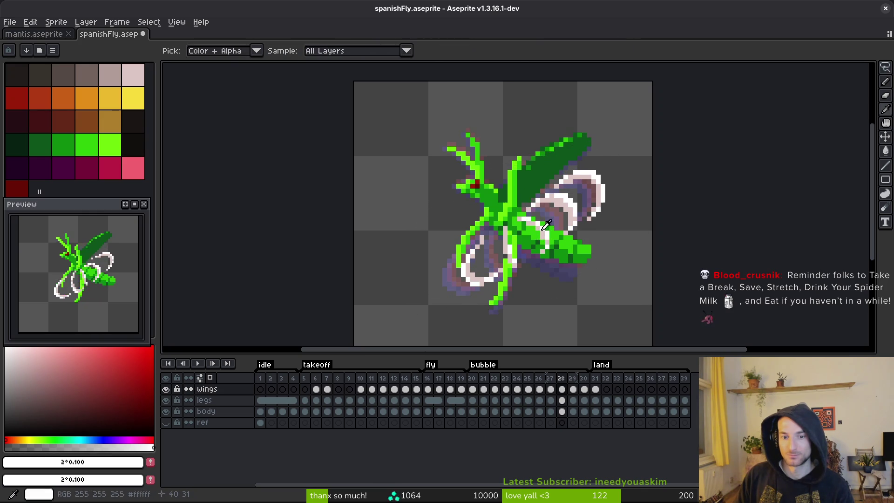
key(Right)
- Check the motion across frames, save spanishFly.aseprite, and go to frame 16
key(Left)
key(i)
key(Left)
key(Left)
key(Right)
key(Right)
key(Right)
key(Left)
key(Left)
key(Left)
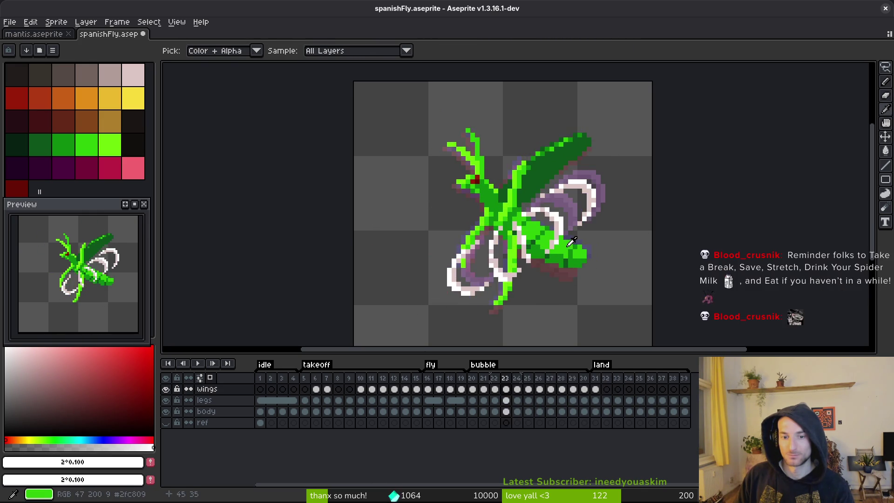
key(Left)
key(ctrl+s)
key(Left)
key(m)
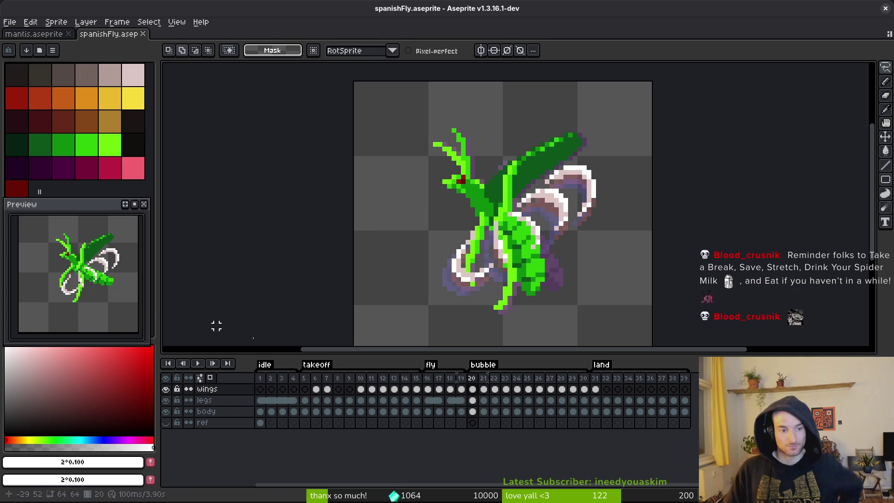
click(428, 390)
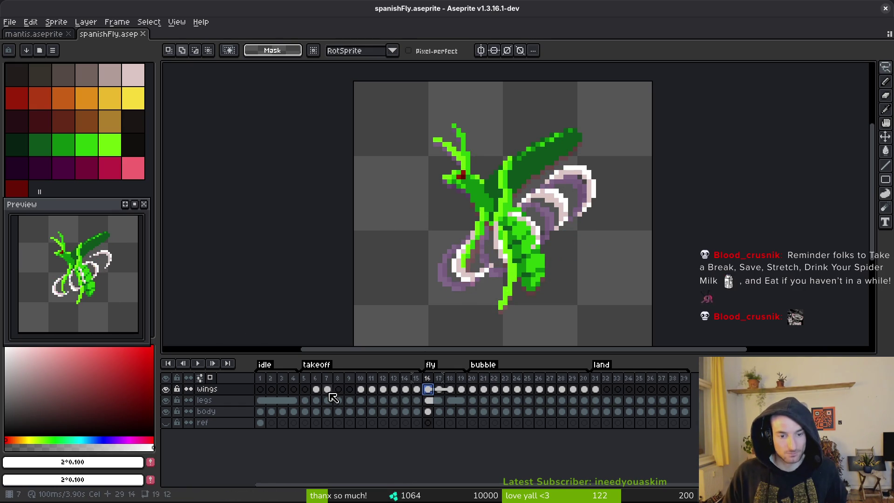
- Step from takeoff frame 5 to frame 7, select the Pencil, and save the sprite
click(306, 392)
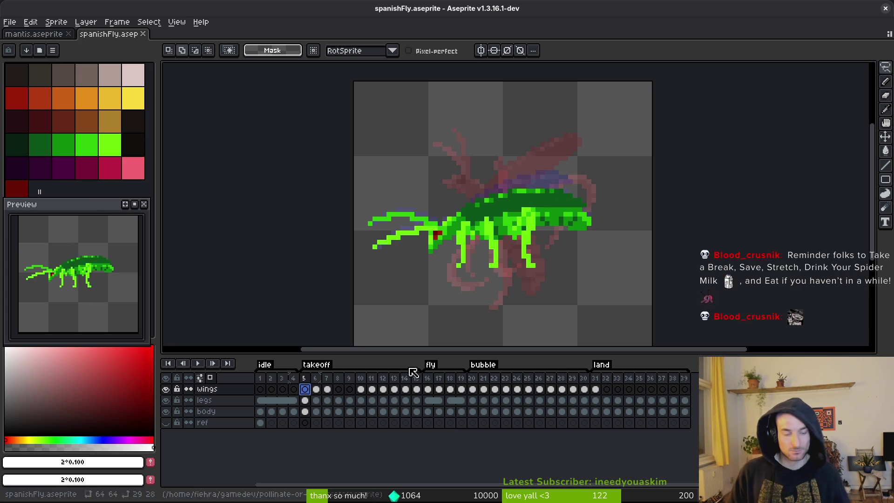
key(Right)
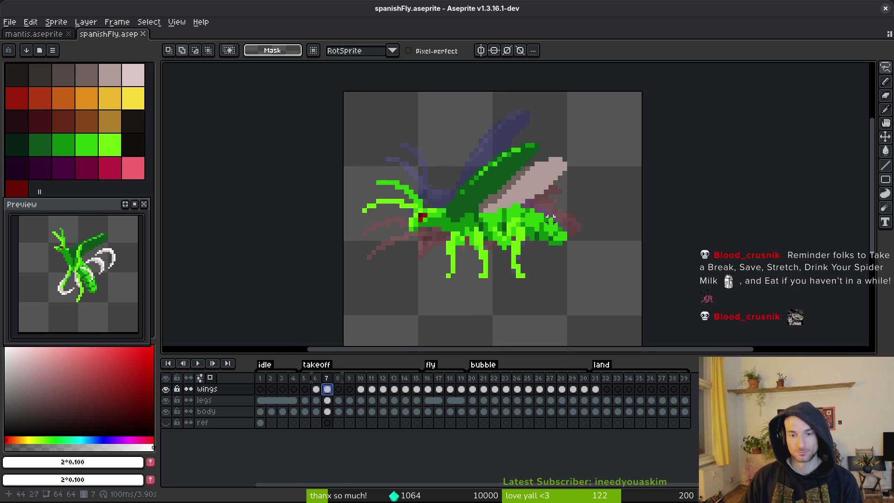
key(i)
scroll(559, 225, up, 5)
key(Right)
key(b)
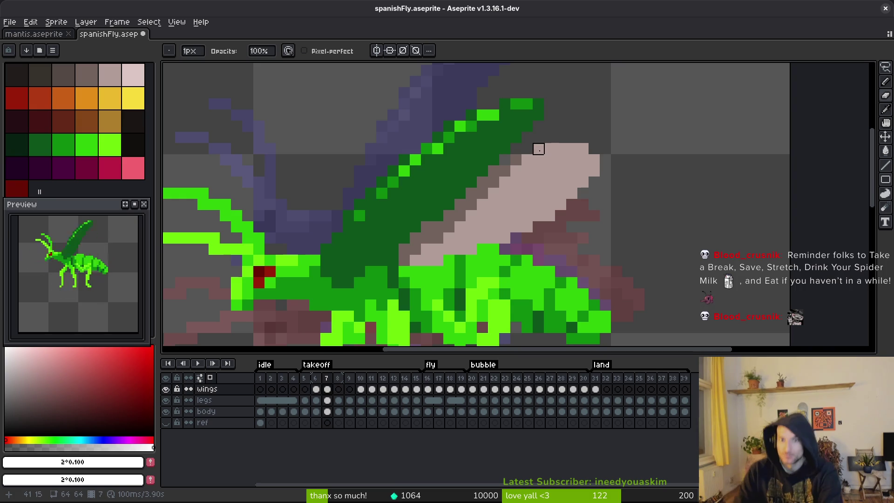
key(ctrl+s)
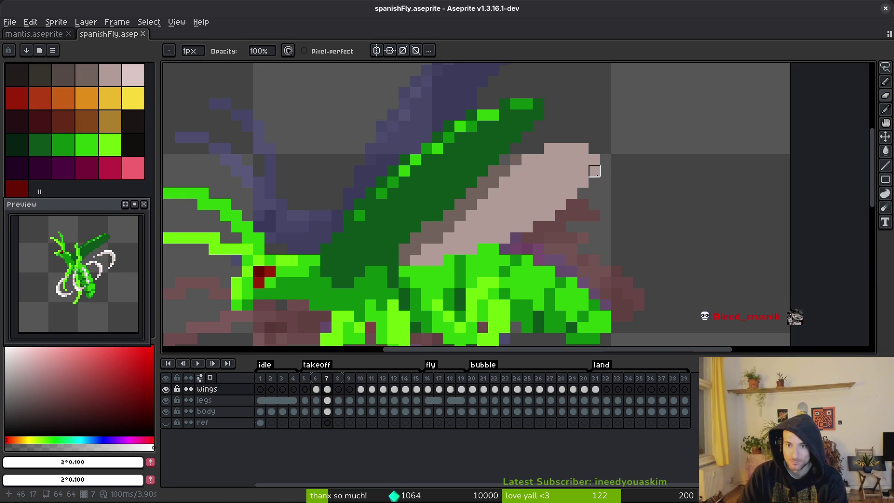
- Paint over stray wing-edge pixels in grey on frame 7 and sample the pale pink wing colour
click(594, 159)
click(583, 183)
click(584, 171)
alt+click(573, 183)
key(e)
key(f)
scroll(584, 181, down, 4)
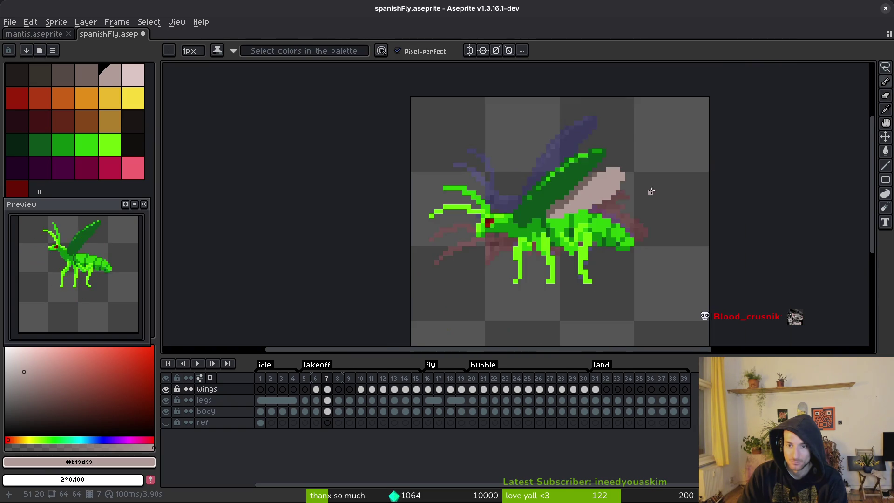
scroll(615, 173, up, 1)
scroll(656, 191, down, 3)
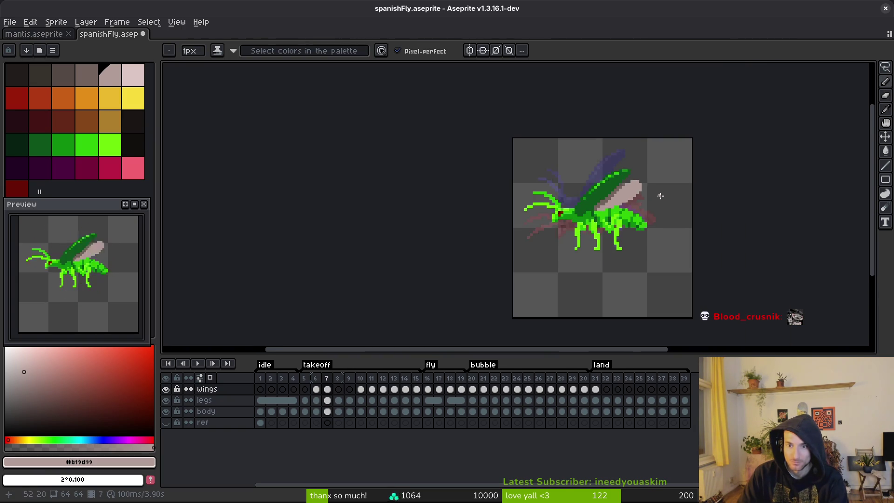
- On frame 8, set the darker wing colour as secondary and draw the wing's pale pink lower edges
key(Right)
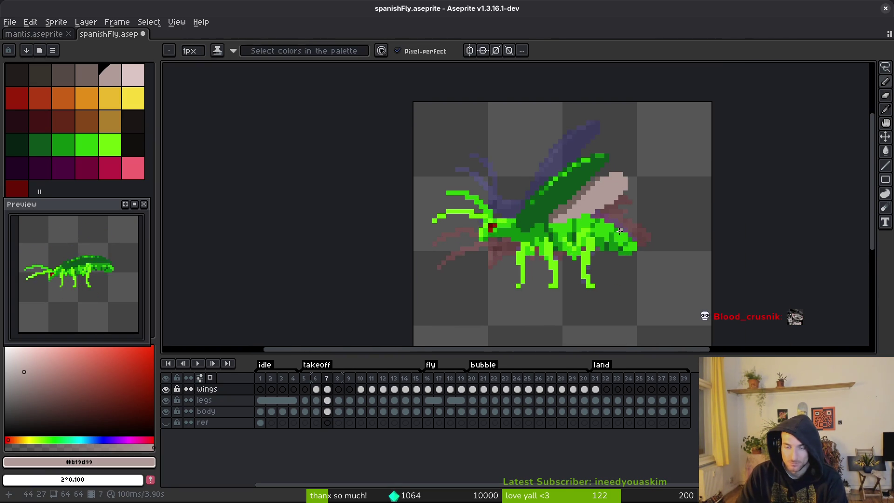
scroll(535, 210, up, 5)
drag(535, 210, 495, 292)
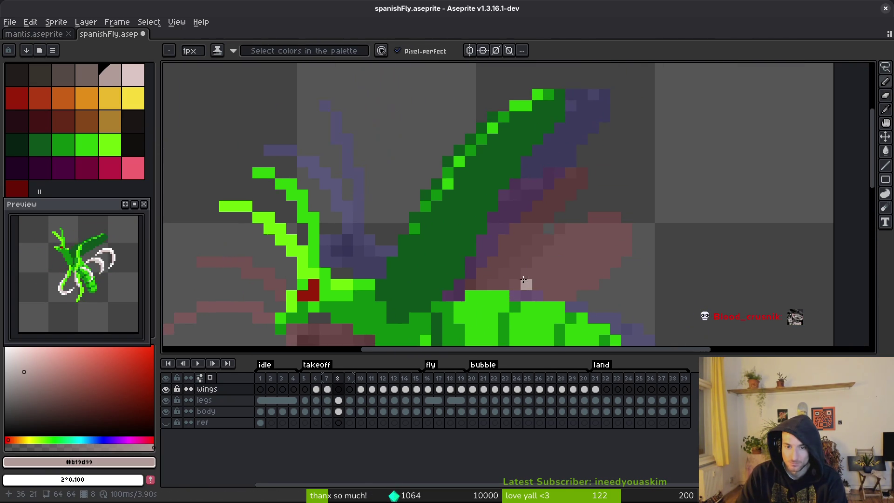
alt+right_click(495, 293)
scroll(495, 285, down, 4)
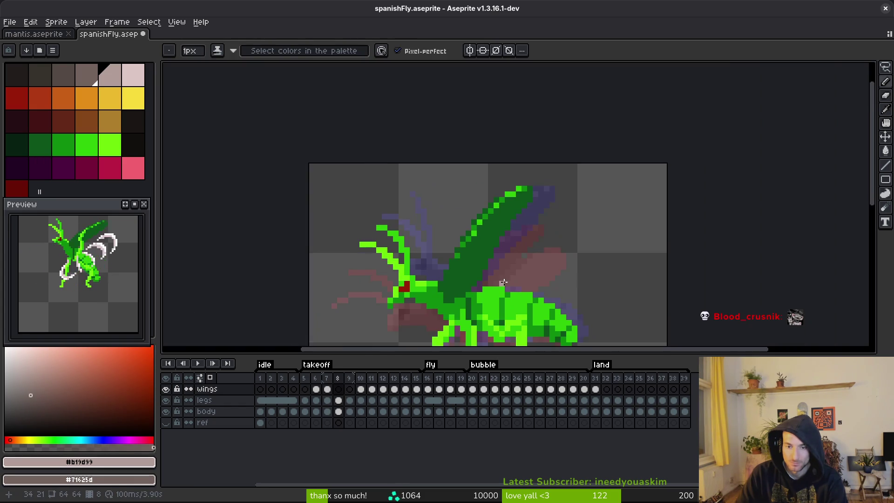
scroll(494, 284, up, 1)
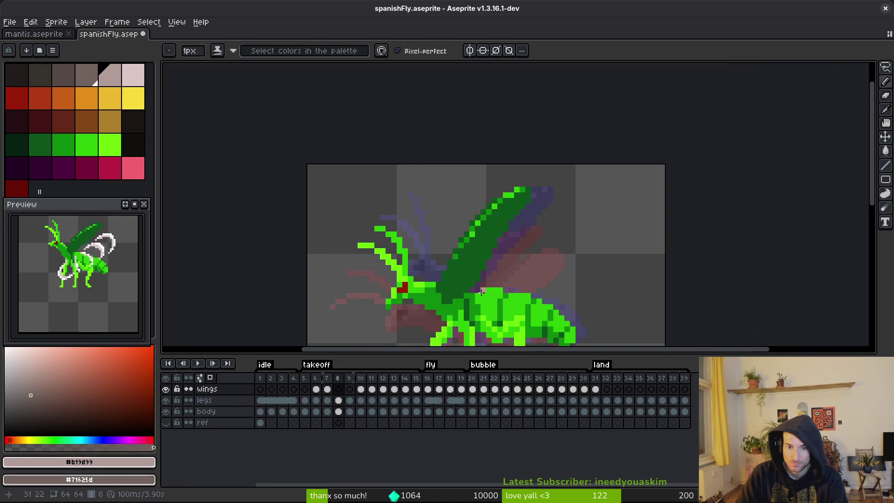
scroll(482, 292, up, 3)
drag(451, 303, 497, 250)
mouse_move(439, 302)
mouse_down()
mouse_move(587, 175)
mouse_move(645, 156)
mouse_move(627, 234)
mouse_up()
scroll(627, 234, down, 3)
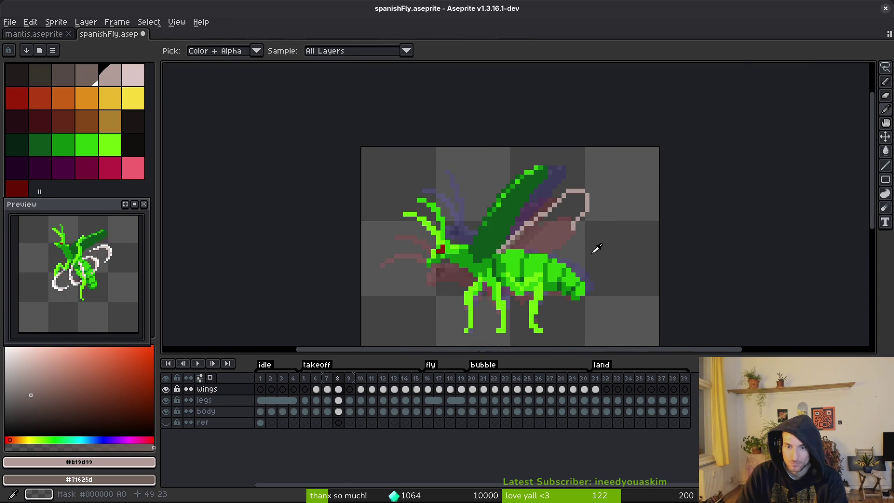
scroll(510, 227, up, 3)
- Check frame 7 for reference, then draw the frame 8 wing outline up to its tip
key(Left)
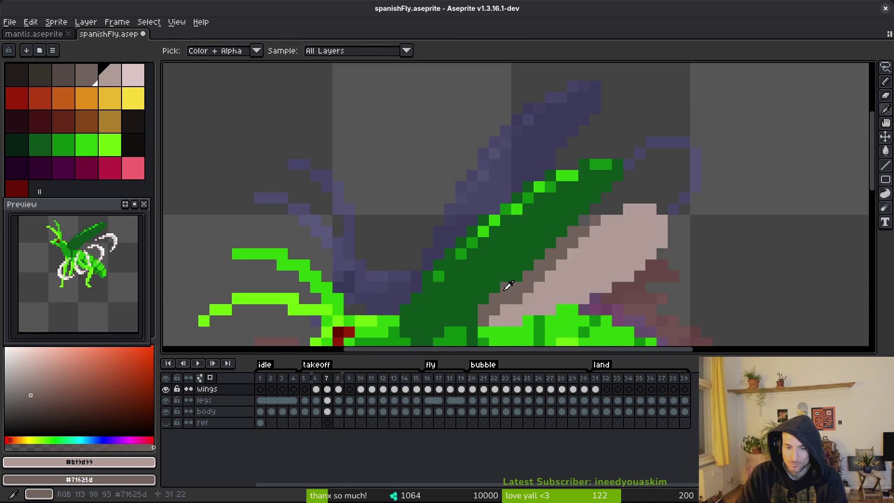
drag(502, 315, 437, 260)
key(Right)
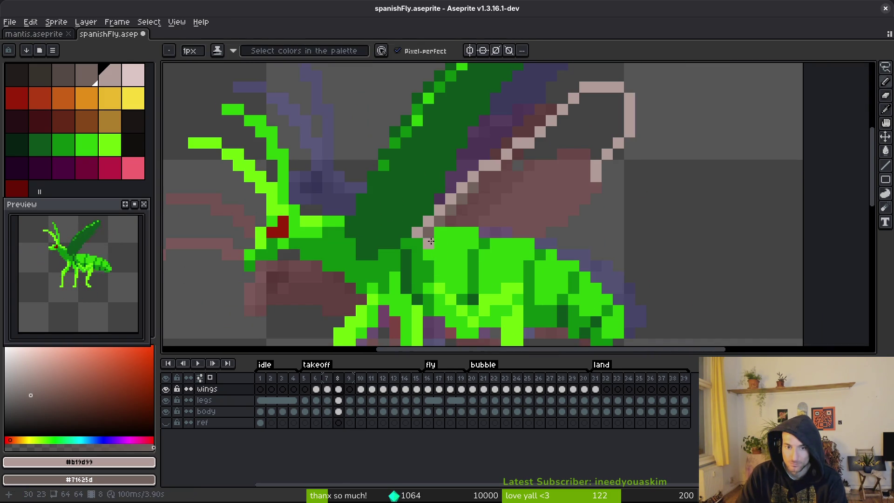
drag(422, 231, 569, 192)
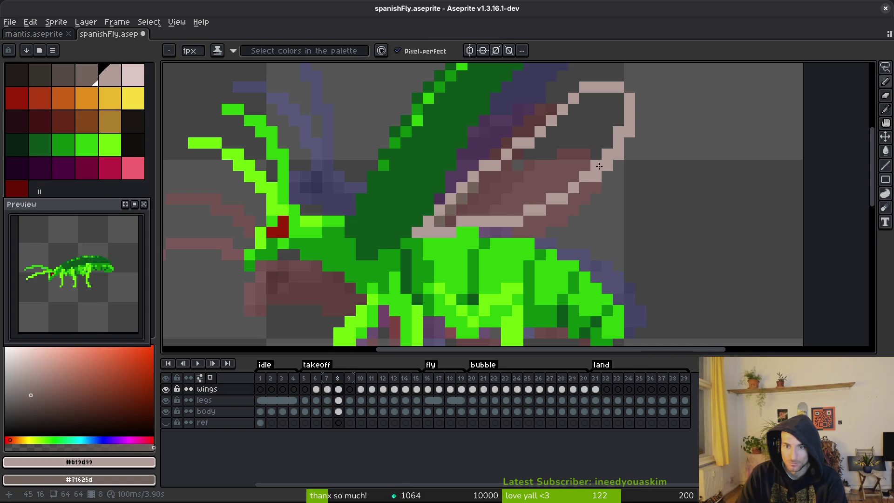
drag(603, 169, 582, 210)
- Fill the wing outline with pale pink and cover the remaining gap and stray dark pixels
key(g)
click(512, 195)
key(b)
click(420, 259)
click(451, 228)
click(430, 261)
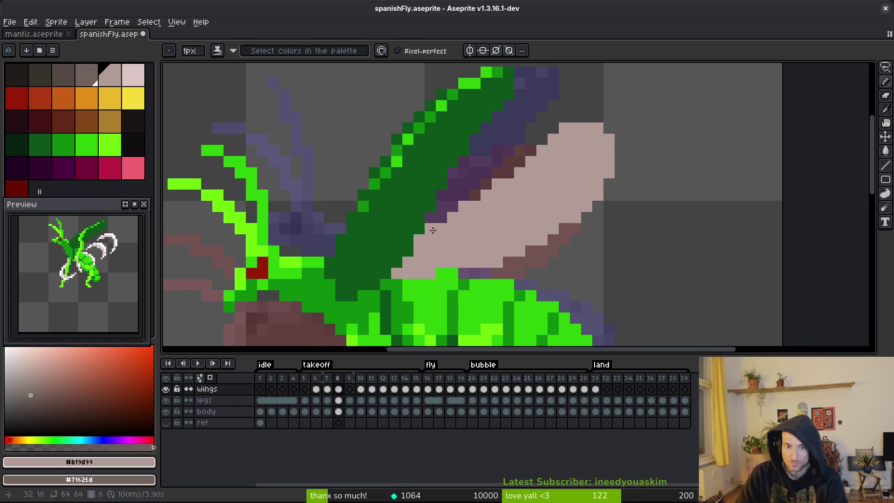
- Erase excess pink along the upper edge and tip, and patch gaps in the wing edge
key(e)
mouse_move(541, 150)
mouse_down()
mouse_move(592, 125)
mouse_move(577, 128)
mouse_up()
key(b)
right_click(598, 128)
right_click(609, 140)
click(475, 184)
click(480, 194)
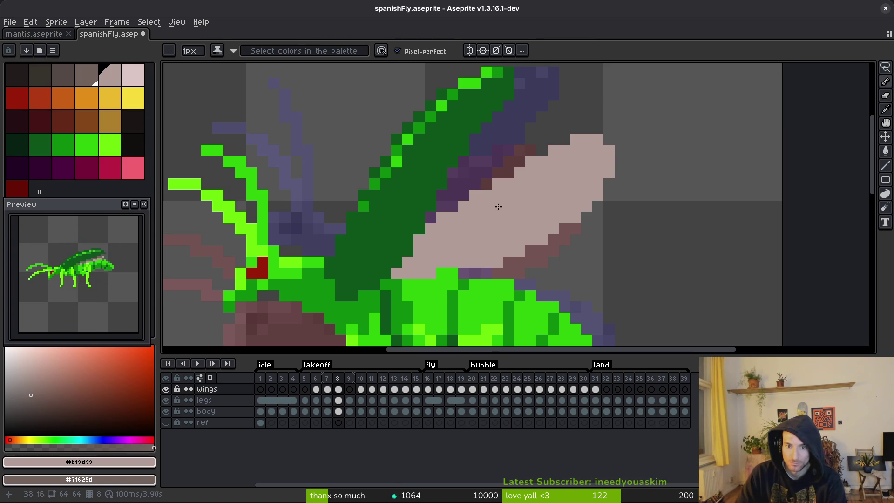
scroll(492, 201, down, 5)
scroll(512, 243, up, 3)
- Shade the underside and lower edge of the wing on frame 8, saving along the way
key(e)
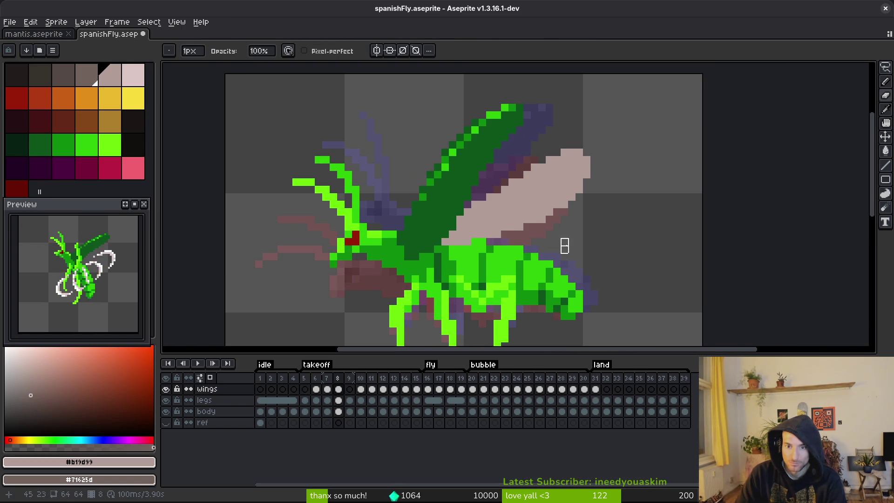
key(b)
key(ctrl+s)
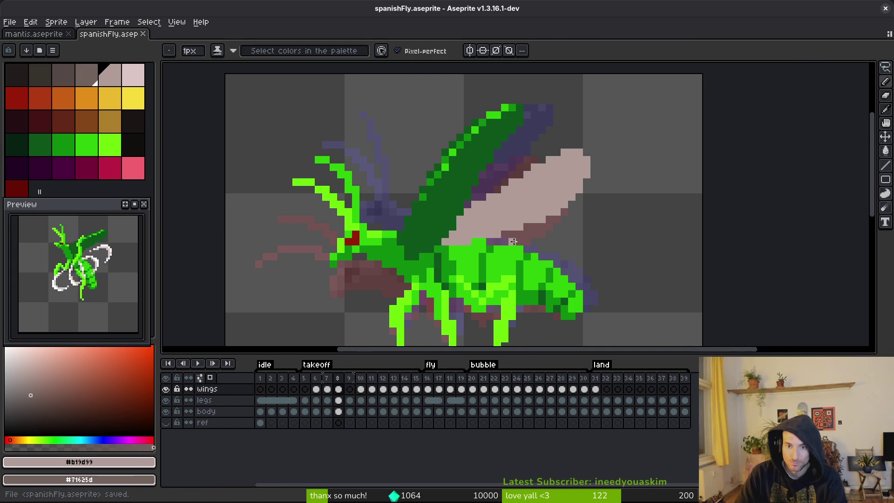
scroll(496, 240, up, 2)
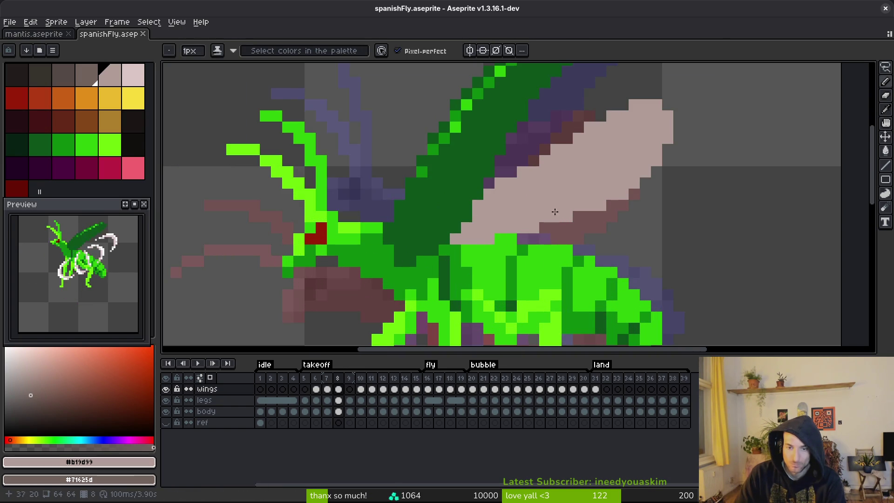
scroll(555, 213, down, 1)
scroll(555, 213, up, 1)
drag(523, 177, 468, 244)
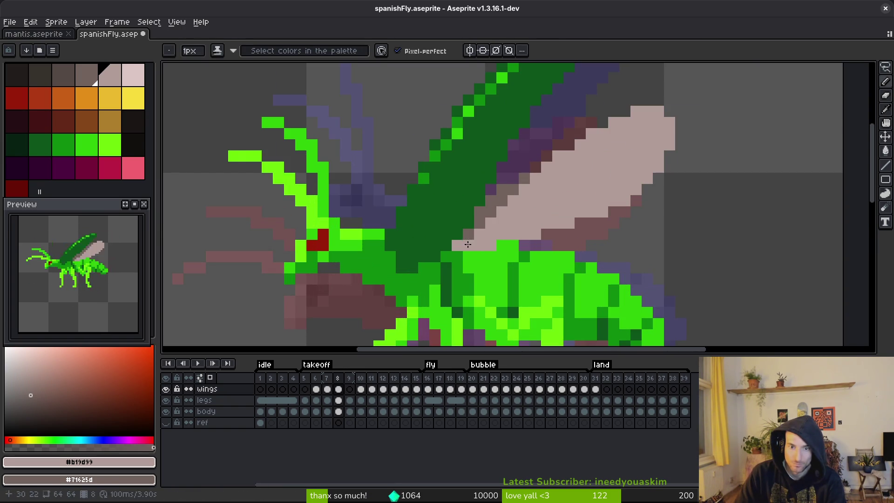
key(ctrl+s)
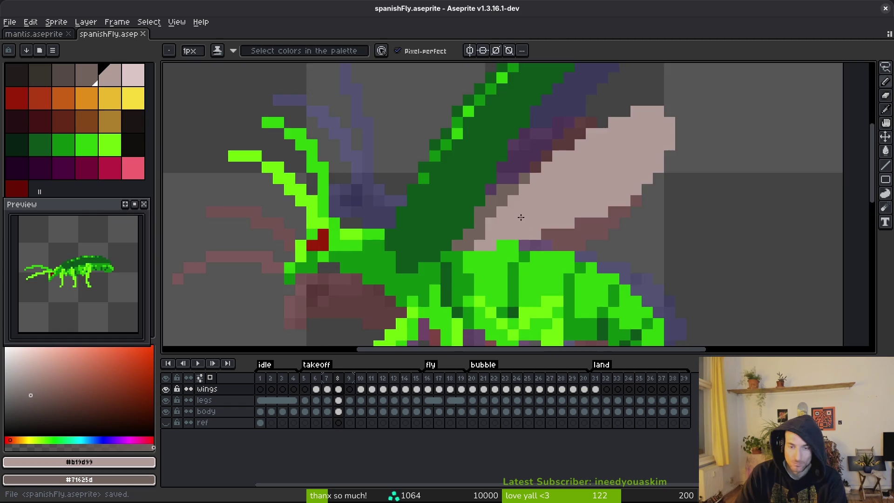
scroll(513, 228, down, 5)
scroll(533, 219, up, 3)
scroll(534, 219, up, 1)
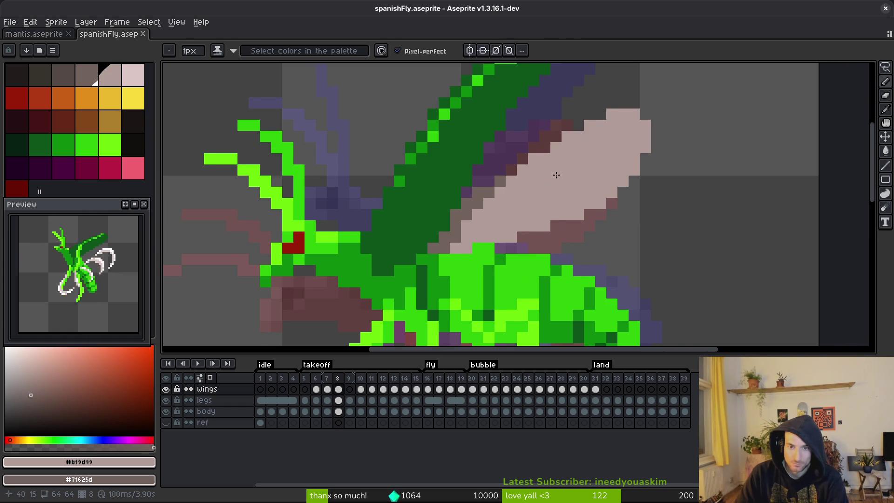
scroll(513, 188, up, 1)
drag(494, 199, 444, 261)
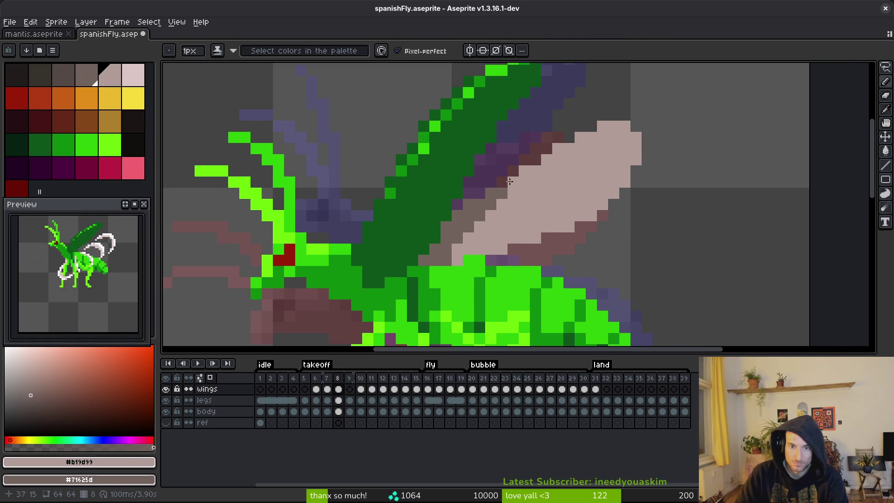
- After comparing with frame 7, paint pink pixels along the wing's edge on frame 8
scroll(535, 189, down, 3)
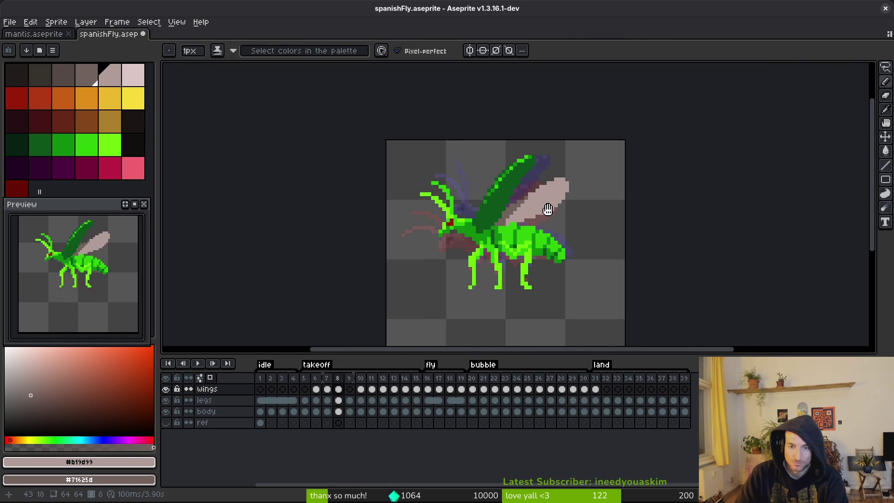
scroll(547, 201, up, 3)
scroll(512, 192, down, 3)
key(Left)
key(Right)
key(Left)
key(Right)
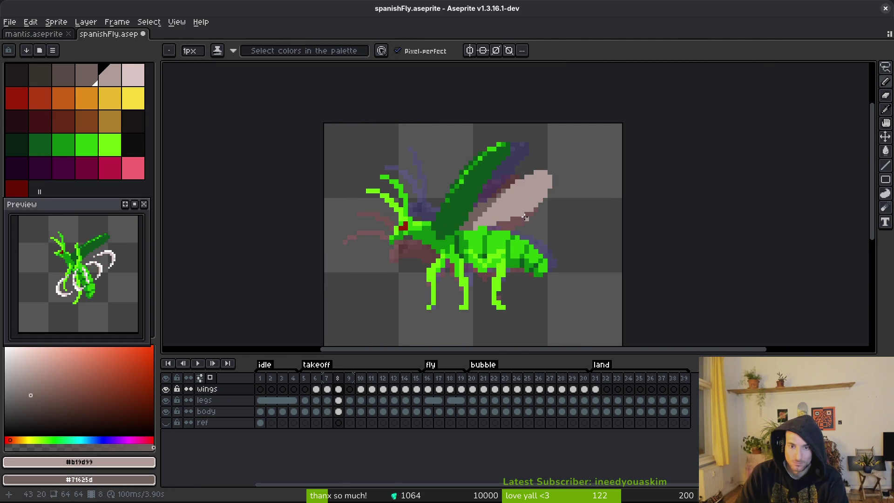
scroll(526, 205, up, 5)
drag(465, 155, 439, 188)
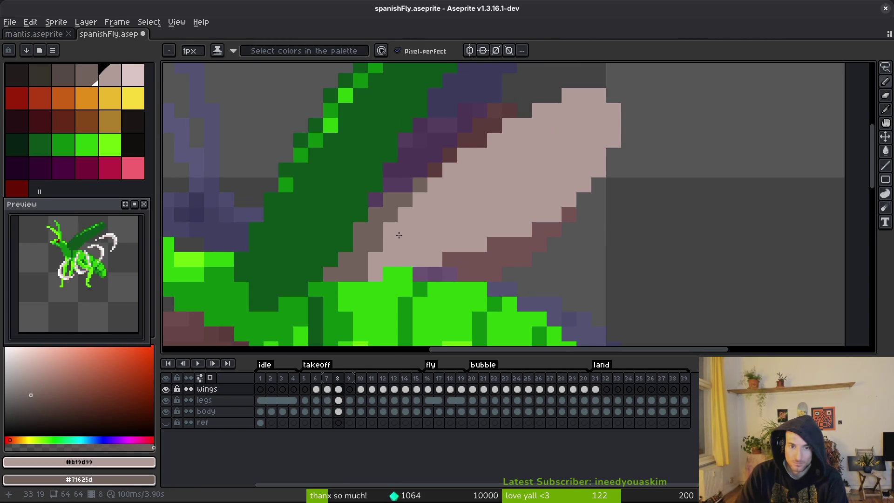
scroll(483, 232, down, 4)
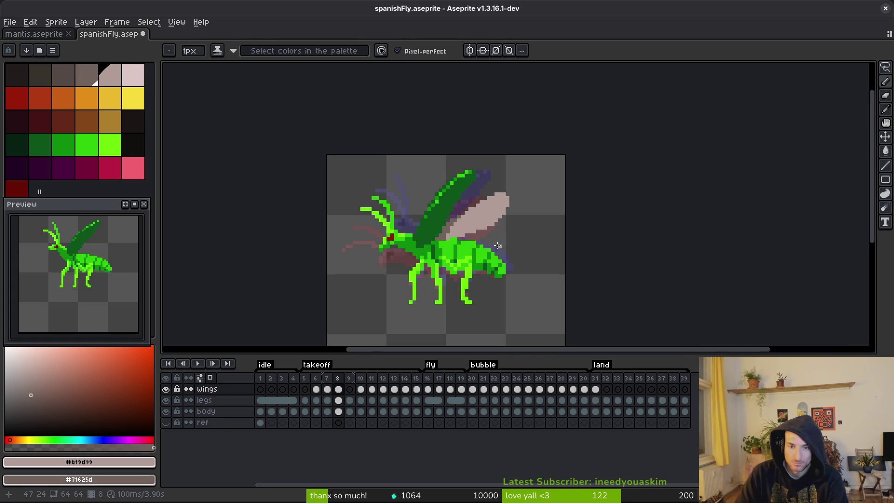
scroll(489, 238, up, 4)
- On frame 9, draw the pink lower and upper edges of the new curved wing outline
key(Right)
key(Left)
key(Right)
click(395, 280)
key(Right)
key(Left)
mouse_move(400, 271)
mouse_down()
mouse_move(512, 250)
mouse_move(603, 215)
mouse_move(635, 186)
mouse_up()
mouse_move(626, 148)
mouse_down()
mouse_move(564, 155)
mouse_move(434, 252)
mouse_move(438, 222)
mouse_move(515, 200)
mouse_up()
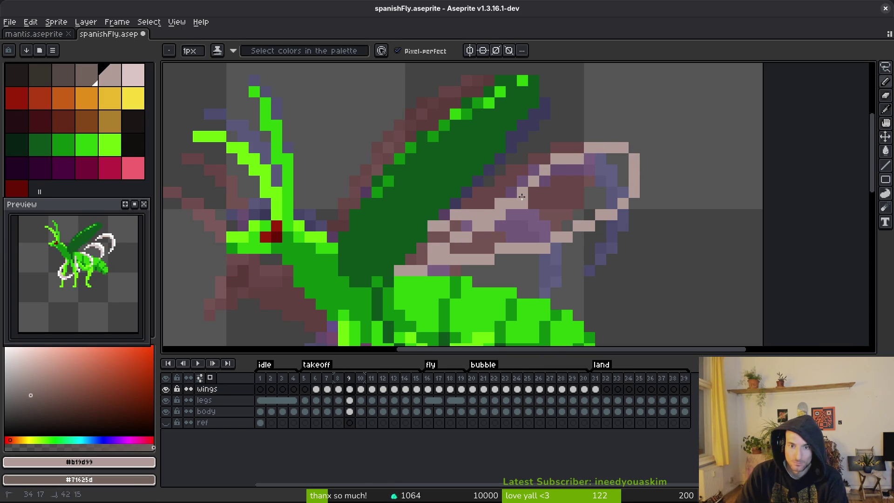
- Erase stray outline pixels, fill the frame 9 wing interior light pink, and recolour edge pixels pink
key(e)
drag(590, 147, 511, 182)
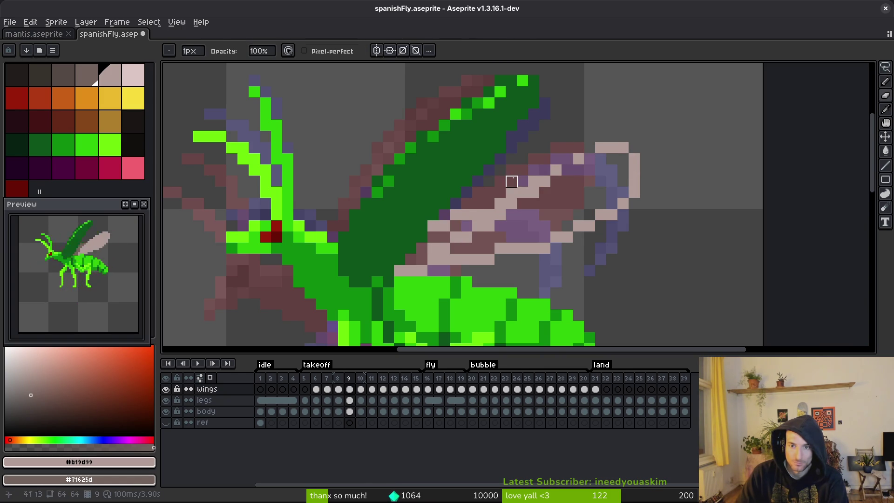
key(b)
key(g)
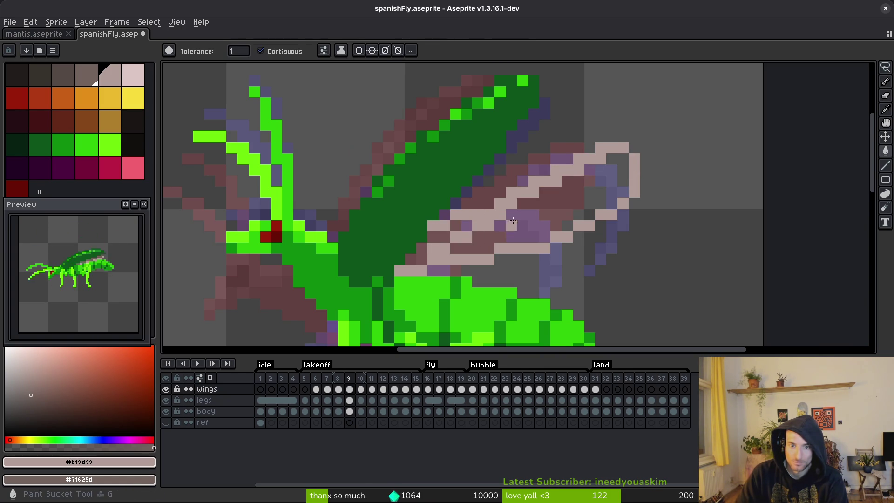
click(473, 245)
click(439, 244)
key(ctrl+z)
key(b)
click(439, 237)
click(422, 248)
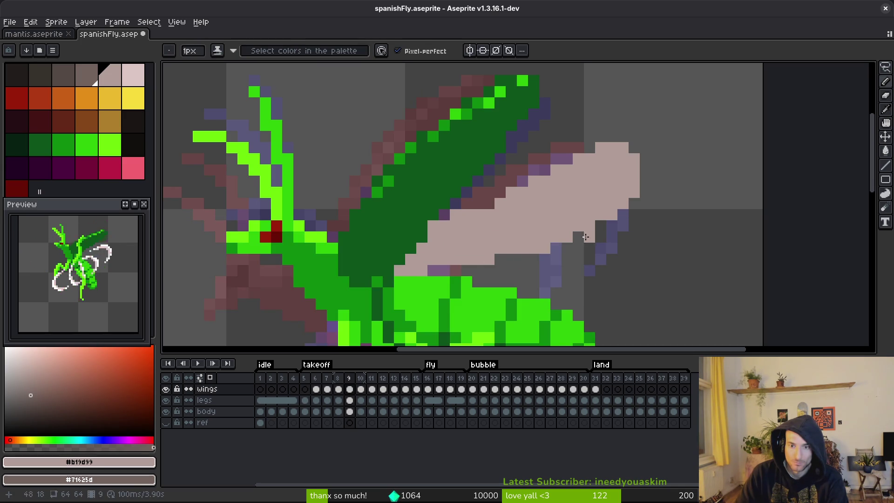
- Erase a stray pink pixel on the wing's lower edge and shade its upper-left border
scroll(609, 196, down, 4)
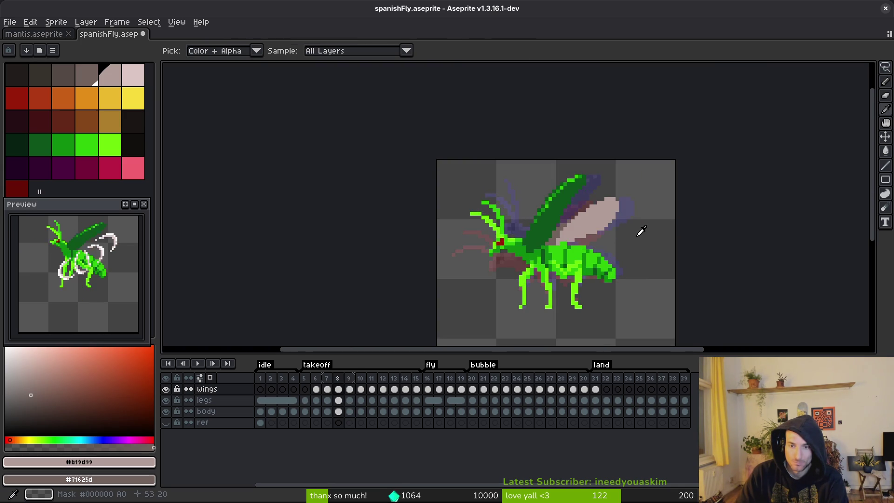
scroll(606, 217, up, 3)
key(e)
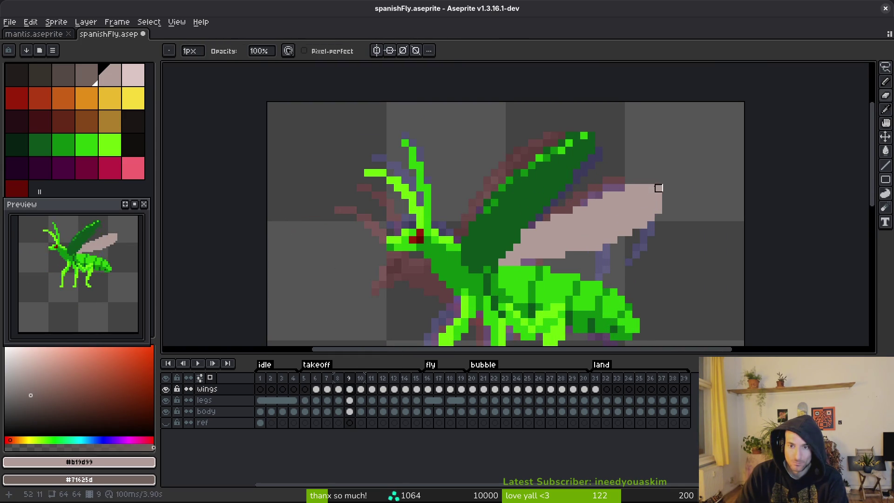
scroll(655, 242, up, 2)
scroll(587, 221, up, 2)
key(b)
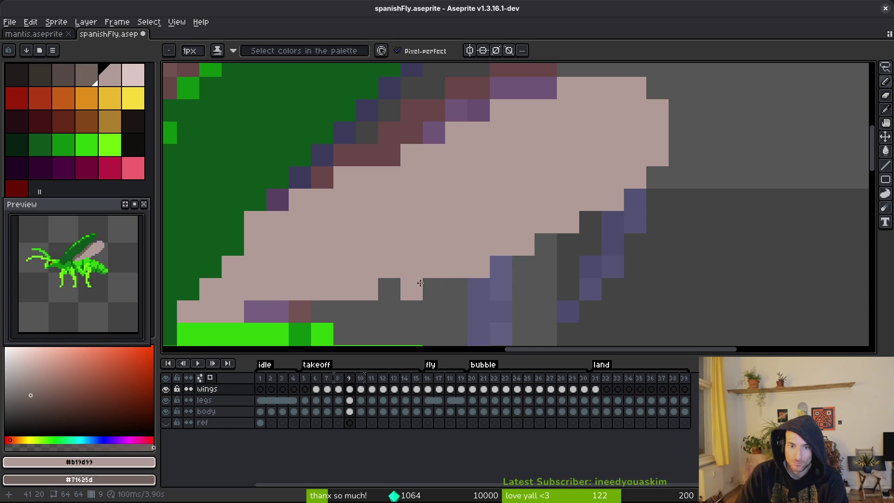
key(e)
click(479, 267)
scroll(527, 261, up, 5)
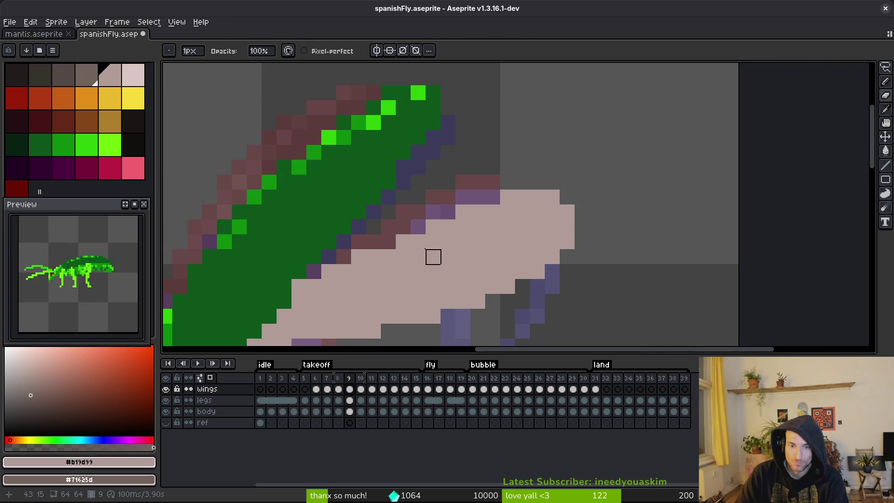
scroll(403, 257, down, 3)
key(f)
scroll(435, 265, up, 3)
mouse_move(373, 235)
mouse_down()
mouse_move(440, 199)
mouse_move(430, 220)
mouse_move(365, 263)
mouse_up()
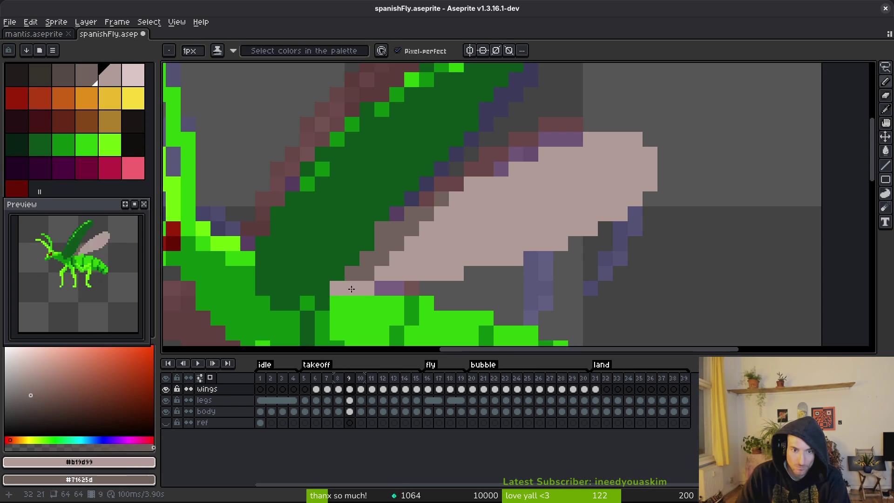
- Compare the frame 9 wing against frames 8 and 10
scroll(354, 288, down, 3)
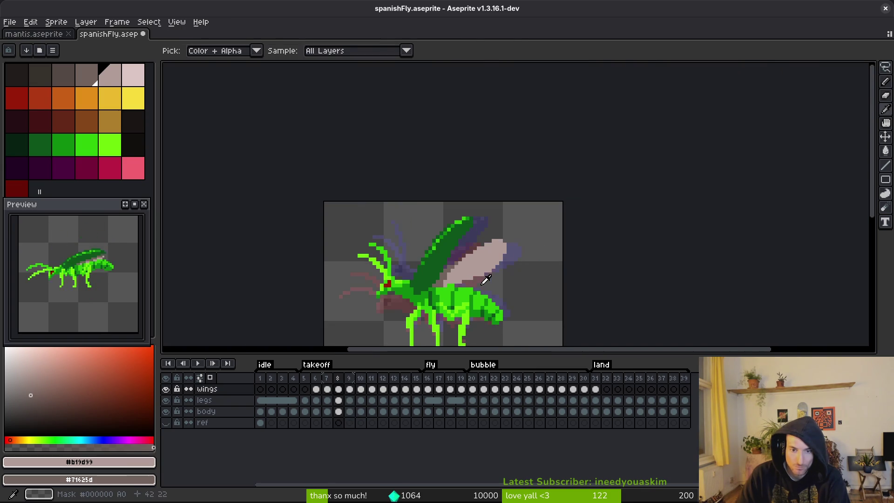
scroll(485, 282, up, 3)
scroll(484, 282, down, 3)
key(Right)
key(Left)
key(Right)
key(b)
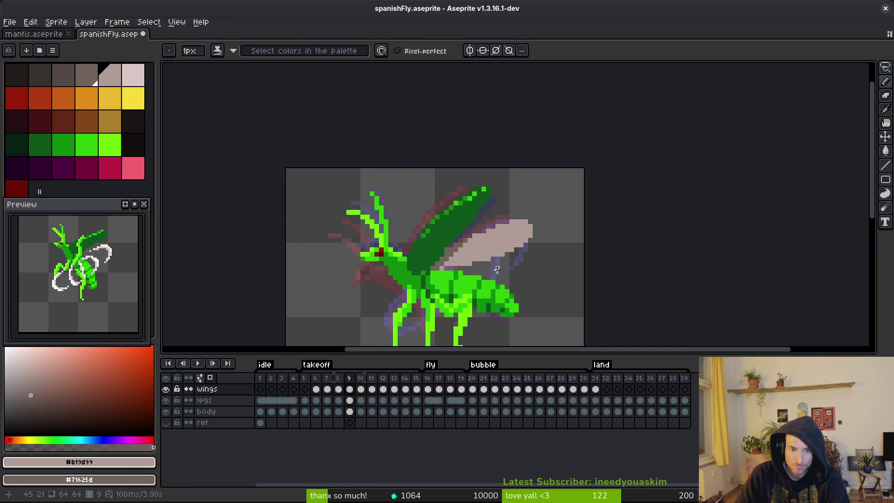
key(Left)
key(Left)
key(i)
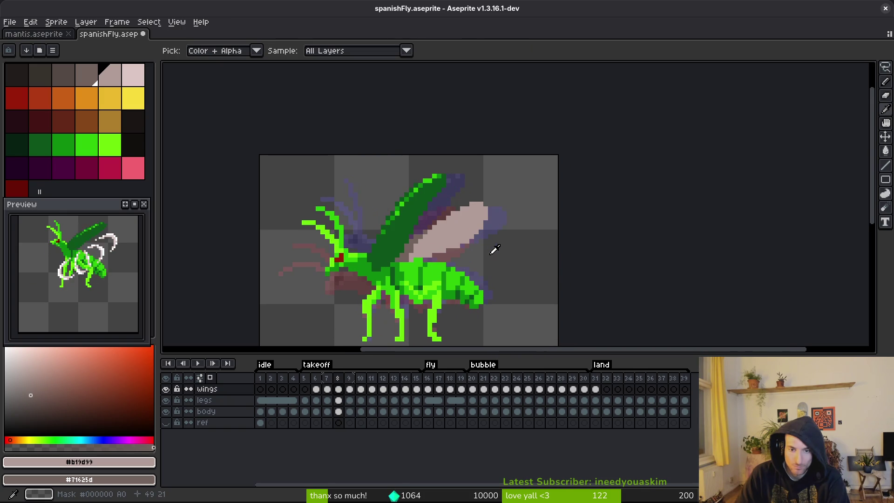
key(Right)
key(b)
scroll(483, 251, up, 2)
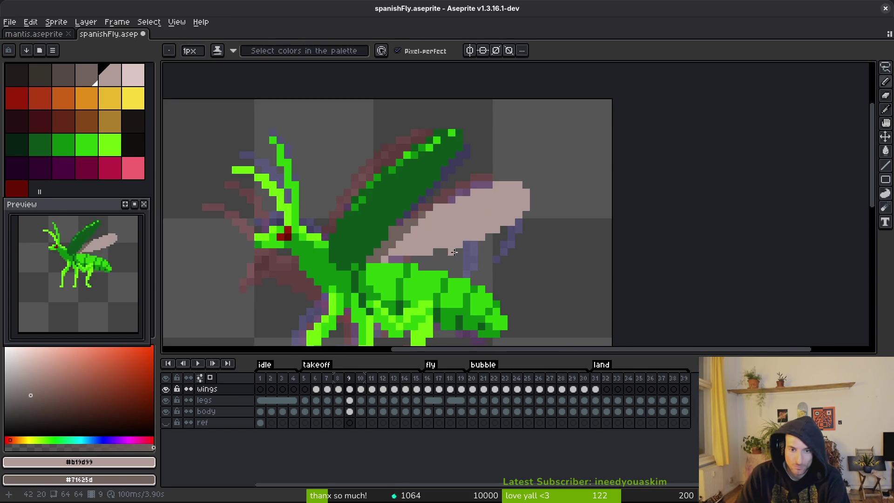
- Cut a diagonal gap across the pale wing and redraw its lower edge one row lower
key(e)
mouse_move(413, 254)
mouse_down()
mouse_move(482, 214)
mouse_move(444, 245)
mouse_move(487, 236)
mouse_up()
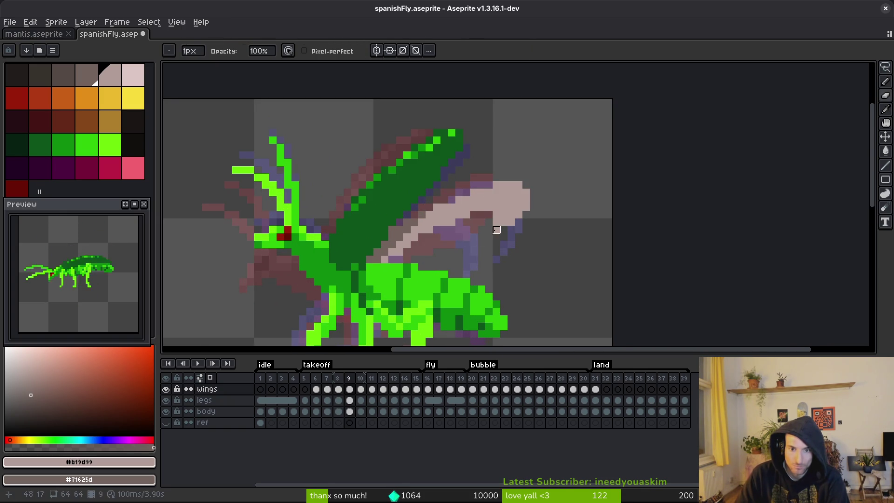
key(b)
click(496, 230)
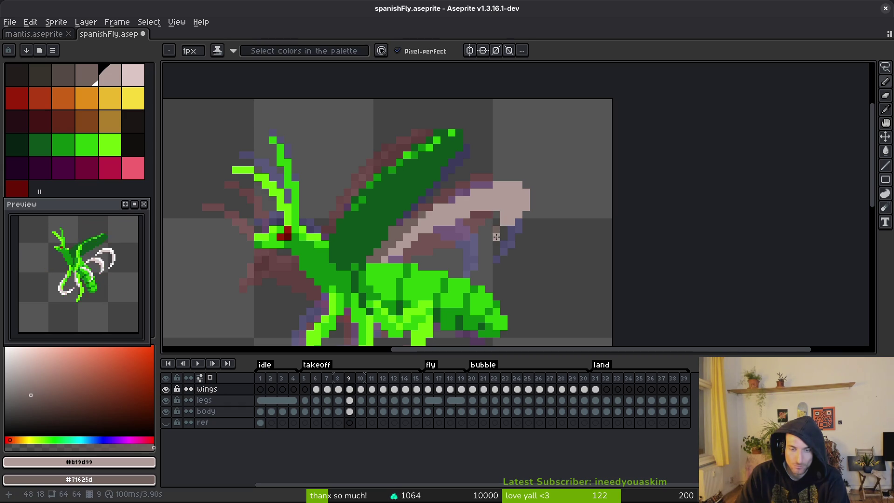
scroll(496, 210, down, 2)
scroll(508, 211, up, 2)
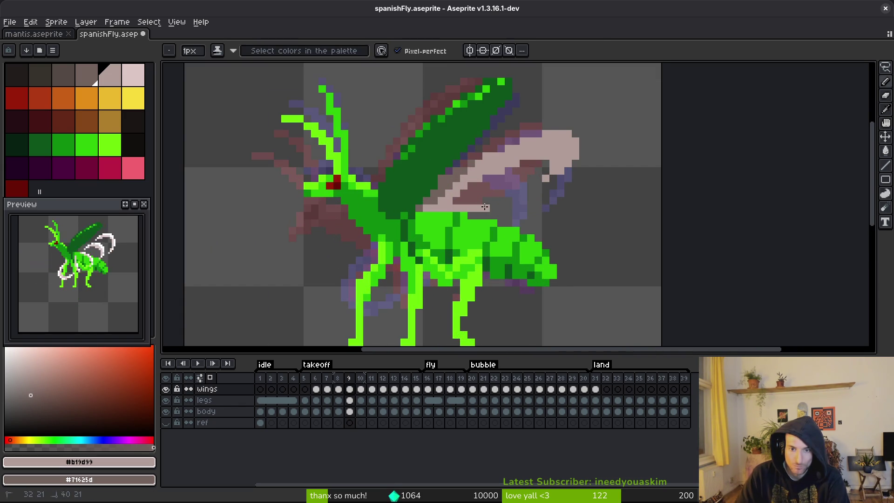
drag(508, 210, 502, 218)
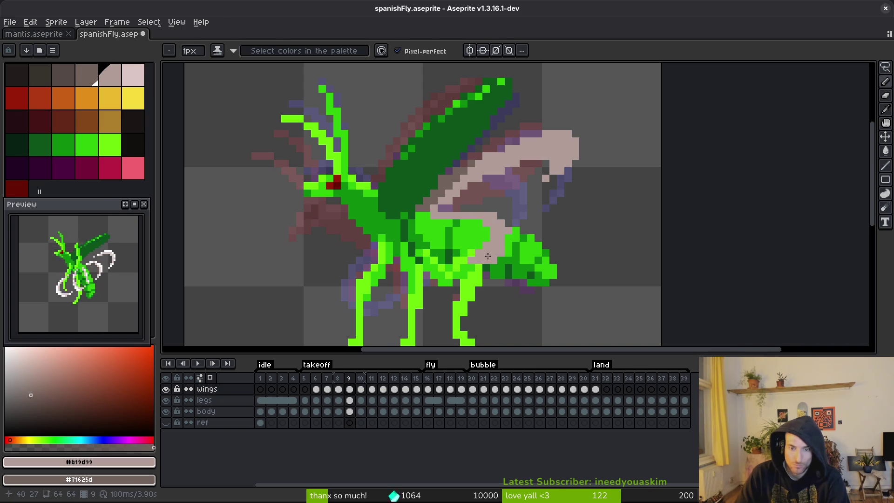
- Touch up the wing pixels overlapping the body and save the sprite
key(b)
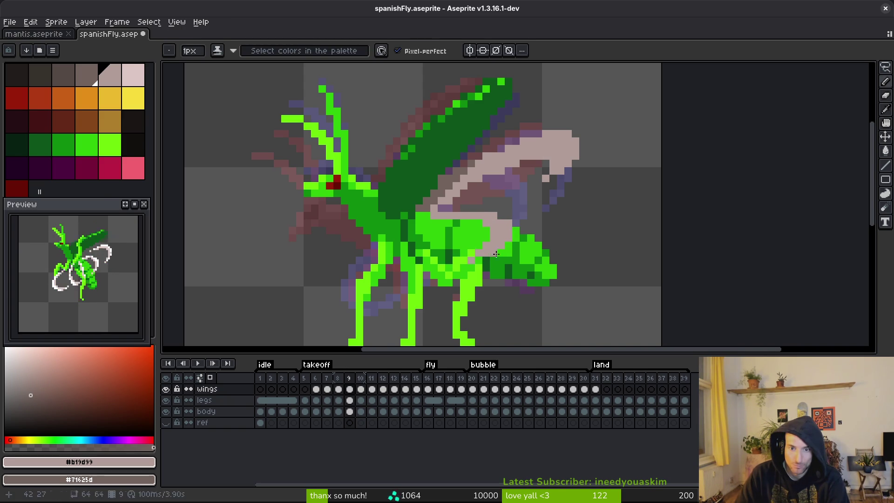
key(e)
key(b)
key(e)
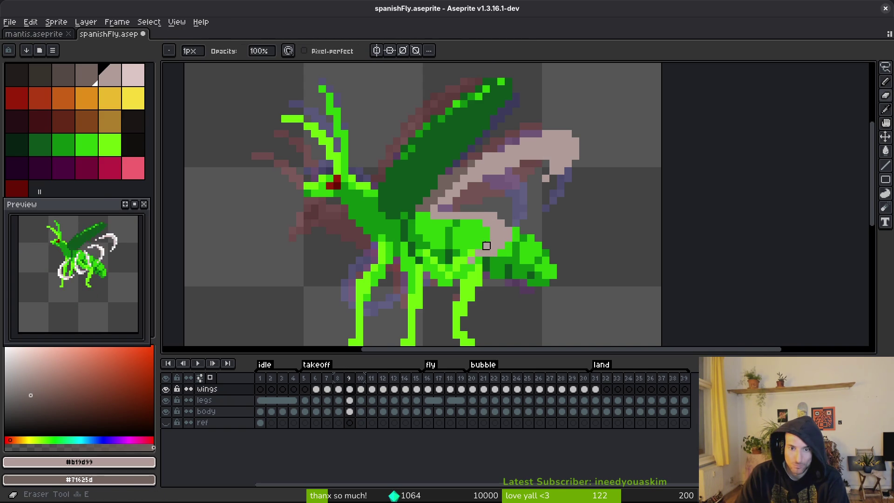
key(b)
key(e)
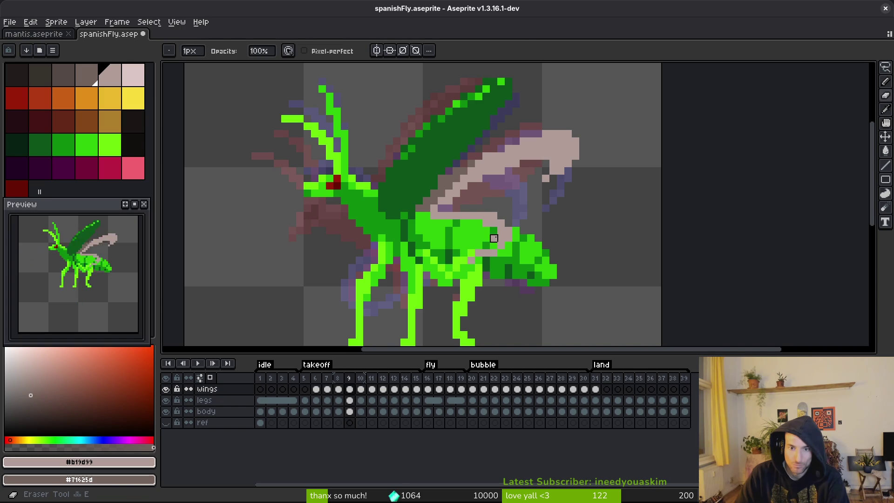
key(b)
key(e)
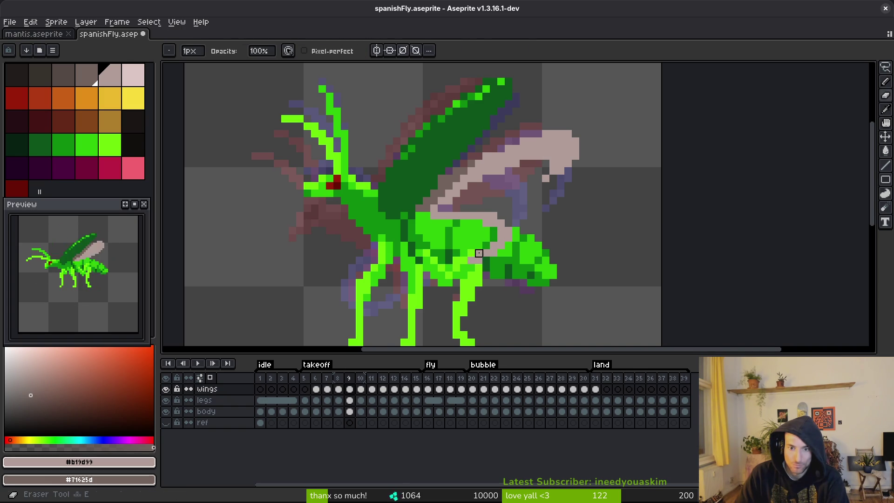
key(b)
key(e)
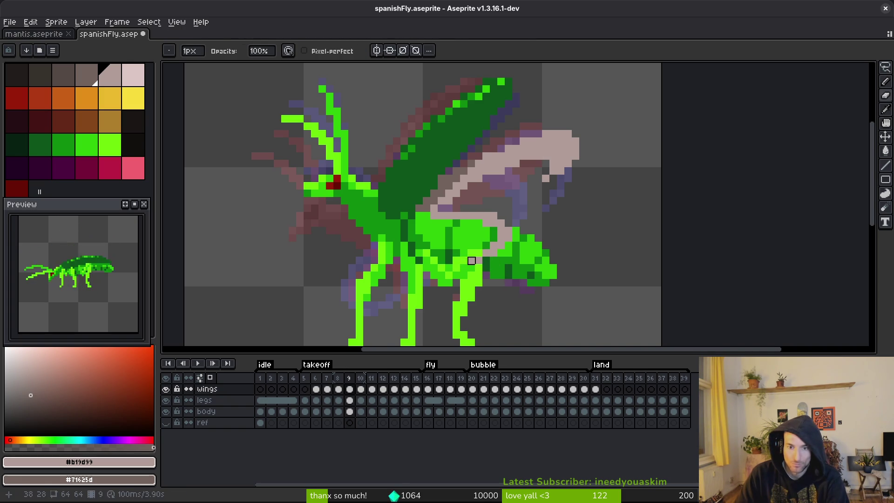
key(ctrl+s)
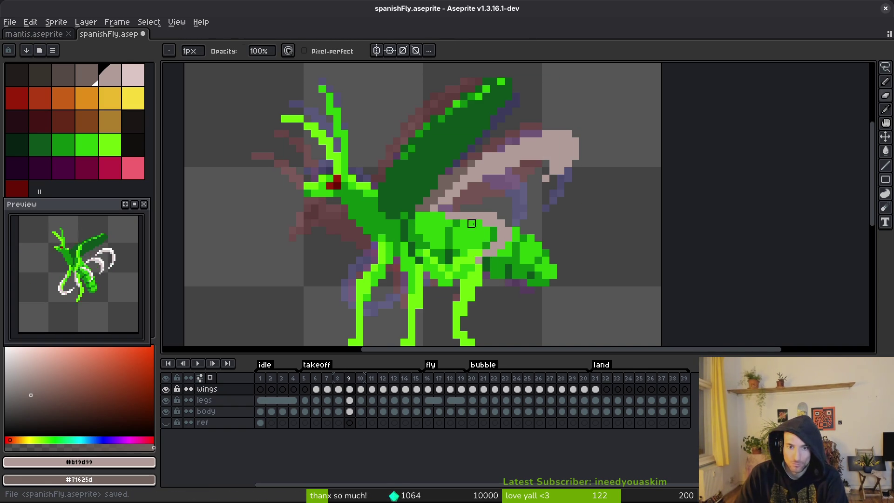
key(b)
click(449, 224)
key(e)
click(457, 216)
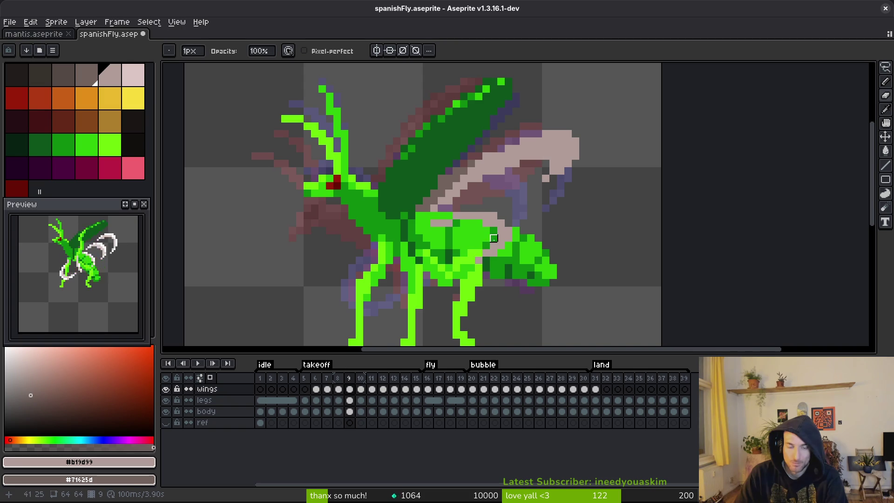
scroll(486, 245, up, 3)
key(b)
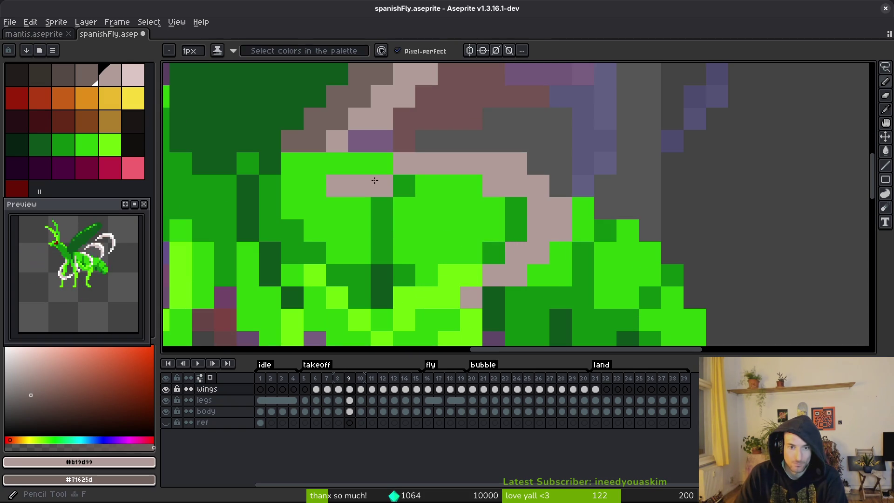
scroll(377, 182, down, 5)
scroll(445, 214, up, 5)
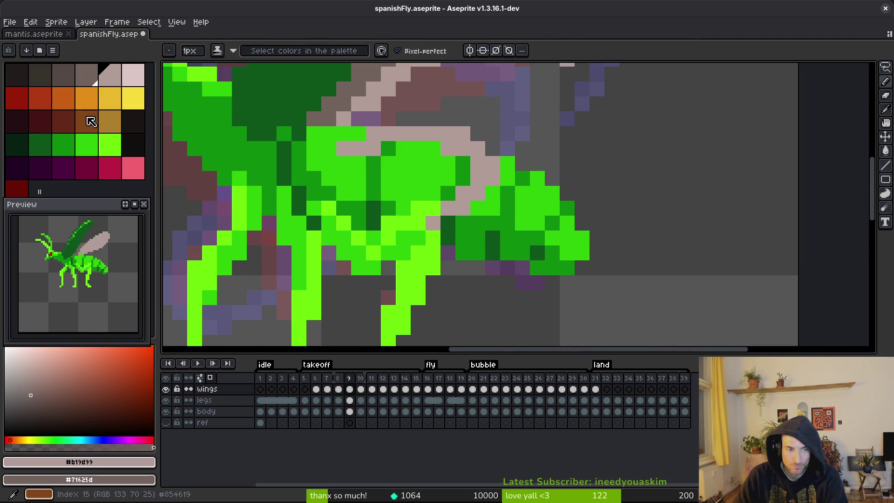
- Fill the tan stroke, curved stroke and purple pixels of the frame 9 wing light pink
alt+click(472, 160)
key(g)
click(475, 151)
scroll(473, 159, up, 5)
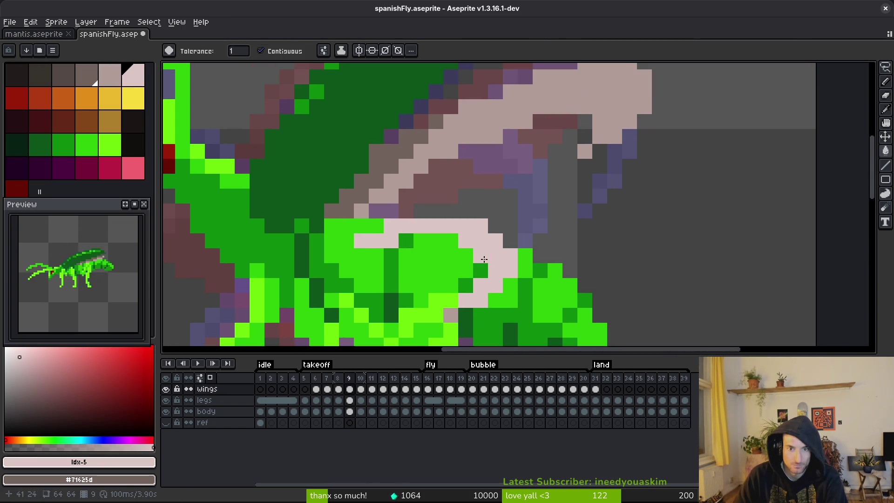
scroll(588, 139, down, 1)
click(588, 140)
click(509, 218)
- Fill the brown wing area with the pale grey-pink palette colour
key(Left)
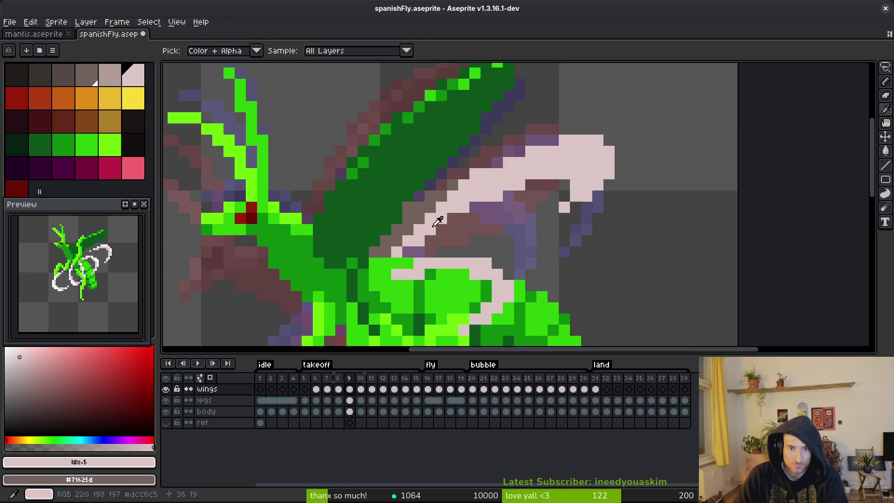
click(110, 75)
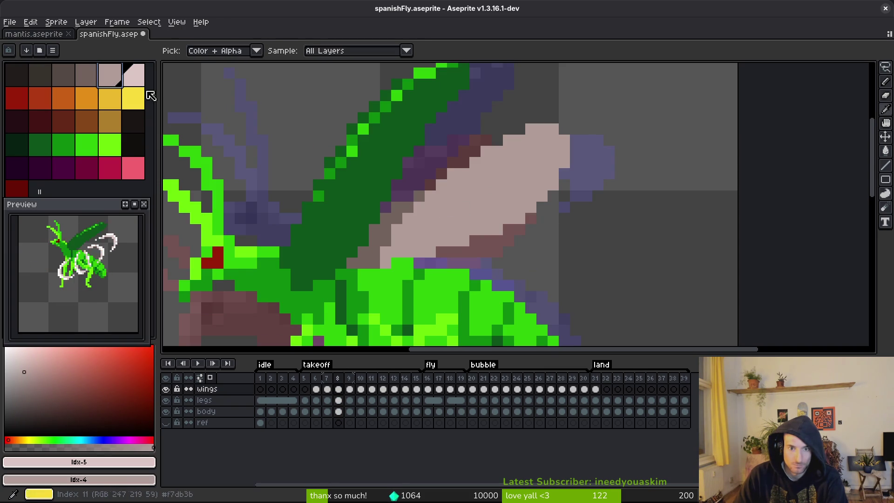
key(Right)
click(451, 190)
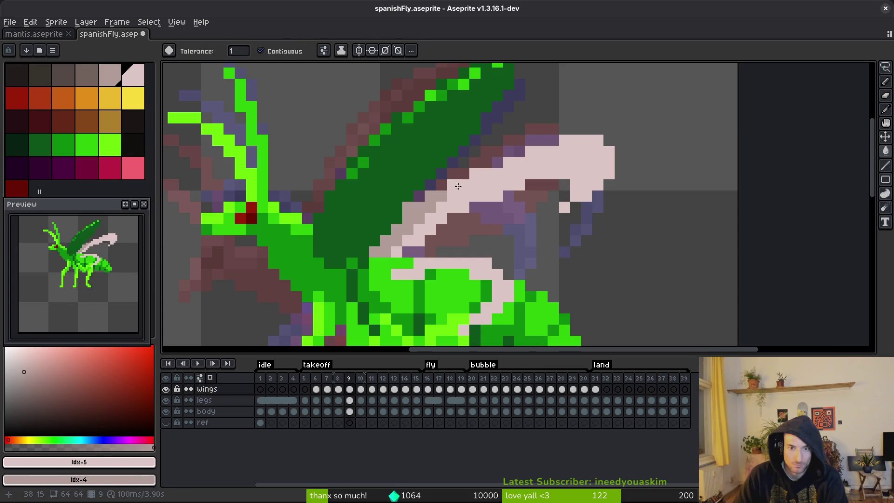
scroll(467, 188, down, 4)
- Fill the wing pale pink on frames 8 and 7, then return to frame 9
key(Left)
scroll(448, 194, up, 2)
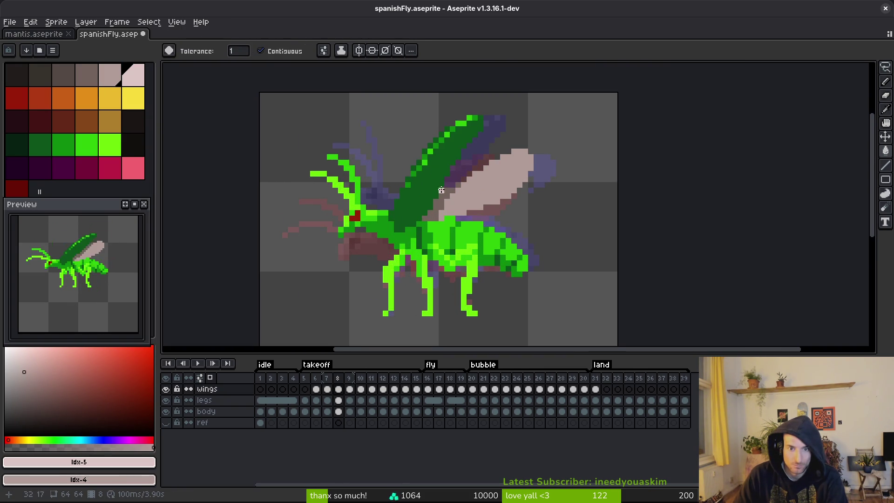
click(461, 200)
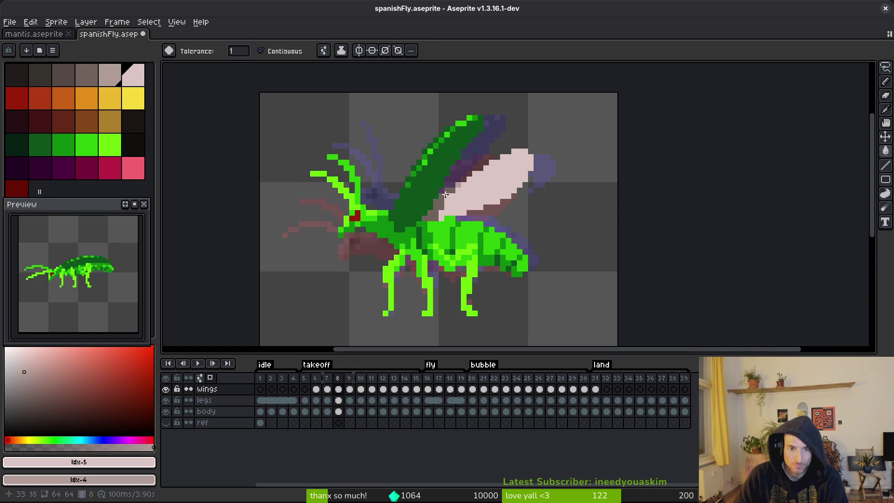
key(Left)
key(Left)
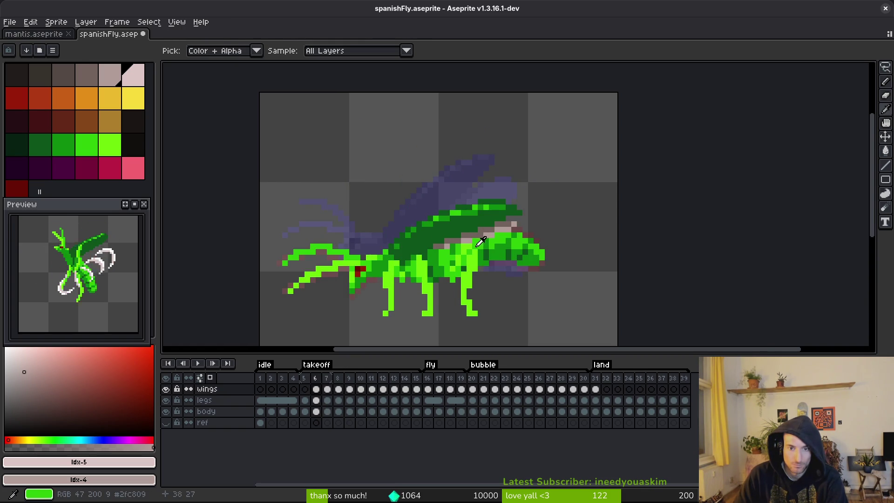
key(Right)
click(462, 212)
click(476, 210)
scroll(497, 222, down, 1)
scroll(494, 220, down, 1)
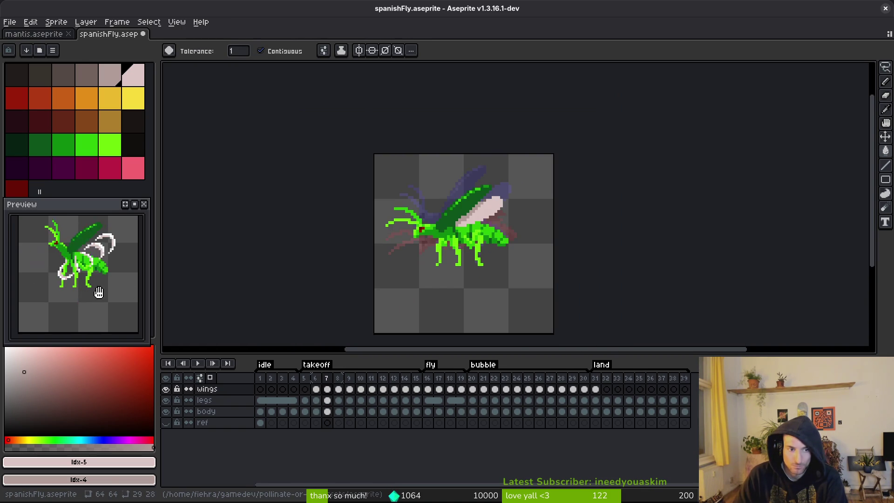
drag(523, 253, 490, 238)
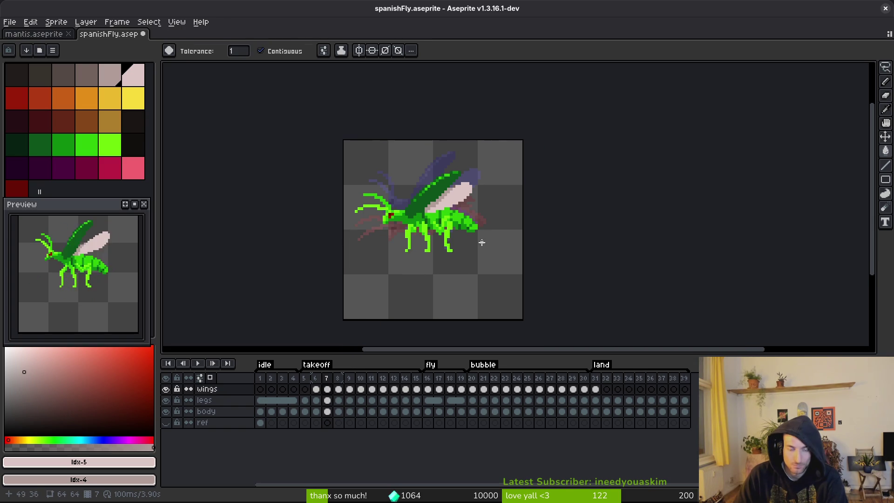
key(i)
key(Right)
key(Right)
- Erase the stray pixels from the pink wing outline on frame 9
key(g)
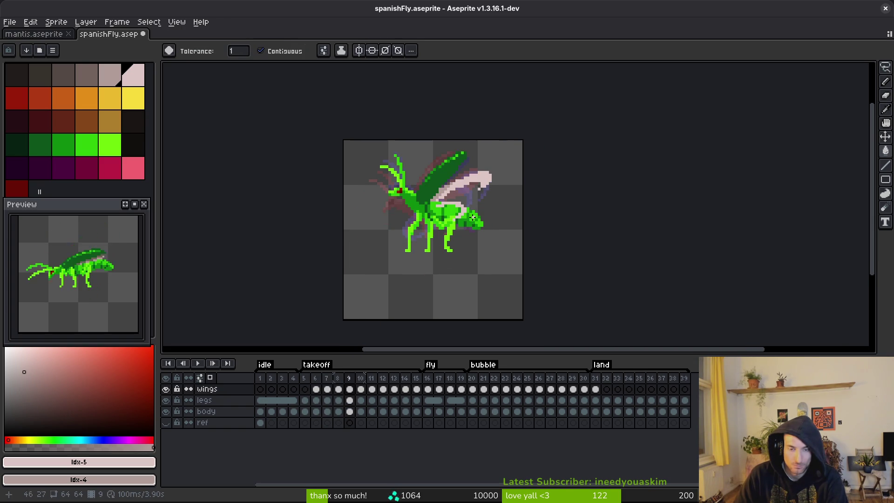
scroll(472, 184, up, 3)
key(e)
click(434, 145)
click(456, 133)
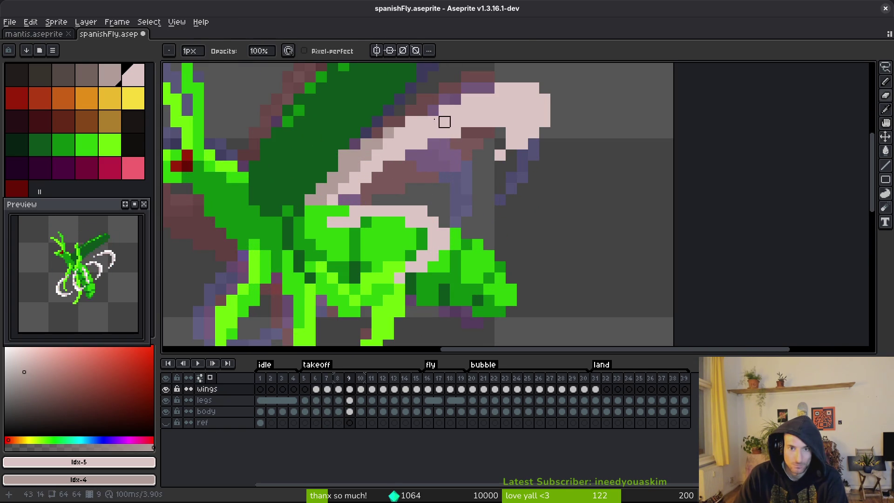
key(b)
click(436, 111)
- Repaint the wing curve in pink beside the green body and save the sprite
click(487, 167)
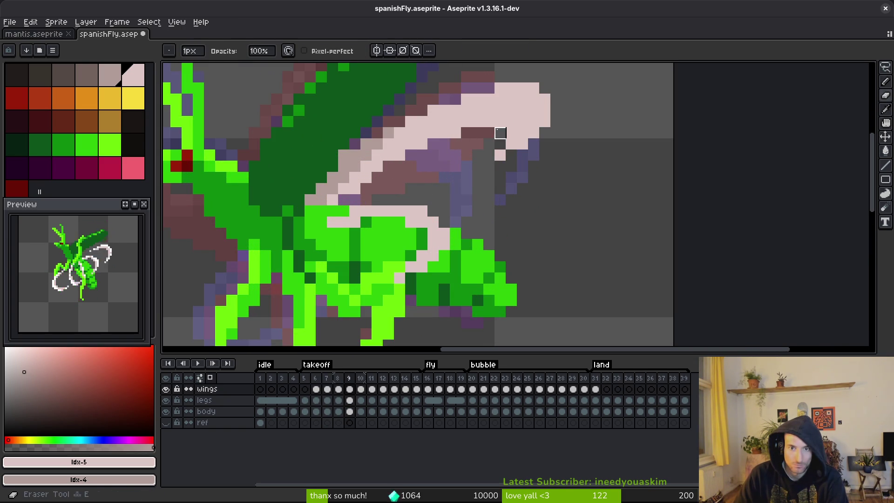
scroll(453, 130, up, 1)
drag(432, 139, 512, 136)
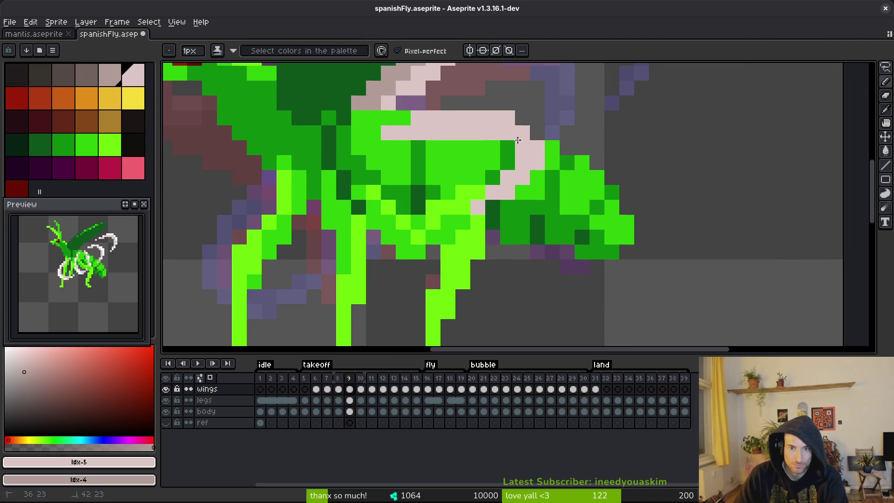
drag(463, 222, 478, 214)
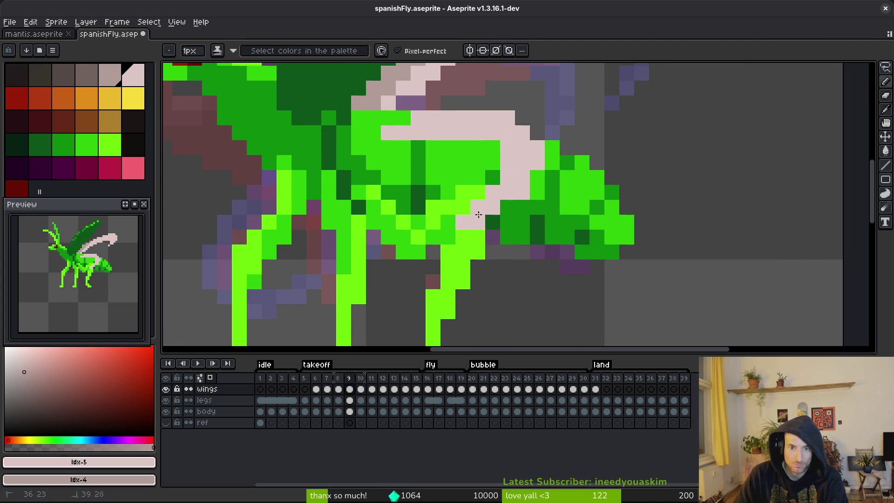
click(454, 220)
scroll(517, 181, down, 2)
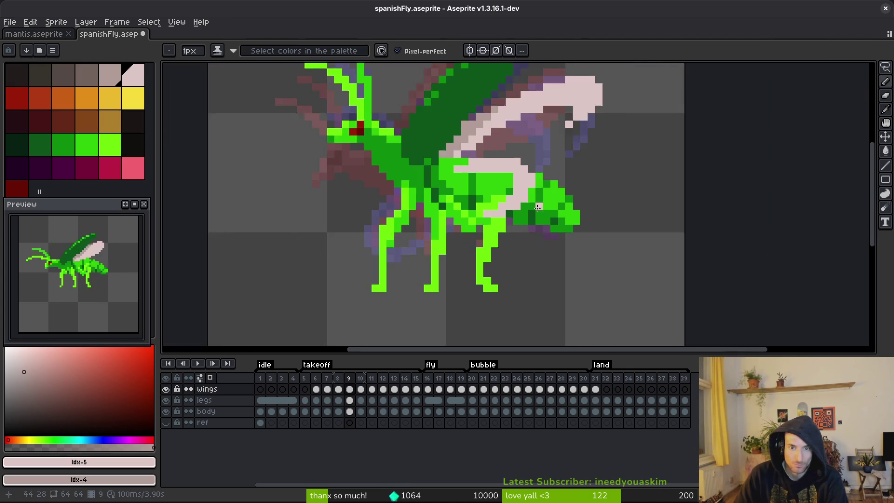
scroll(522, 173, up, 2)
key(e)
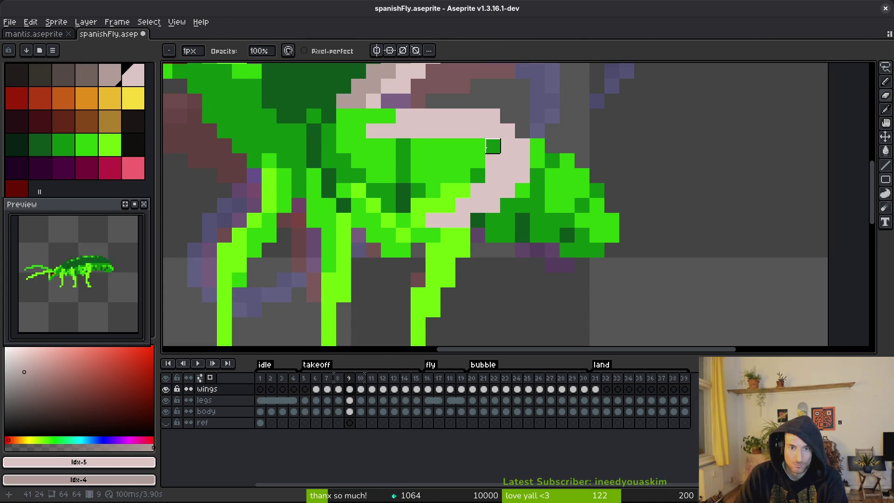
key(b)
key(ctrl+s)
- Draw a pure white highlight along the wing's top edge
scroll(517, 169, down, 4)
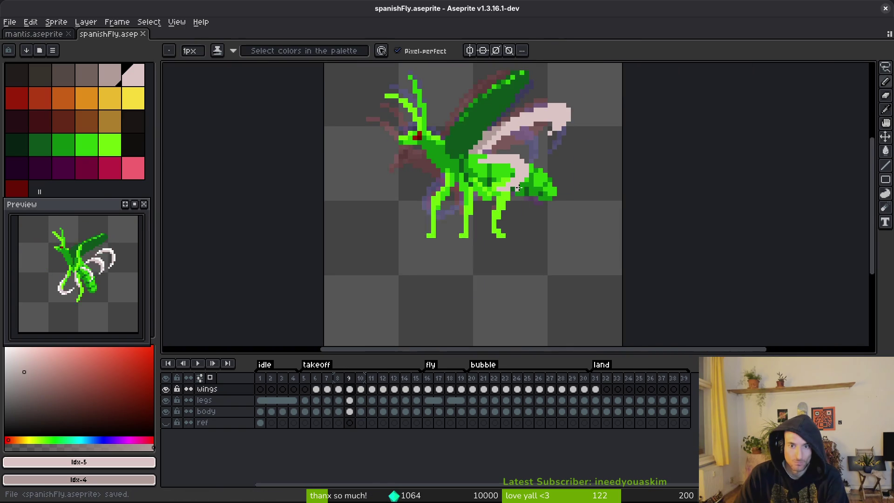
scroll(518, 170, up, 4)
scroll(517, 169, down, 3)
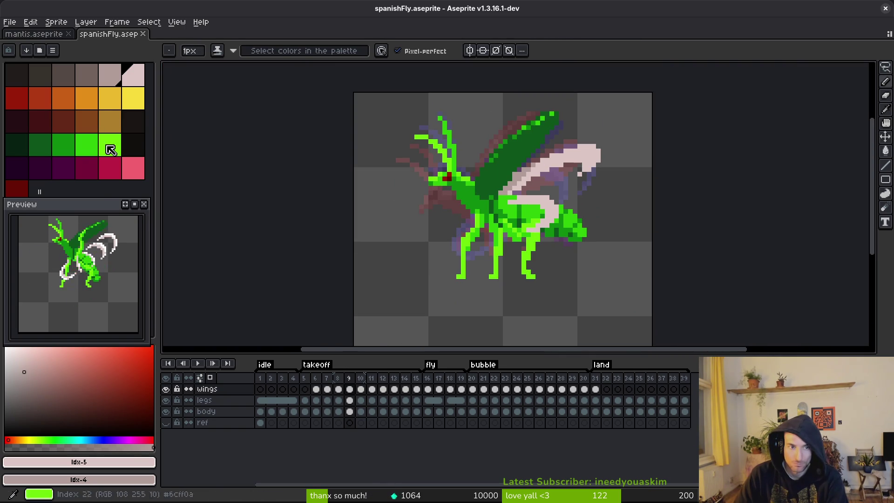
click(5, 348)
scroll(516, 185, up, 2)
scroll(536, 191, up, 2)
mouse_move(497, 174)
mouse_down()
mouse_move(531, 173)
mouse_move(552, 205)
mouse_move(552, 220)
mouse_move(527, 238)
mouse_up()
key(ctrl+z)
key(ctrl+z)
scroll(568, 201, up, 5)
mouse_move(547, 173)
mouse_down()
mouse_move(581, 161)
mouse_move(614, 164)
mouse_move(585, 173)
mouse_up()
click(490, 195)
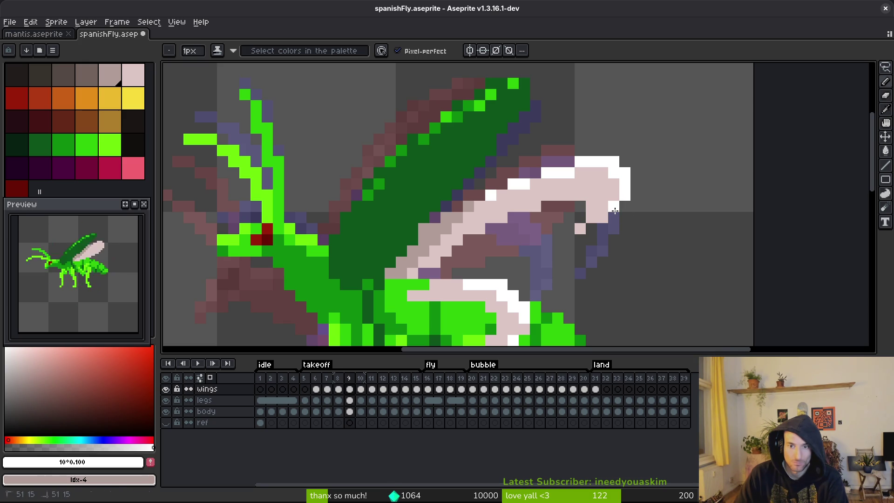
- On frame 8, paint white highlight pixels along the wing's top edge
scroll(614, 210, down, 4)
scroll(605, 269, up, 3)
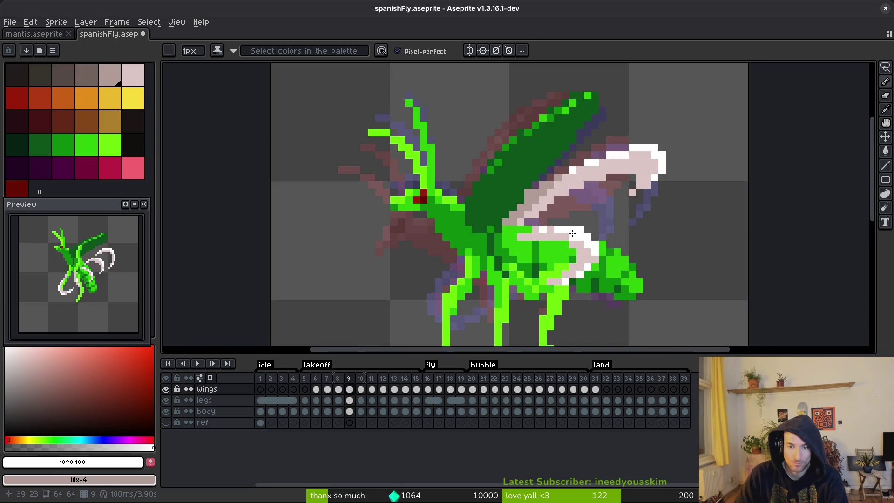
scroll(555, 232, down, 3)
scroll(582, 243, up, 3)
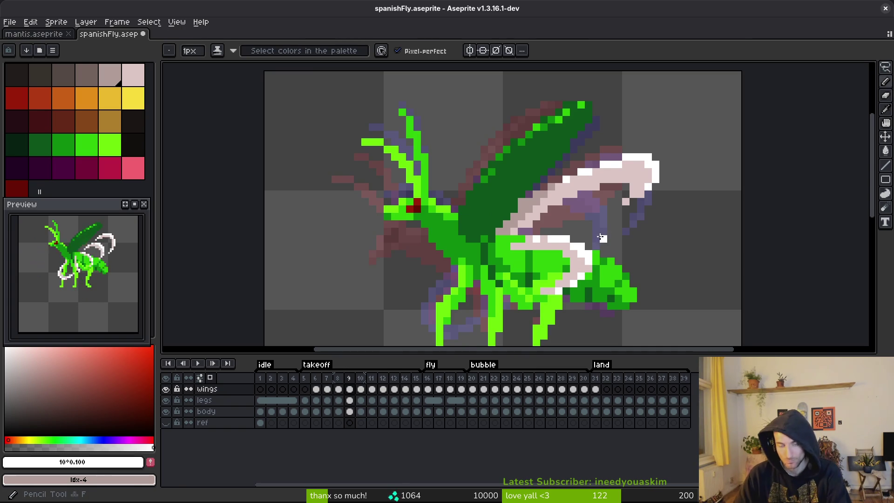
scroll(601, 238, down, 2)
scroll(579, 214, up, 1)
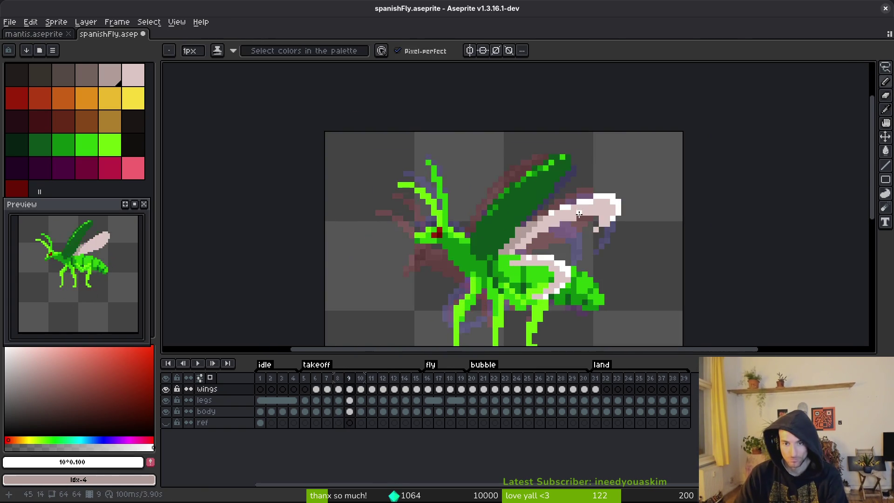
scroll(579, 214, up, 3)
key(comma)
click(517, 182)
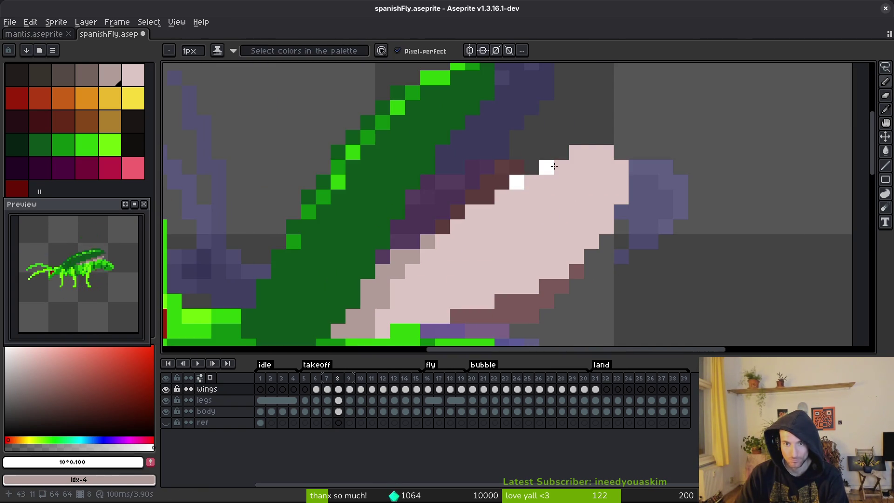
drag(577, 152, 595, 152)
- Extend the white highlight down the right edge, repainting a stray pixel pale pink
click(622, 167)
click(622, 182)
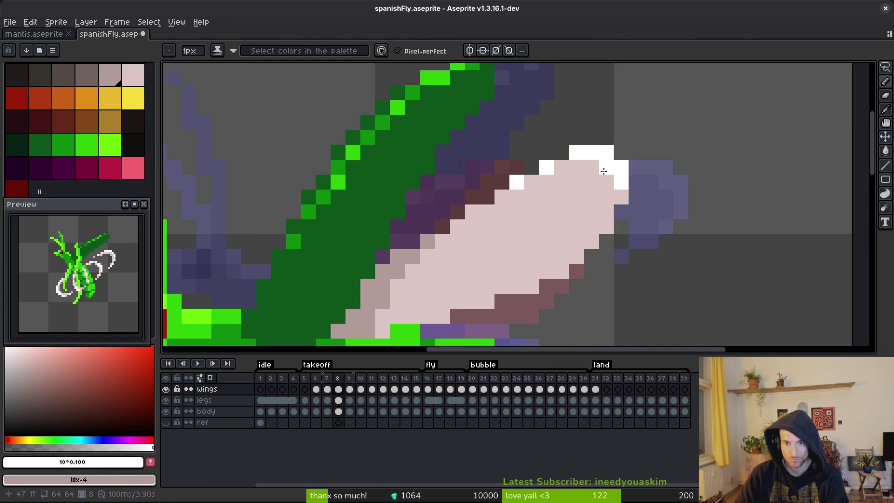
alt+click(621, 197)
click(621, 182)
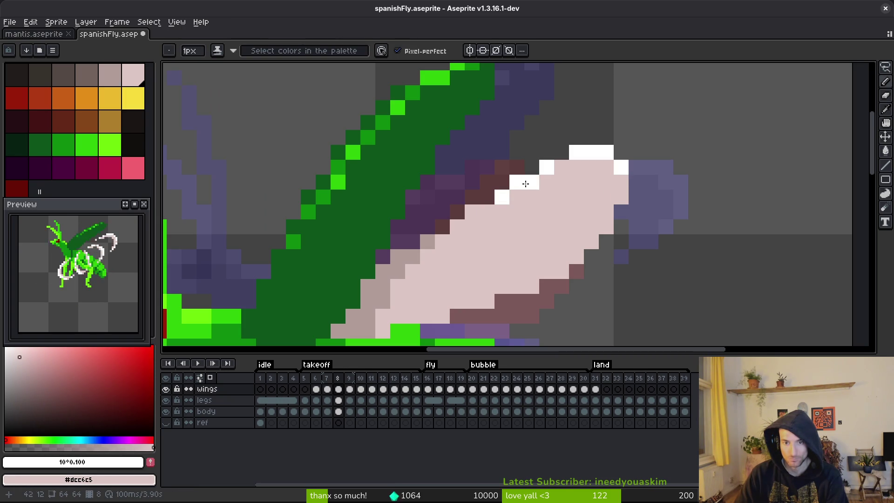
scroll(591, 212, down, 4)
- Step back to frame 7 and flip through the following frames to compare the wings
key(comma)
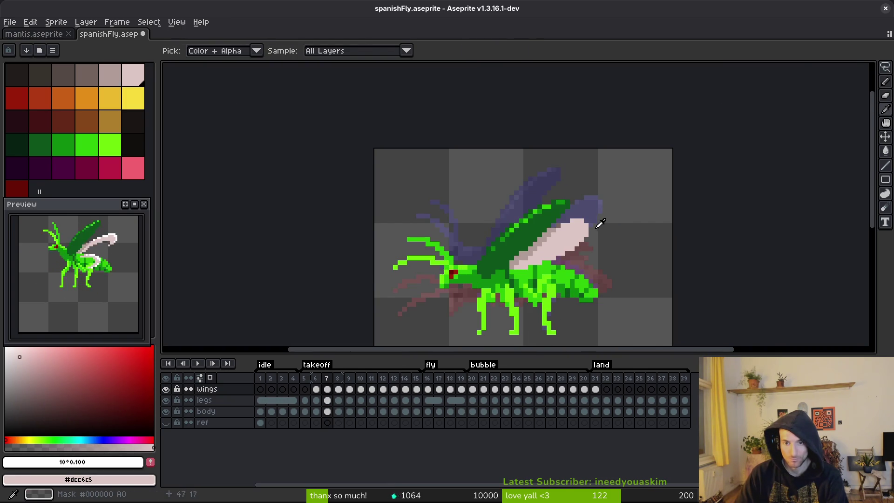
scroll(596, 224, up, 3)
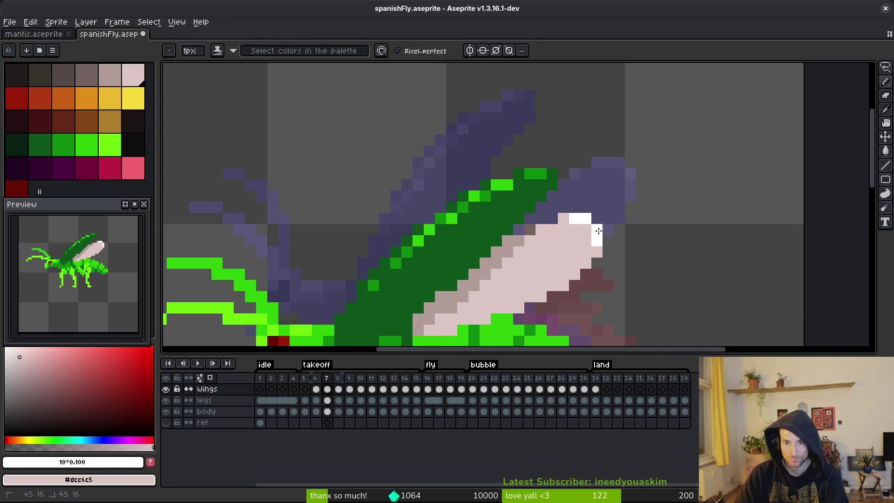
scroll(550, 225, down, 3)
key(period)
key(comma)
scroll(609, 251, up, 3)
key(period)
key(period)
key(period)
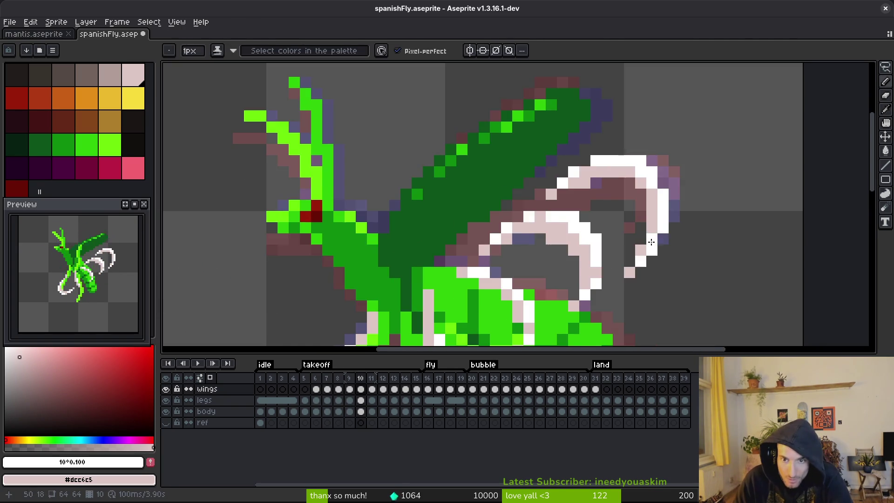
scroll(611, 253, down, 3)
key(period)
key(period)
key(period)
key(period)
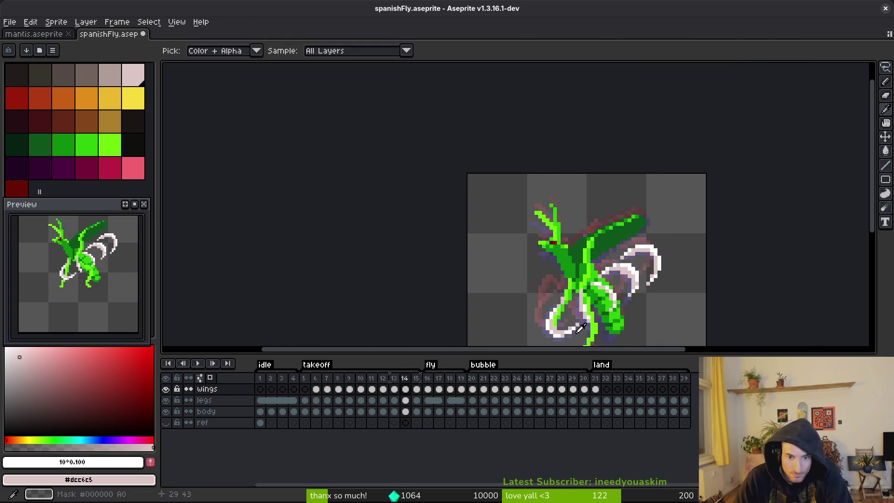
key(period)
key(period)
key(period)
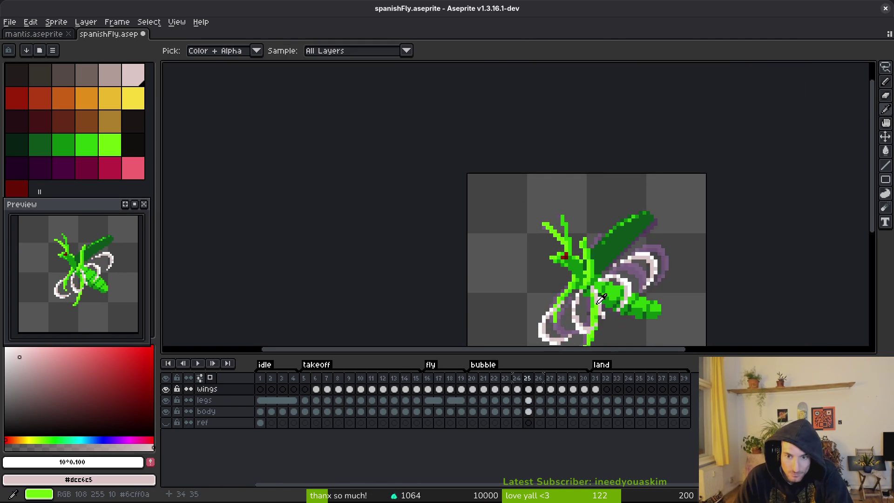
- Jump between takeoff frames and play the animation to review the motion
click(484, 389)
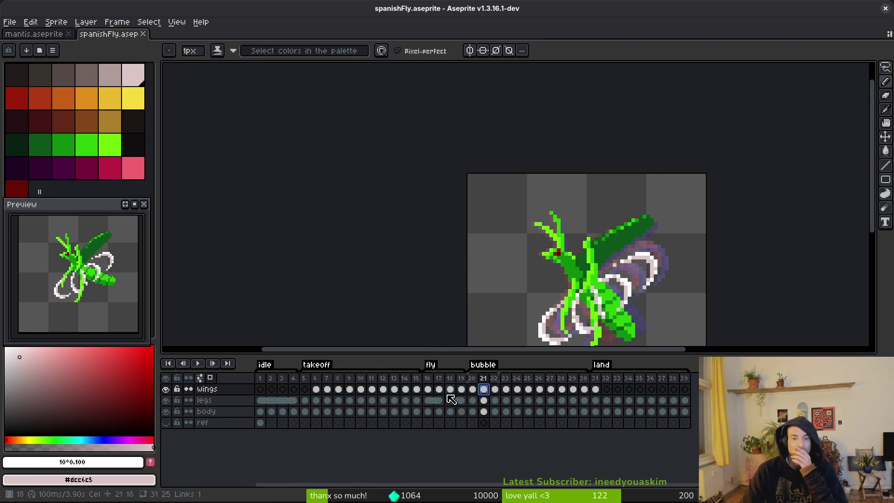
key(comma)
key(comma)
key(comma)
click(305, 391)
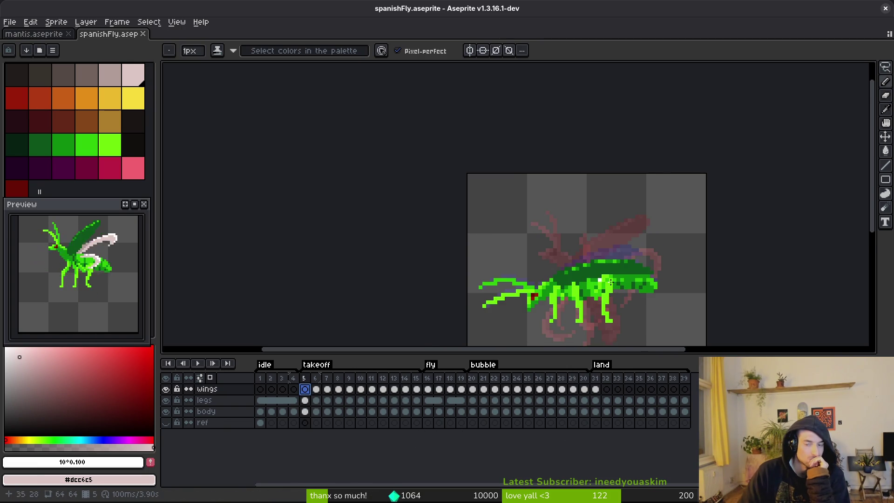
drag(643, 271, 615, 244)
key(i)
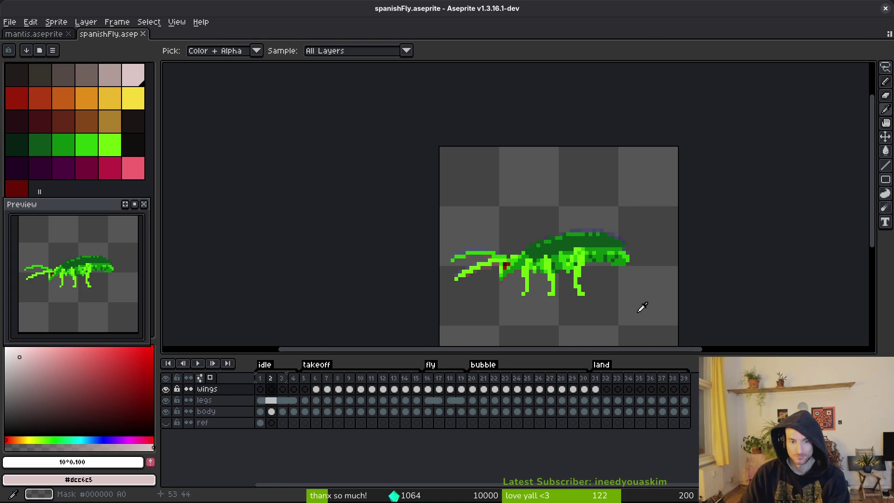
key(Return)
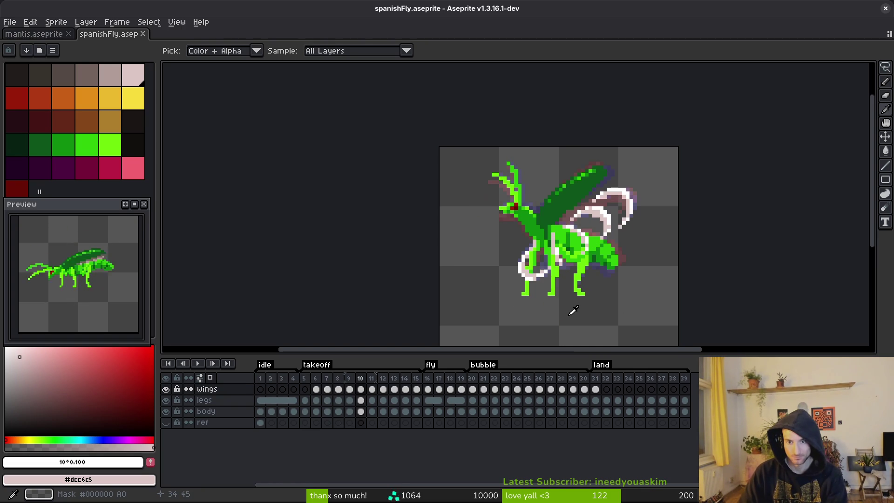
key(b)
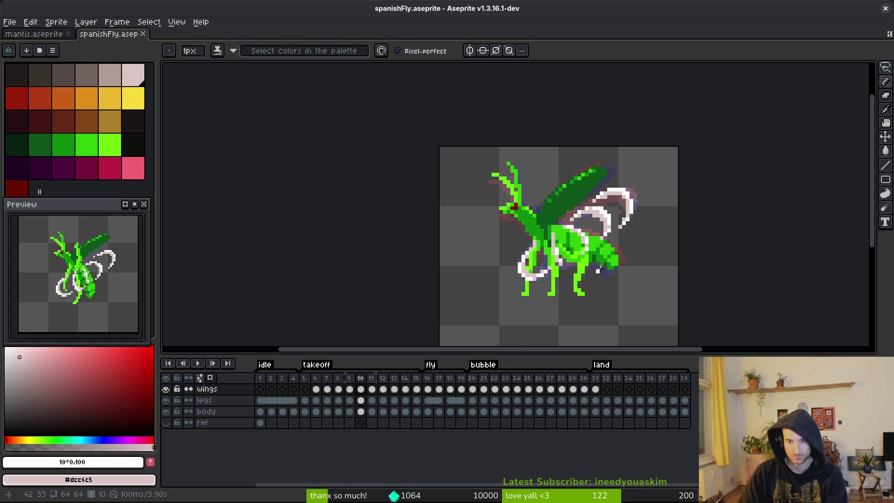
scroll(591, 258, up, 1)
- Delete the wings cel on frame 10 and eyedrop white from frame 9's wing
key(Delete)
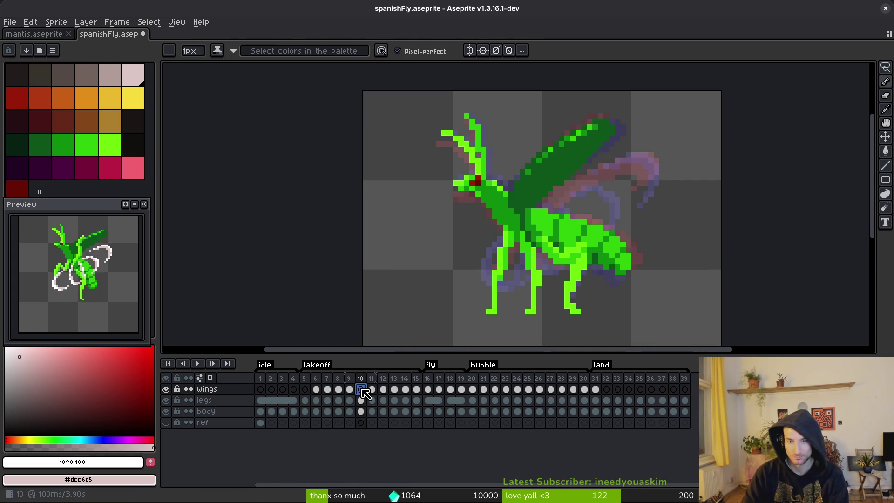
key(Left)
key(i)
scroll(578, 218, up, 2)
scroll(577, 218, down, 1)
click(578, 218)
key(b)
scroll(590, 236, down, 1)
scroll(630, 180, up, 1)
key(Right)
key(Left)
- Sketch a white wing stroke on frame 10, checking frame 9 for reference
key(Right)
drag(436, 218, 516, 185)
key(Left)
key(Right)
key(Left)
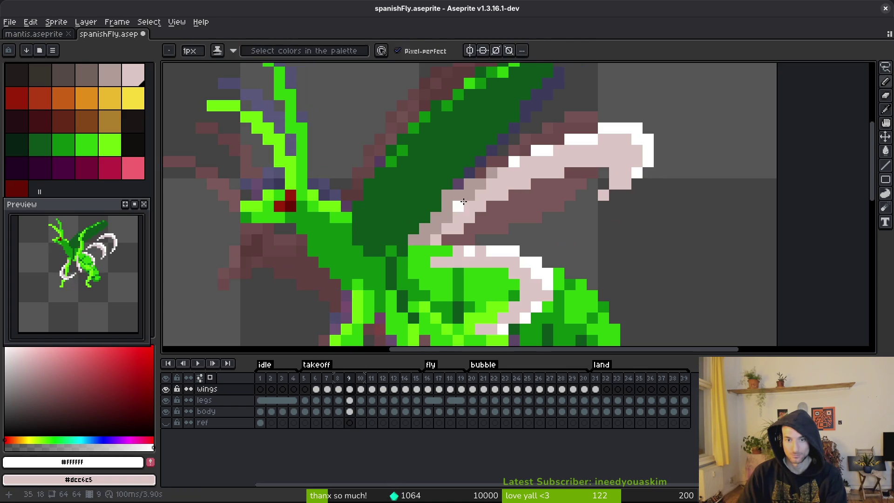
scroll(531, 222, down, 4)
scroll(531, 222, up, 4)
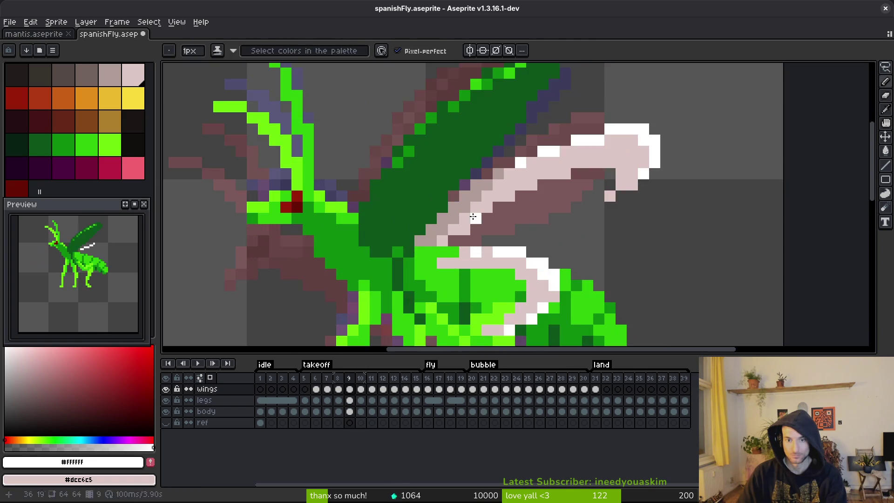
key(Right)
drag(442, 207, 457, 209)
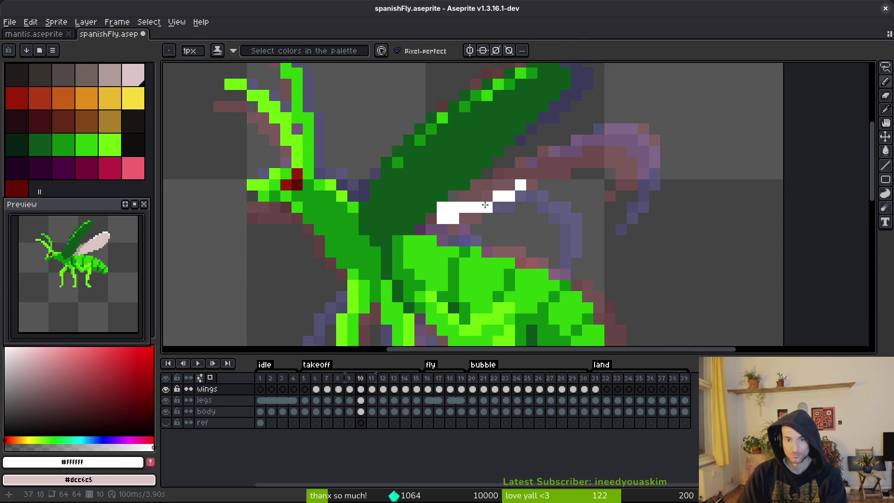
- Eyedrop the pale pink and paint wing strands across the body and down the front leg
alt+click(485, 204)
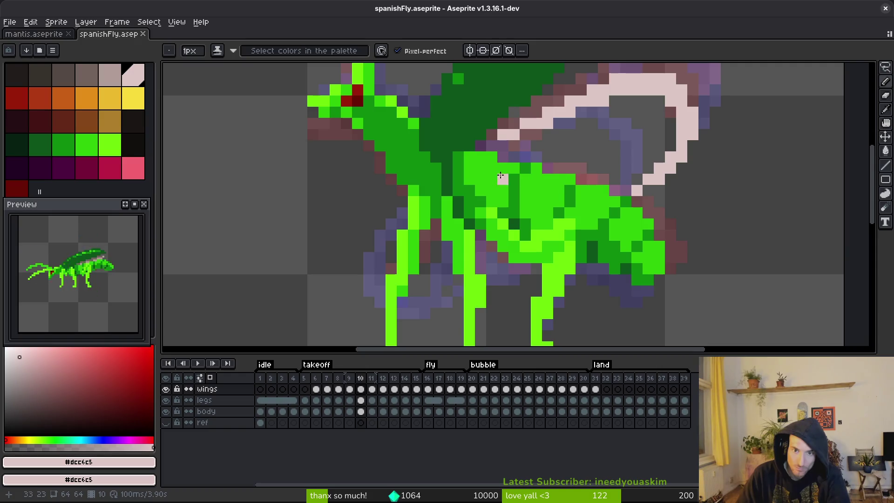
mouse_move(493, 168)
mouse_down()
mouse_move(531, 184)
mouse_move(573, 237)
mouse_up()
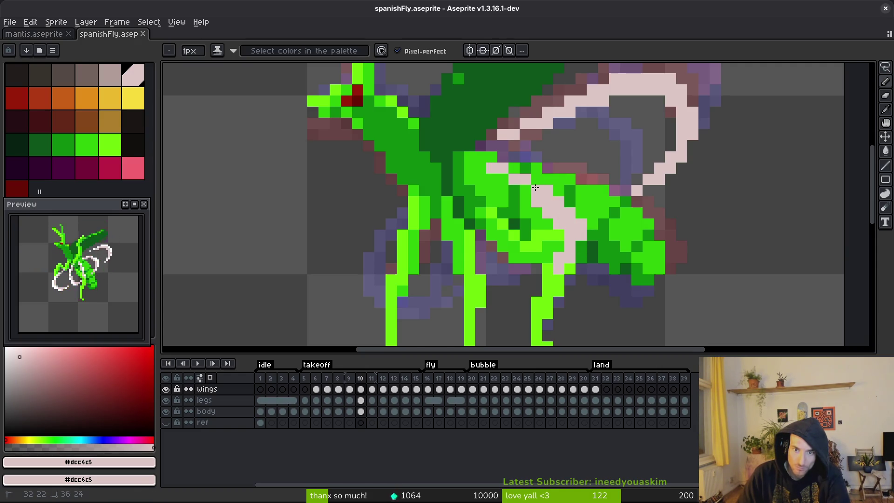
scroll(535, 206, down, 2)
mouse_move(468, 170)
mouse_down()
mouse_move(503, 251)
mouse_move(531, 265)
mouse_up()
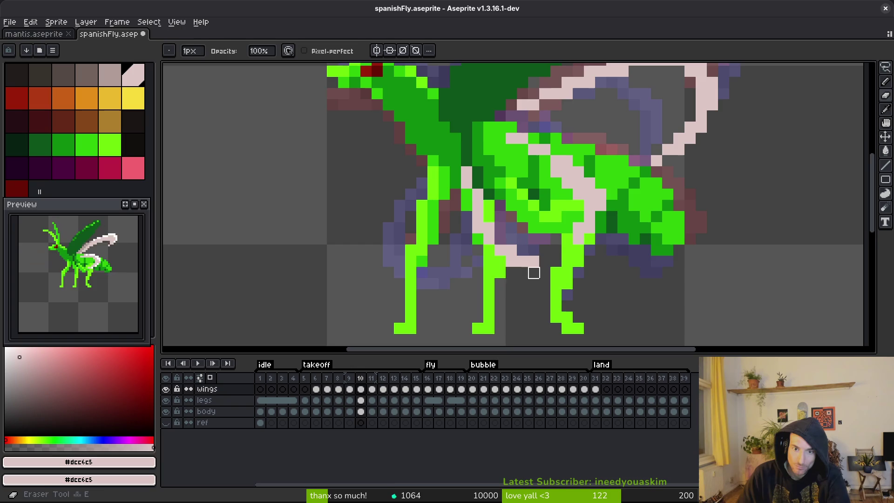
scroll(397, 221, down, 2)
mouse_move(447, 189)
mouse_down()
mouse_move(442, 215)
mouse_move(464, 274)
mouse_move(488, 264)
mouse_move(447, 247)
mouse_up()
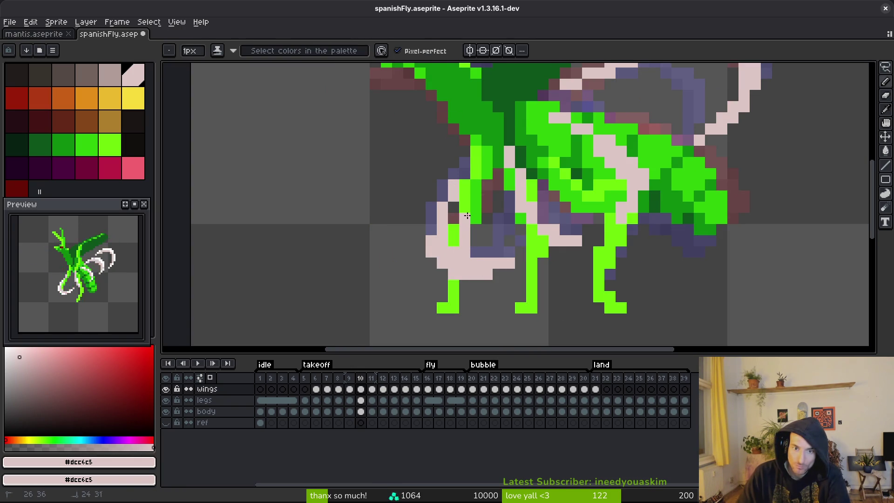
- Touch up the pink wing strands around the legs with the Eraser and Pencil
key(e)
key(b)
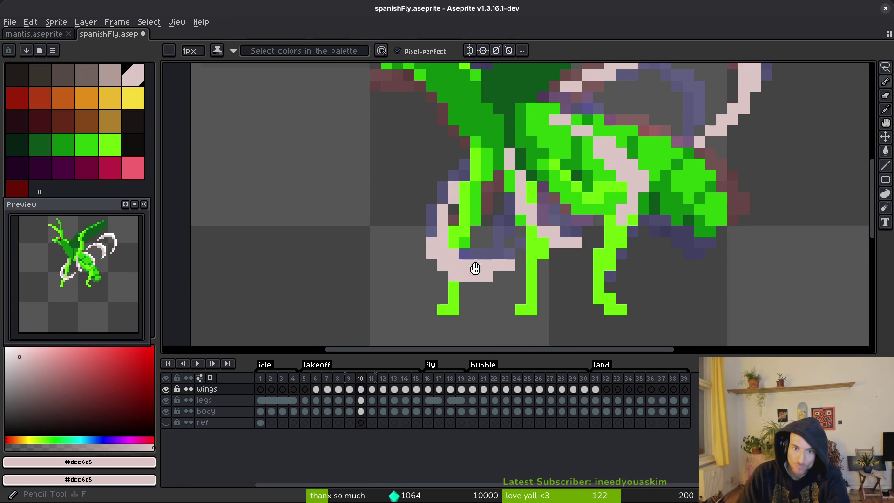
scroll(569, 281, up, 1)
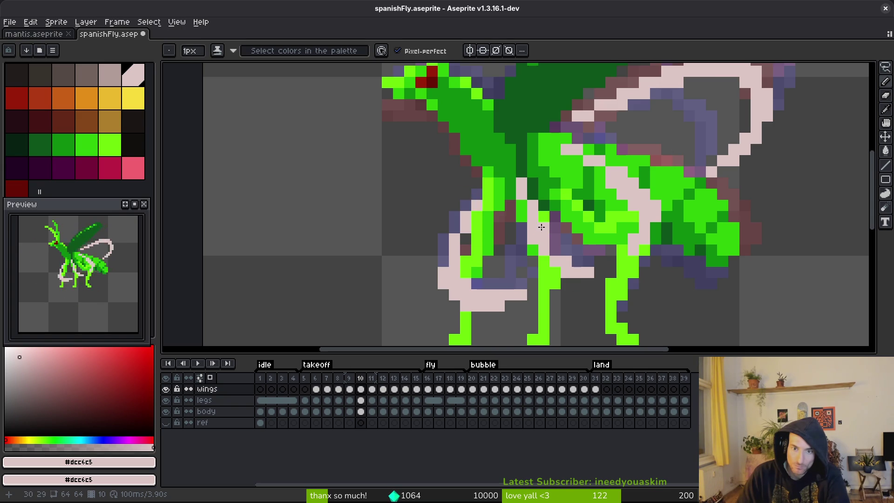
scroll(666, 228, up, 1)
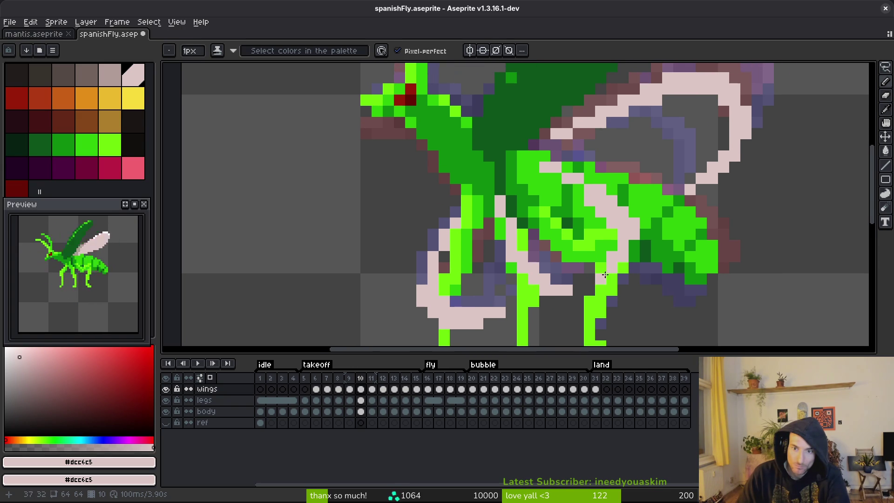
key(e)
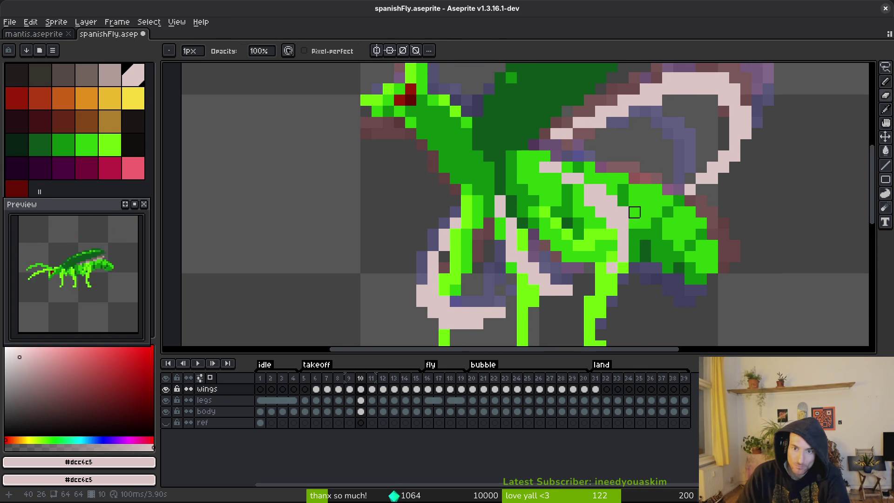
drag(591, 186, 579, 213)
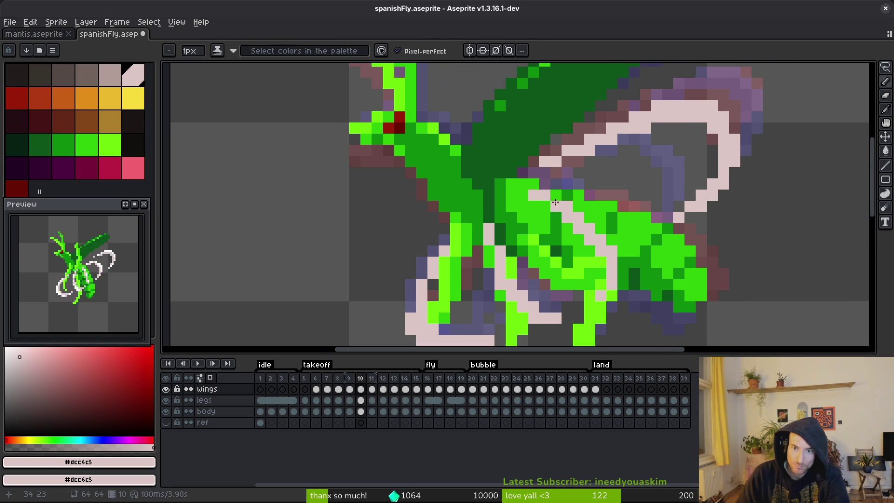
scroll(625, 193, down, 2)
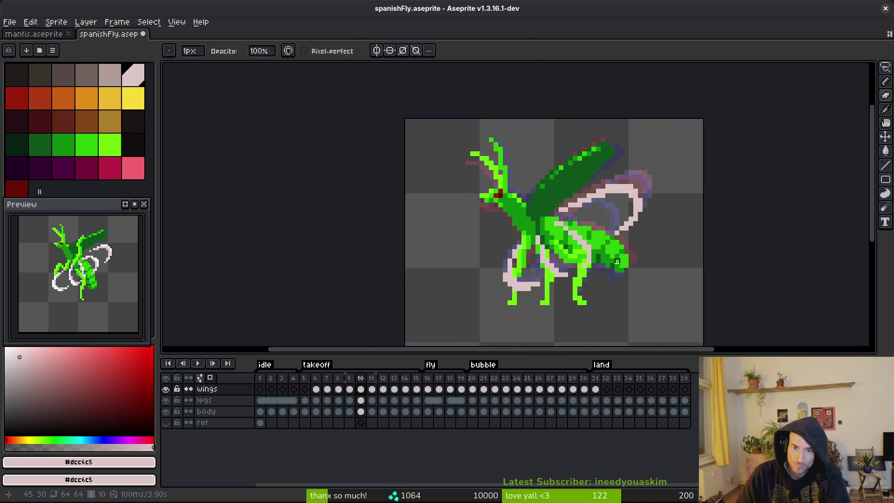
key(b)
scroll(579, 271, up, 1)
scroll(545, 284, up, 3)
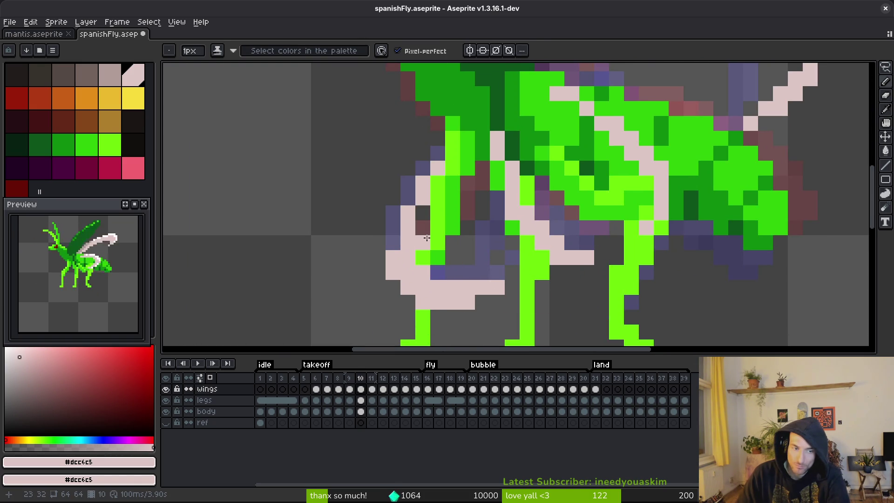
scroll(429, 246, down, 3)
- Flip between frames 9 and 10 to compare the curled wing
key(comma)
key(period)
key(comma)
key(period)
key(comma)
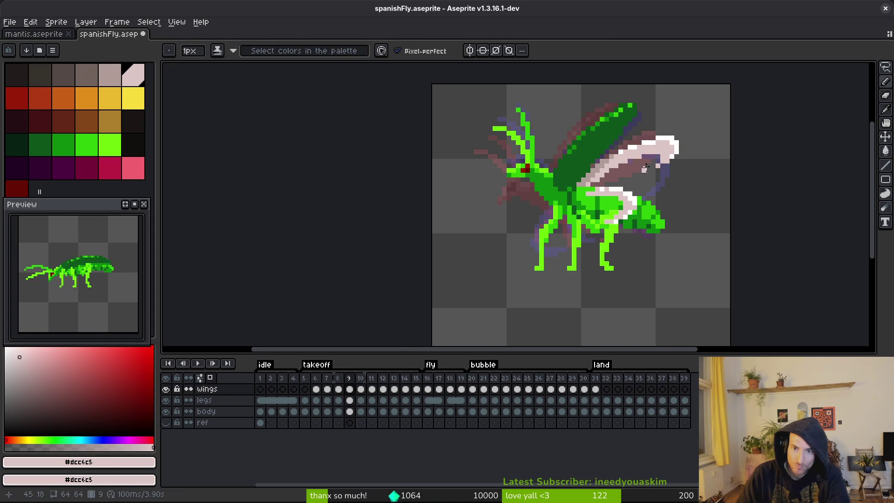
- Sample white from the wing and draw a first row of white highlight pixels
scroll(666, 153, up, 4)
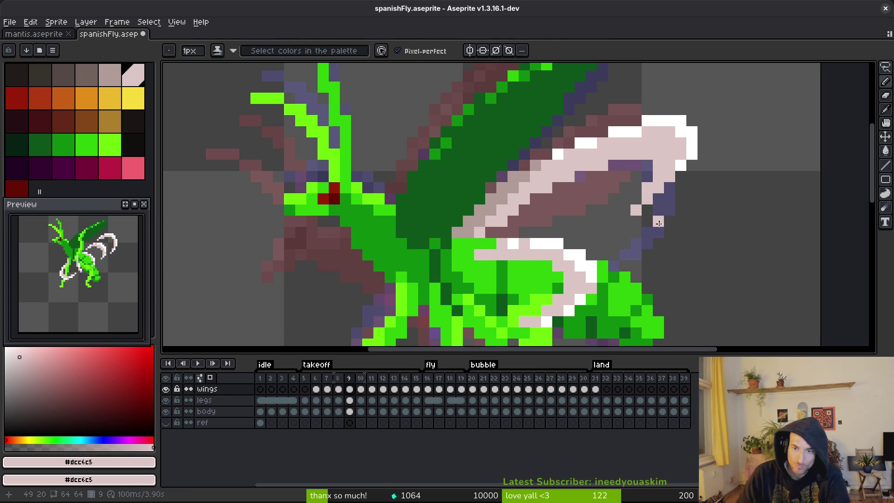
scroll(671, 241, down, 3)
scroll(678, 202, up, 2)
alt+click(677, 203)
key(period)
scroll(677, 196, up, 2)
mouse_move(612, 190)
mouse_down()
mouse_move(688, 193)
mouse_move(719, 250)
mouse_up()
key(ctrl+z)
click(585, 205)
- Highlight the pink wing outline and a diagonal strand in white
scroll(601, 200, down, 3)
scroll(600, 200, left, 3)
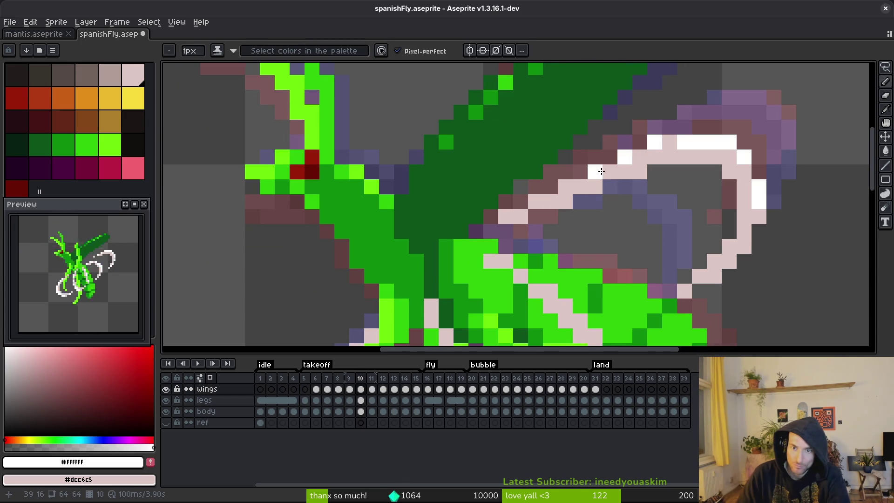
scroll(607, 189, down, 3)
scroll(507, 132, up, 5)
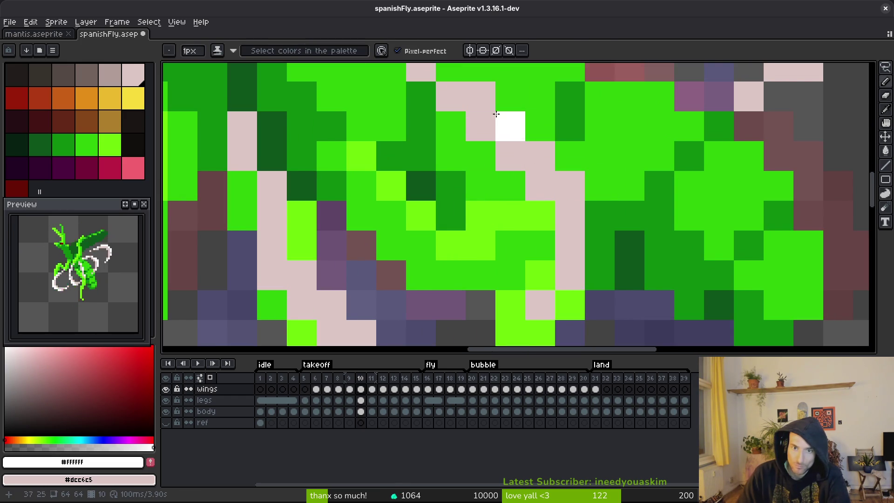
mouse_move(508, 132)
mouse_down()
mouse_move(559, 183)
mouse_move(573, 256)
mouse_up()
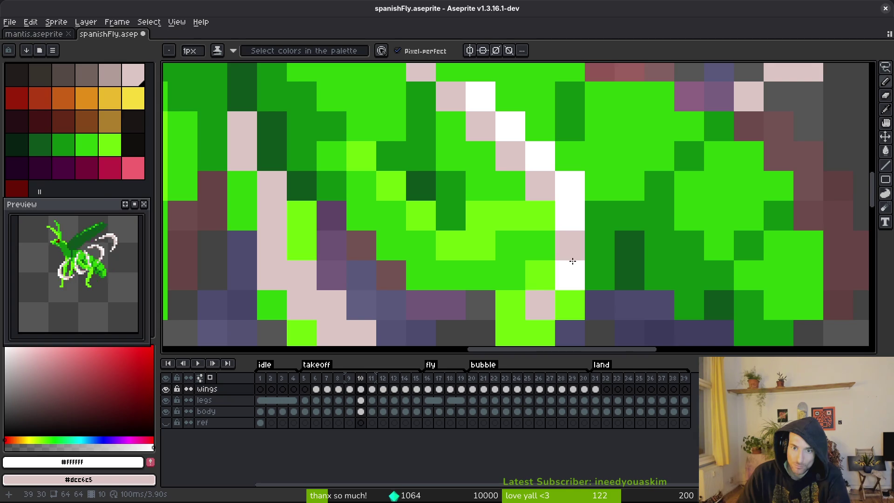
scroll(732, 172, down, 5)
scroll(732, 172, left, 10)
drag(503, 187, 559, 248)
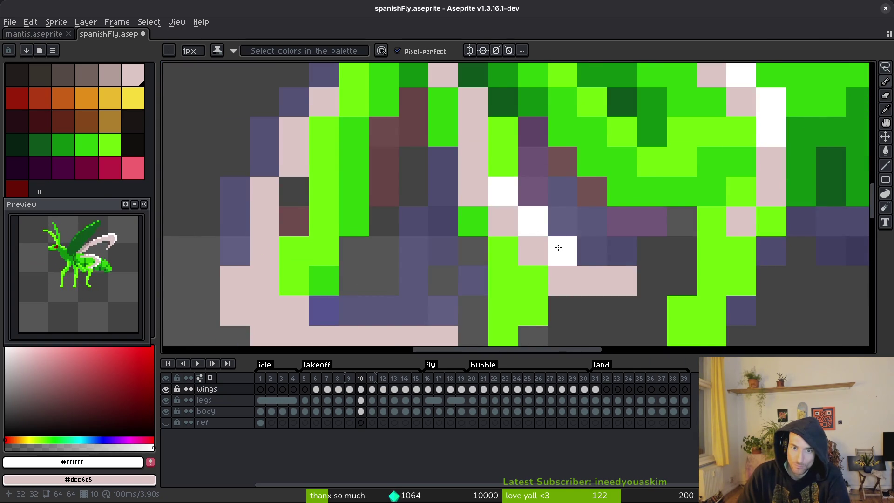
- Undo a misplaced pixel and dot white highlight pixels along the wing strand
scroll(543, 194, left, 2)
scroll(500, 228, down, 2)
scroll(500, 229, up, 1)
key(ctrl+z)
click(501, 169)
click(467, 222)
click(466, 245)
click(445, 286)
click(501, 291)
- Add a row of white pixels along the lower wing strand
scroll(501, 291, down, 2)
scroll(484, 261, down, 2)
scroll(518, 253, up, 2)
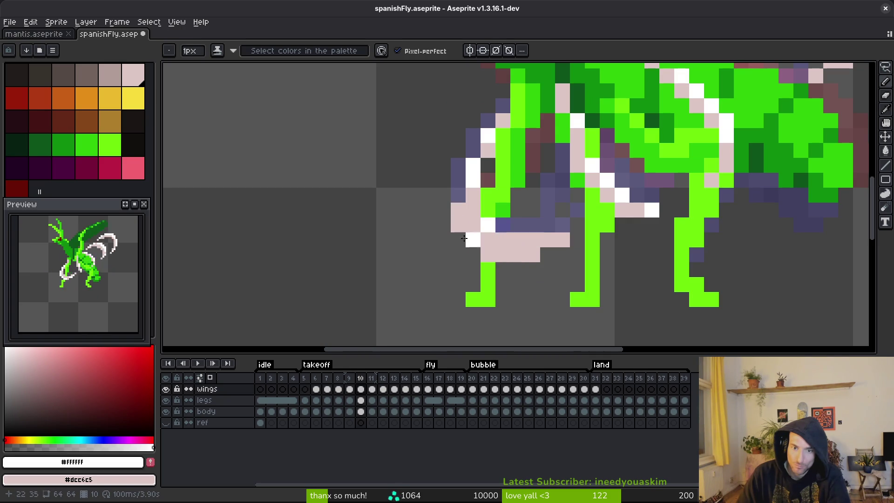
click(463, 231)
click(473, 240)
click(488, 255)
click(503, 254)
click(533, 254)
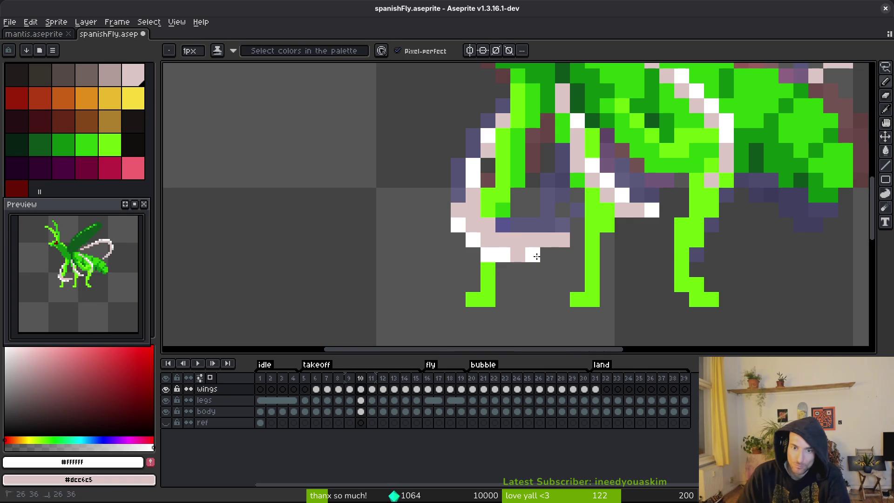
scroll(561, 243, down, 4)
scroll(531, 237, up, 2)
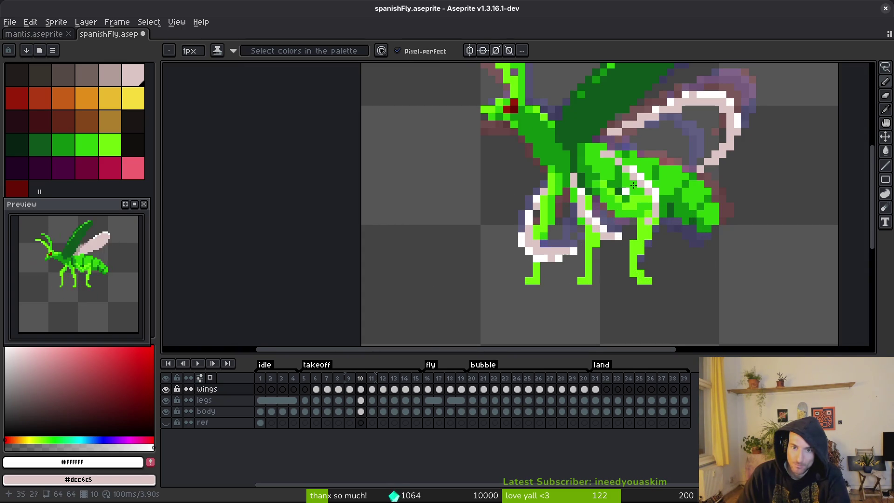
scroll(652, 200, down, 2)
- Draw a white highlight down the wing's right edge and save spanishFly.aseprite
key(Right)
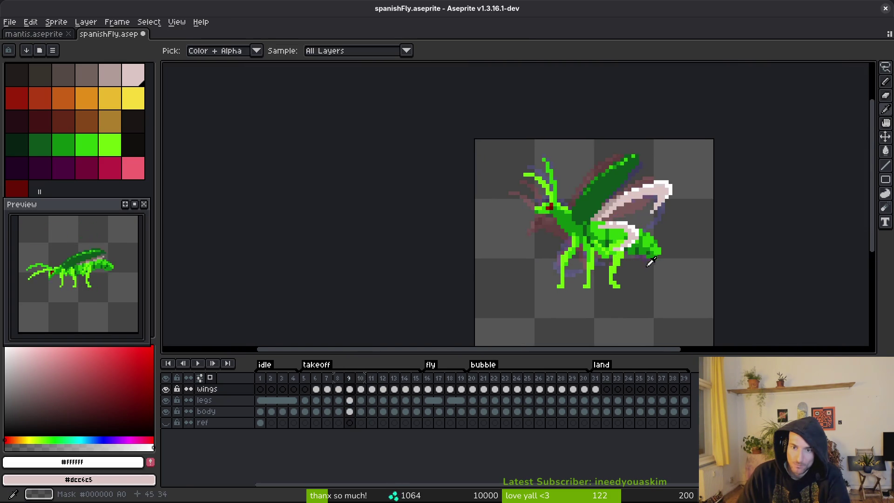
scroll(648, 225, up, 4)
scroll(648, 225, down, 4)
key(Left)
key(Left)
key(Left)
scroll(635, 233, up, 5)
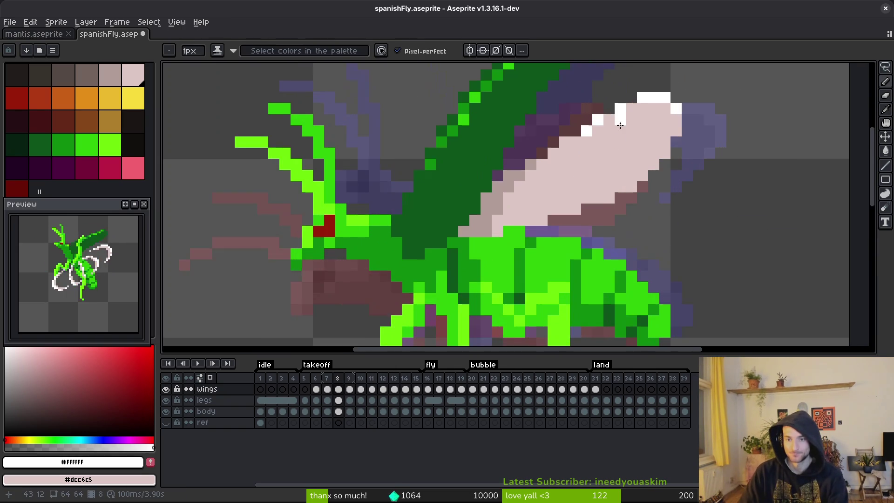
scroll(609, 233, up, 1)
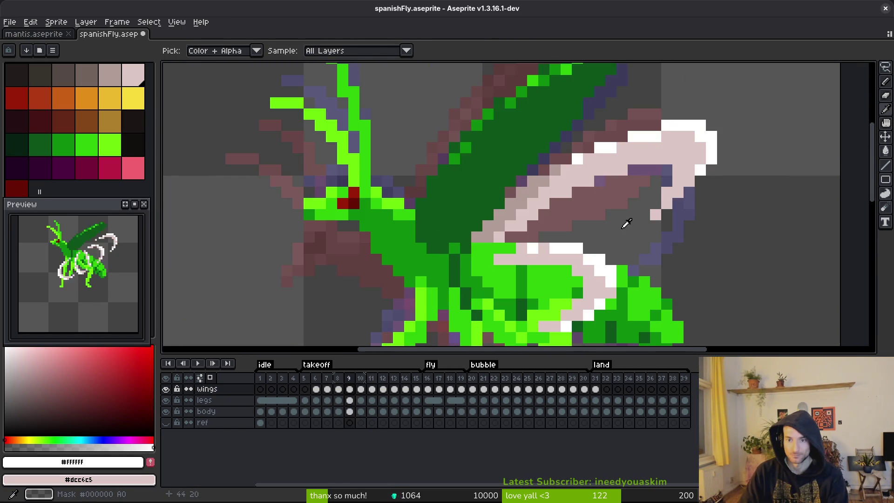
key(b)
click(678, 192)
scroll(681, 155, up, 1)
drag(652, 138, 611, 209)
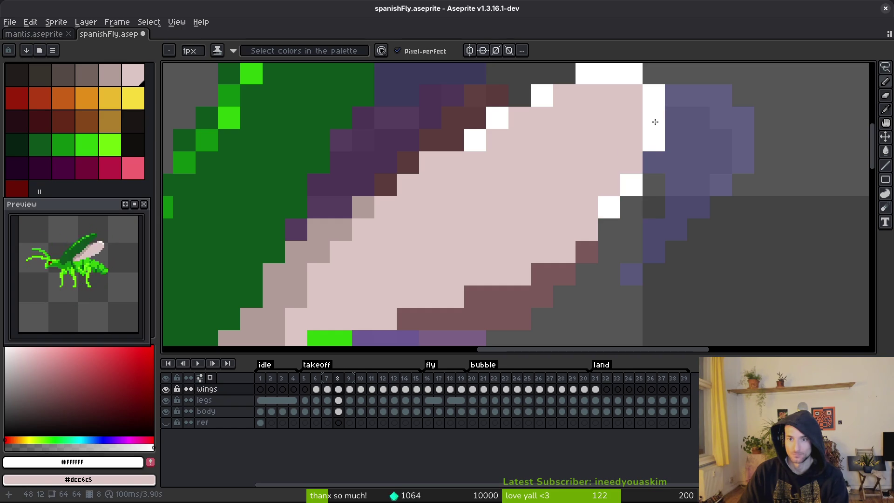
scroll(726, 224, down, 8)
key(ctrl+s)
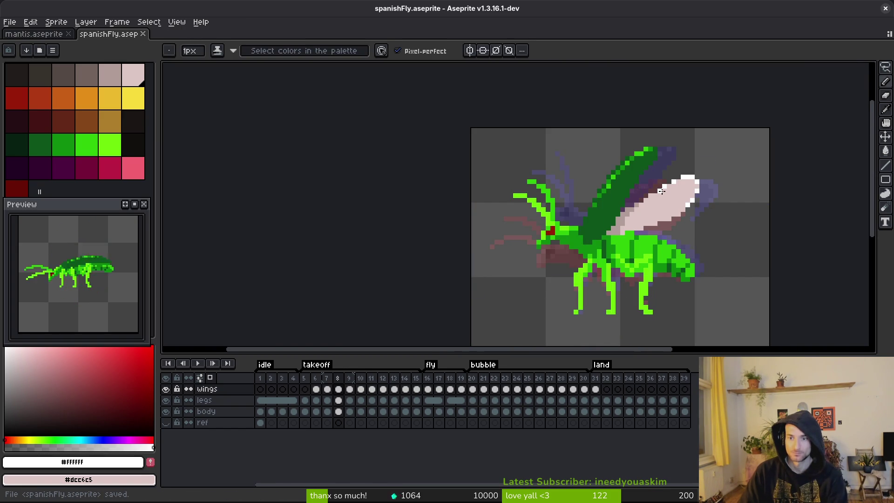
scroll(682, 186, up, 2)
click(677, 178)
- Save, then shade frame 7's wing with mauve-grey #b19d99 pixels
scroll(699, 205, down, 4)
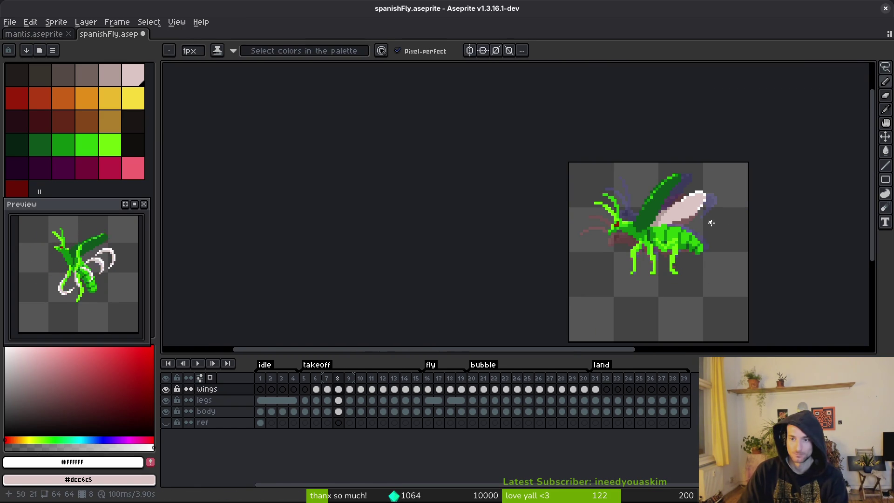
key(ctrl+s)
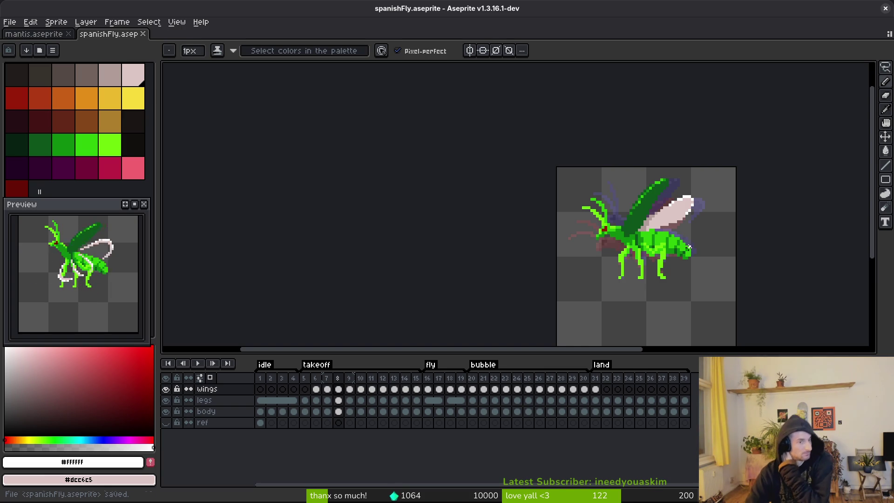
key(Left)
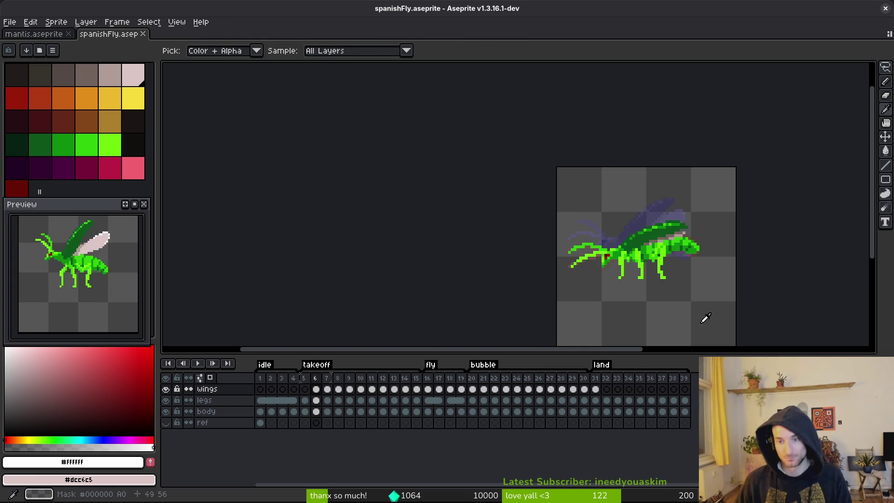
scroll(667, 201, up, 7)
alt+click(663, 204)
click(671, 202)
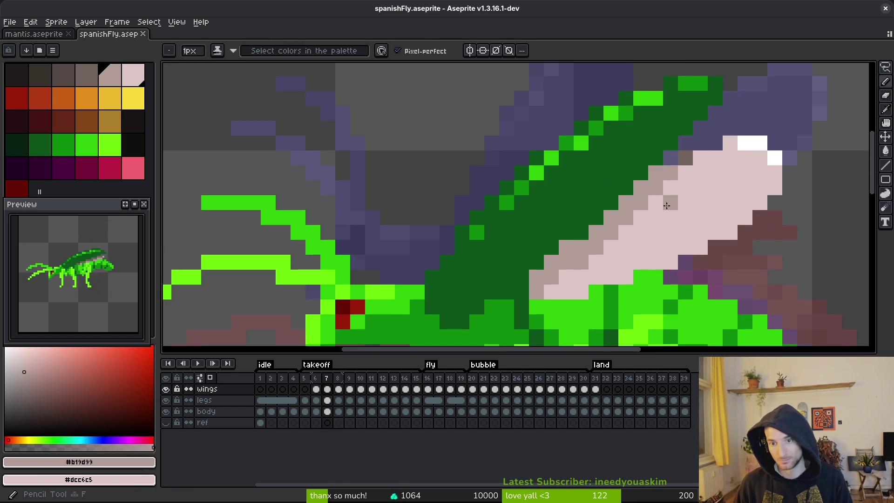
click(685, 202)
click(715, 218)
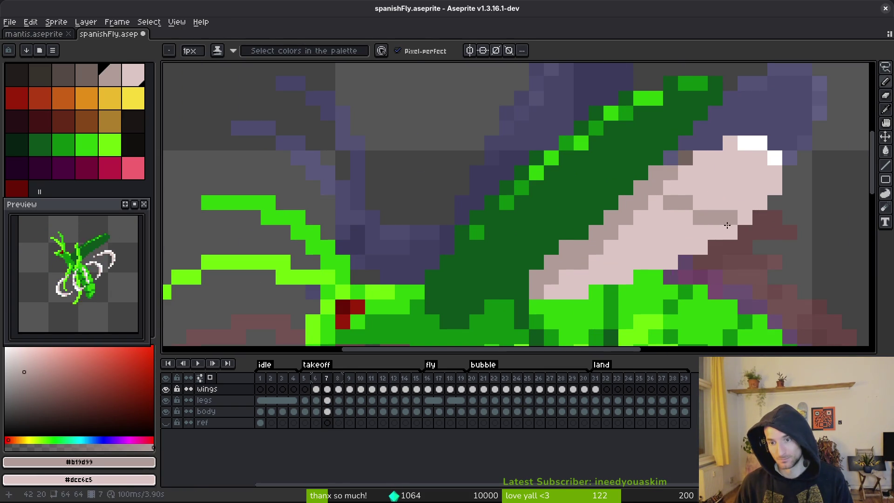
- Add darker grey-brown pixels to frame 7's wing, retouch mauve-grey, and compare with frame 6
key(alt)
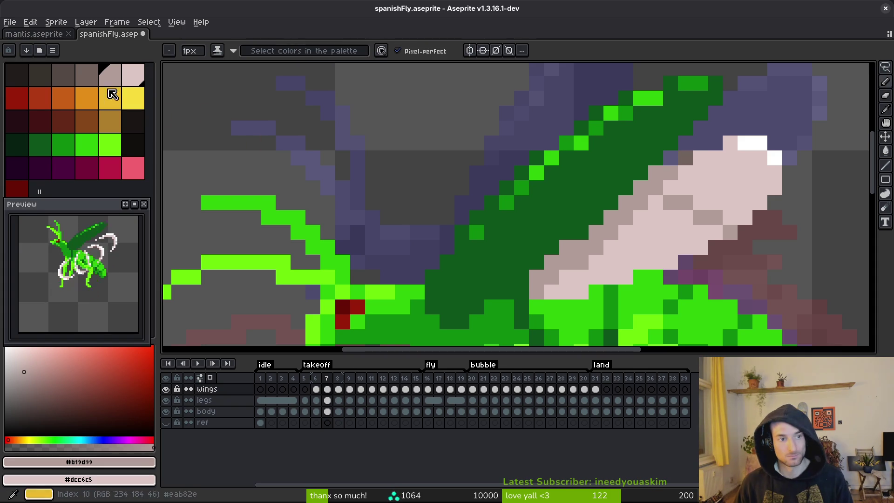
key(bracketleft)
click(650, 188)
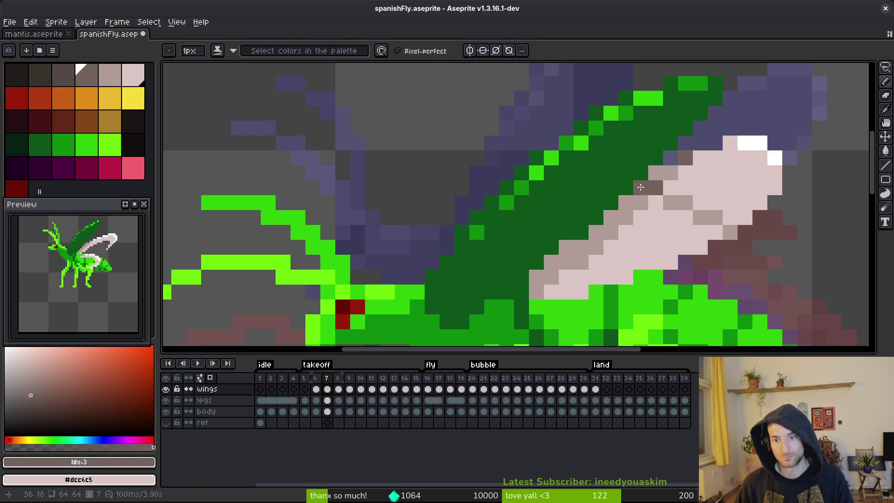
click(611, 218)
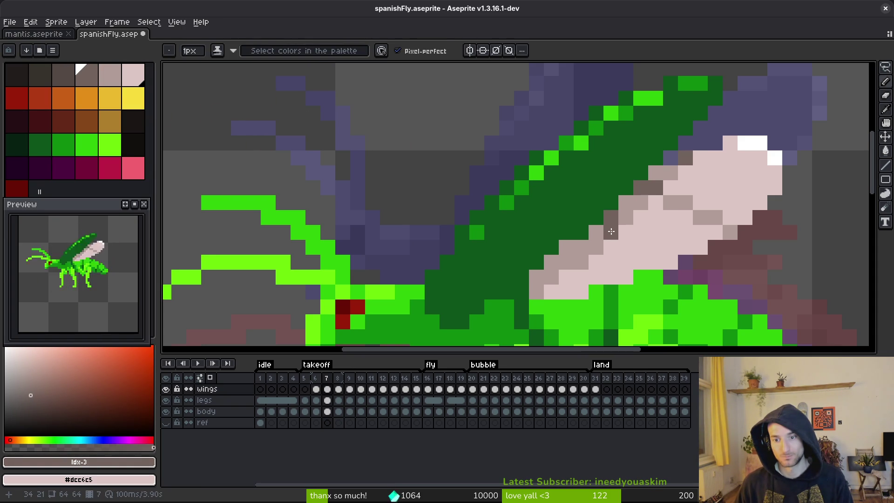
alt+click(683, 203)
drag(626, 247, 641, 247)
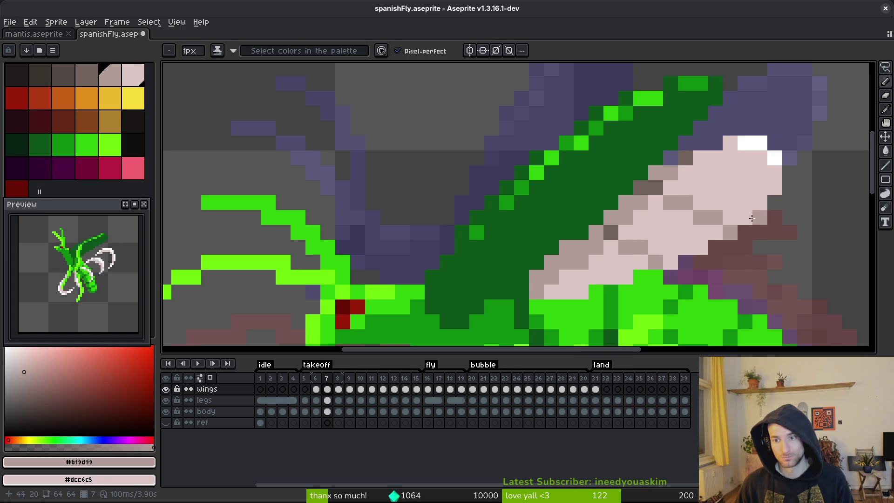
scroll(783, 238, down, 4)
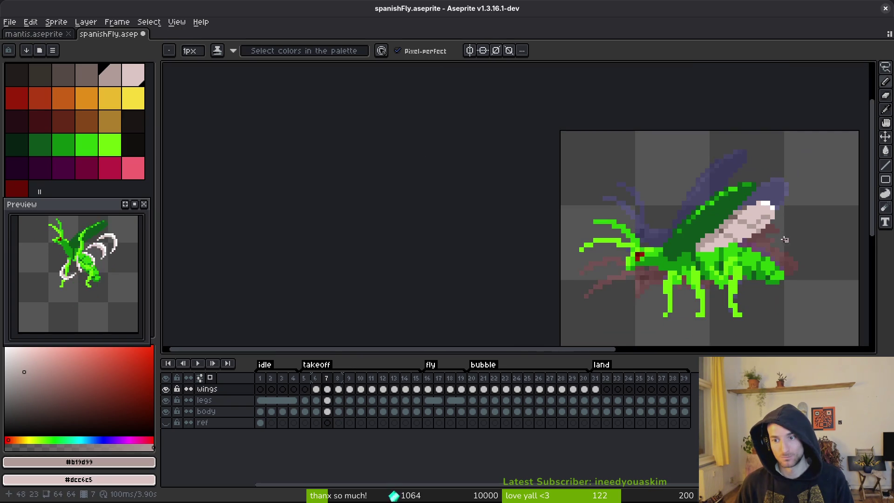
key(comma)
scroll(775, 247, up, 1)
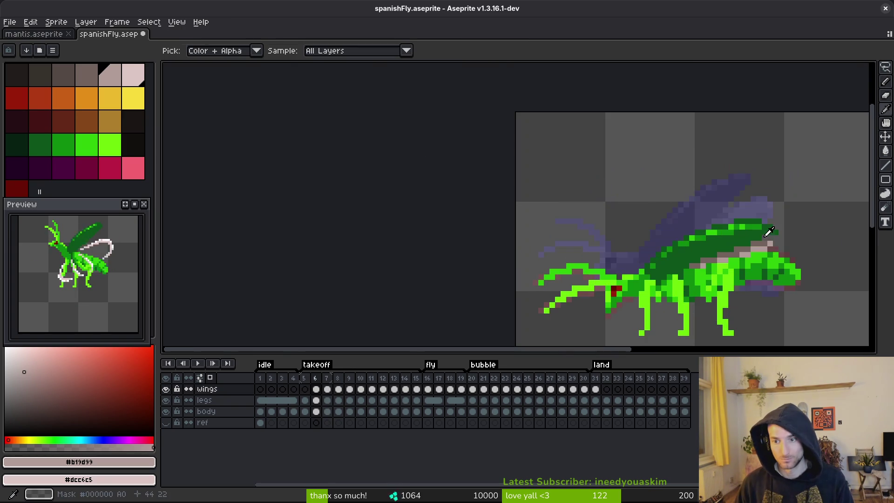
key(period)
scroll(655, 221, up, 4)
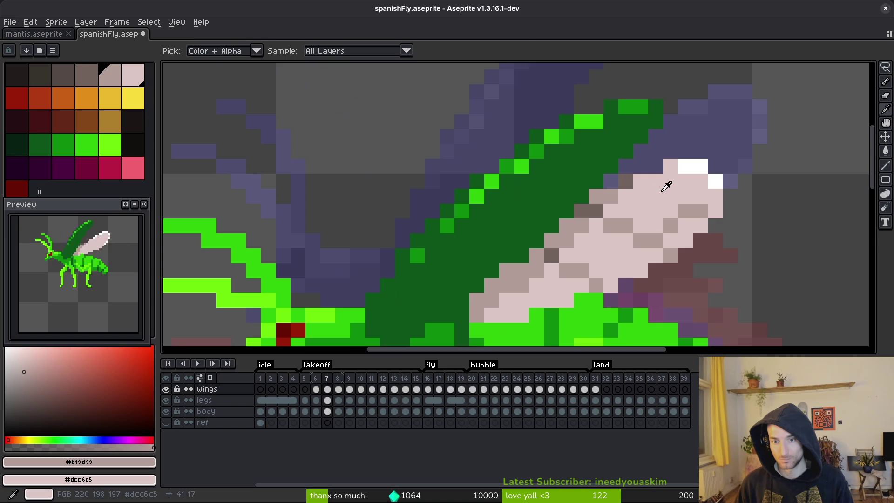
key(period)
- On frame 8, shade wing pixels darker tan and restore three to light pink
key(b)
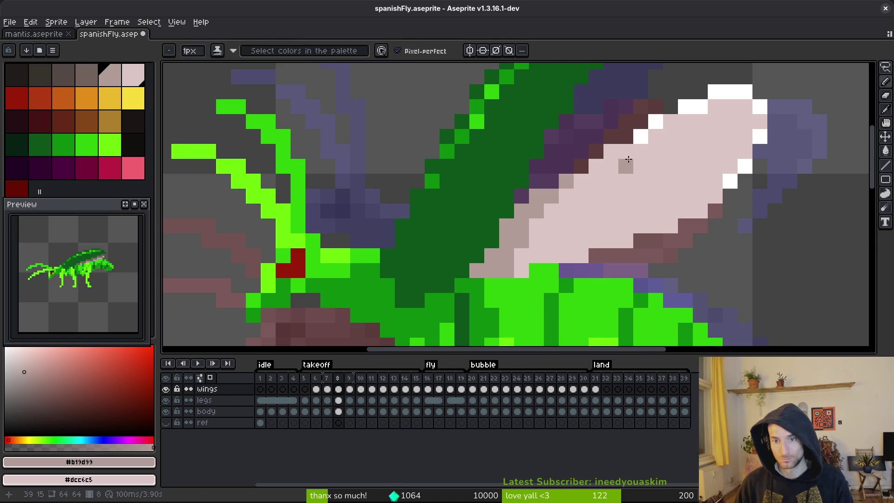
click(640, 162)
key(comma)
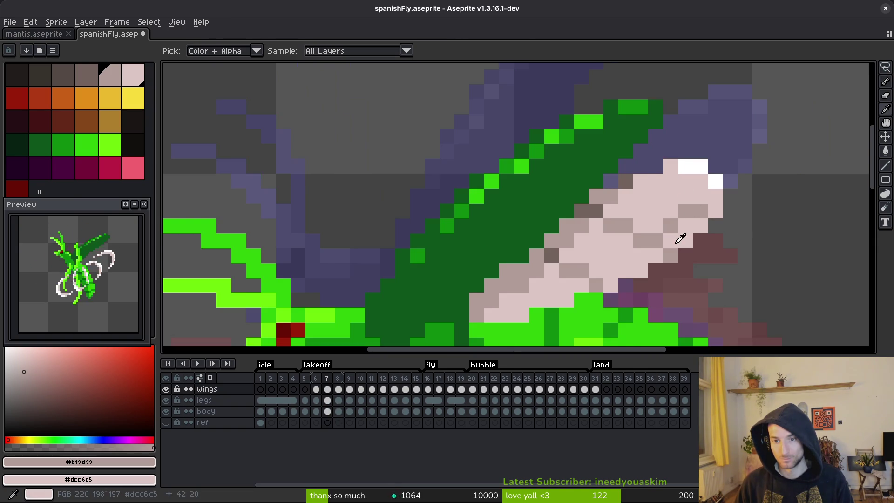
key(period)
drag(618, 168, 641, 177)
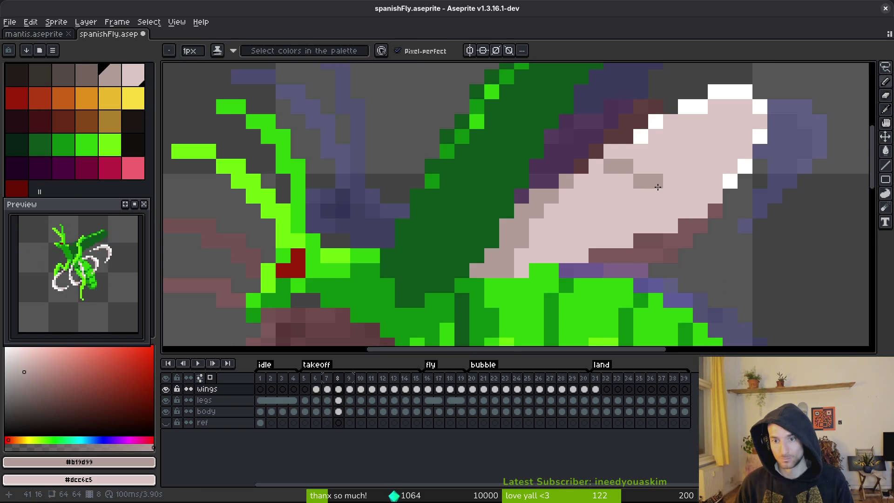
click(671, 196)
click(685, 212)
click(680, 184)
click(701, 167)
click(715, 163)
click(731, 166)
click(722, 200)
right_click(722, 200)
right_click(731, 181)
right_click(731, 166)
alt+click(728, 178)
- Paint a mauve-grey wing pixel, sample dark brown #71625d, save, and advance to frame 9
alt+click(733, 168)
scroll(787, 228, down, 3)
scroll(782, 229, up, 3)
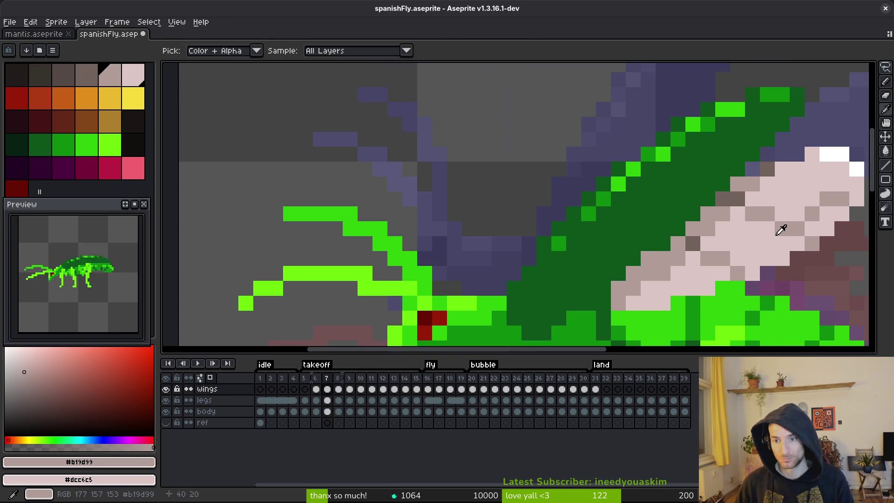
key(.)
scroll(777, 247, down, 3)
scroll(586, 189, up, 3)
click(599, 199)
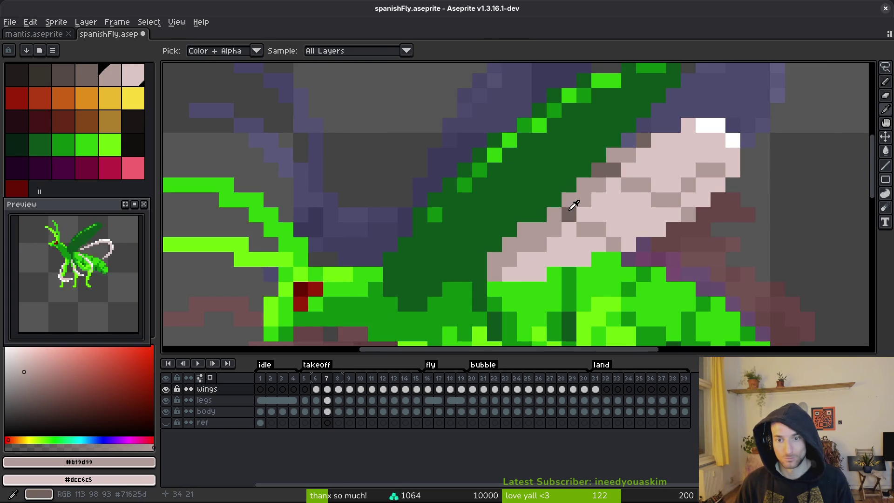
alt+click(570, 209)
key(.)
scroll(661, 171, down, 2)
scroll(661, 171, down, 5)
key(ctrl+s)
scroll(642, 190, up, 4)
key(.)
scroll(605, 200, up, 4)
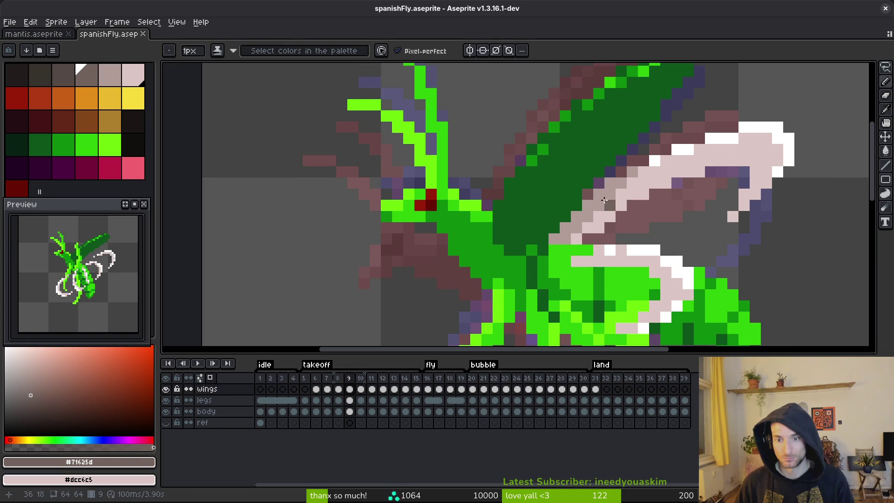
scroll(602, 198, down, 5)
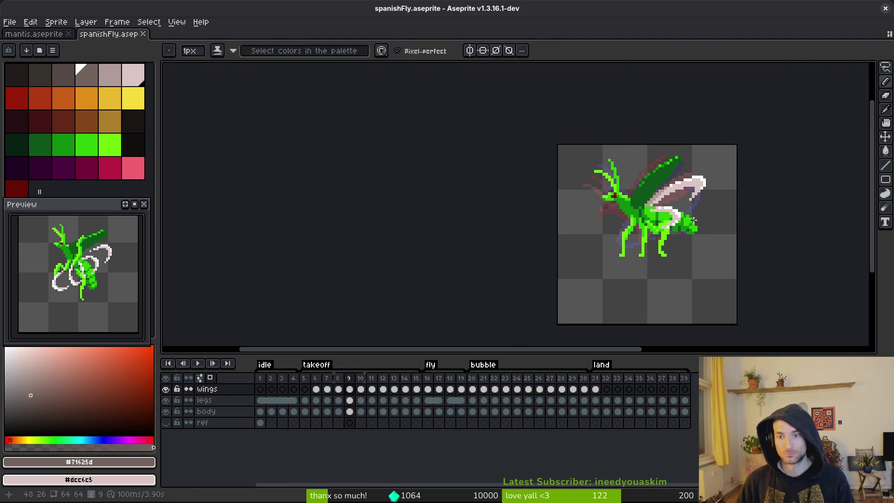
- Save and export a Split Tags sprite sheet, opening spanishFly-Sheet with four rows of frames
key(ctrl+s)
mouse_move(631, 263)
mouse_down()
mouse_move(553, 250)
mouse_move(548, 272)
mouse_up()
key(.)
key(ctrl)
key(ctrl+e)
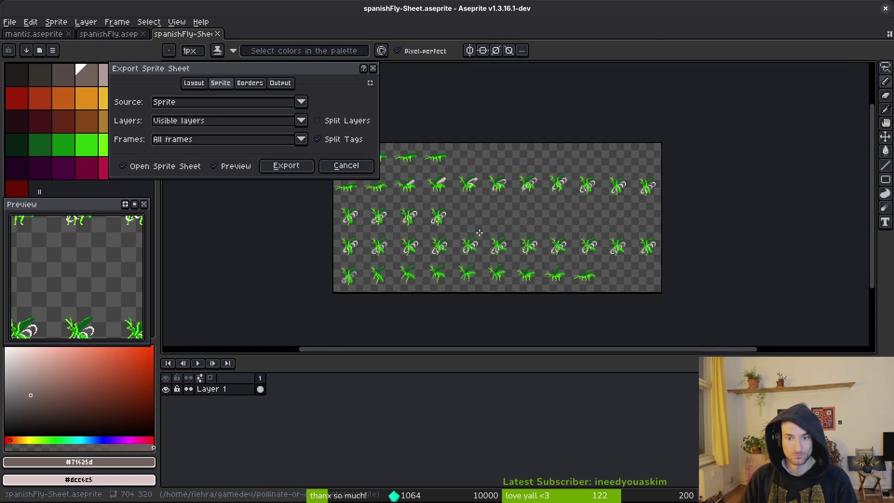
click(291, 173)
scroll(533, 216, up, 2)
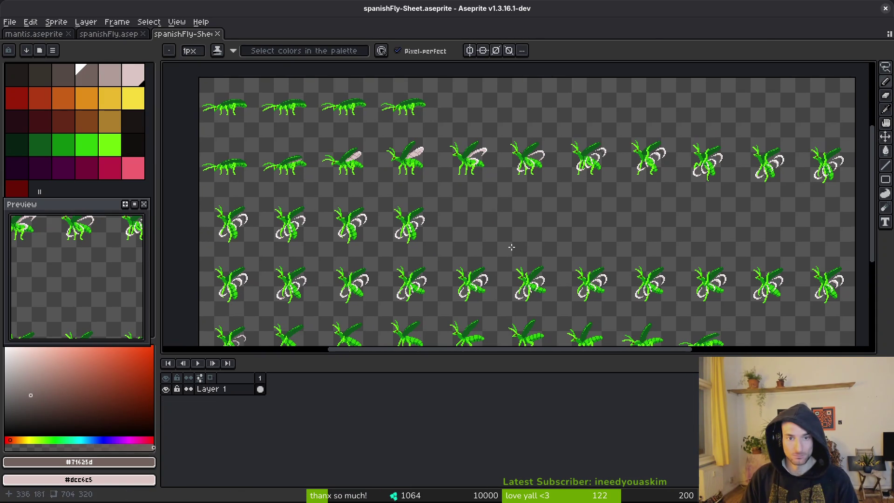
drag(479, 241, 448, 172)
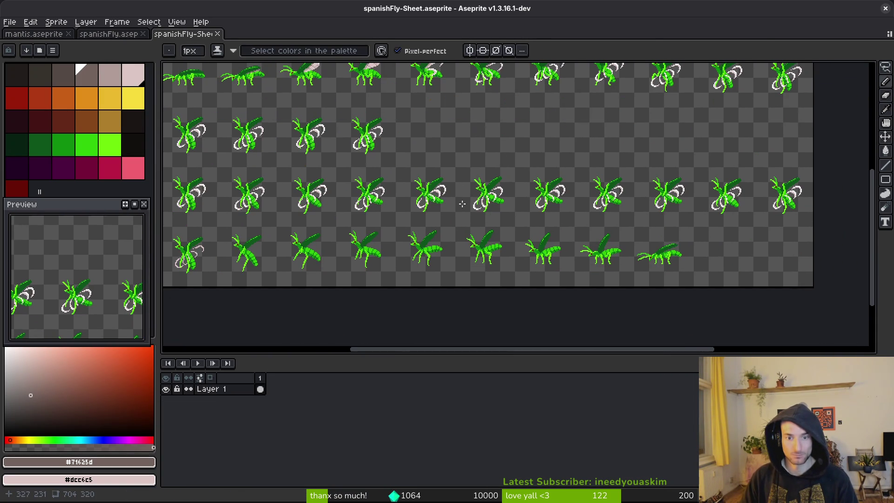
mouse_move(475, 219)
mouse_down()
mouse_move(479, 232)
mouse_move(527, 254)
mouse_up()
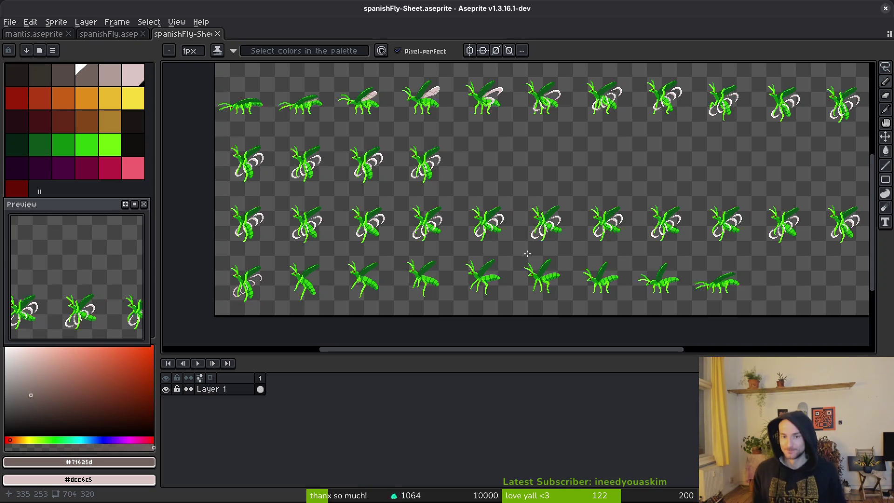
- Close the spanishFly-Sheet tab to return to spanishFly.aseprite
click(217, 34)
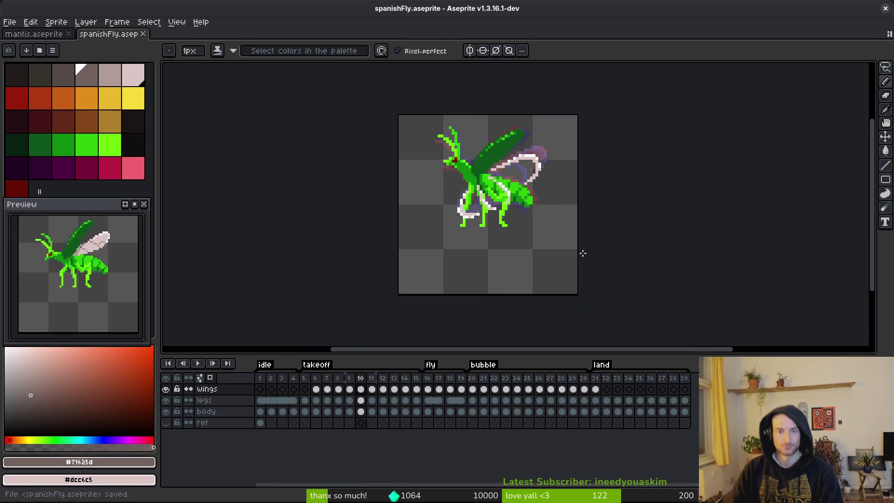
- Close spanishFly.aseprite and switch to Godot with the spanish_fly.tscn scene
key(ctrl+w)
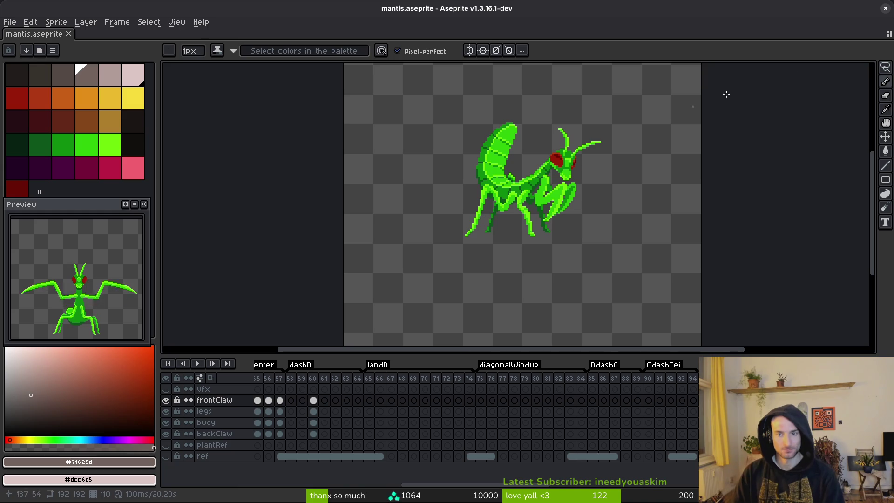
key(ctrl+q)
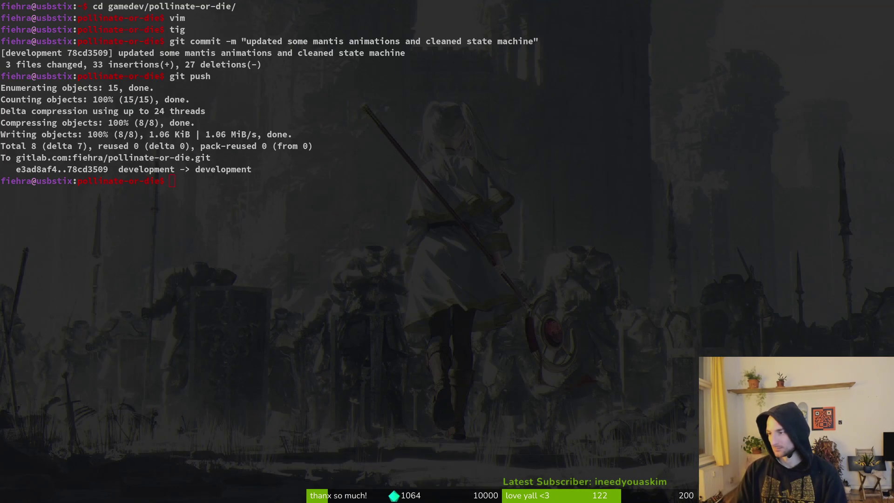
key(super+2)
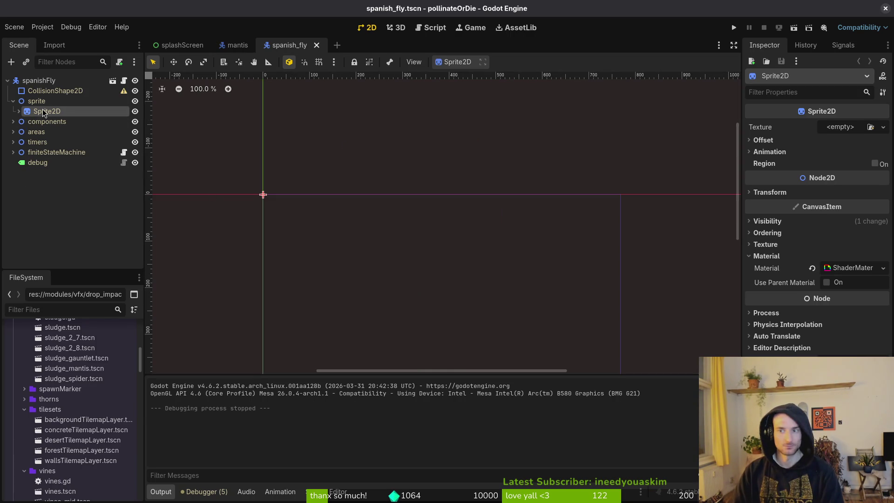
- Assign spanishfly.png as the fly Sprite2D's texture
click(845, 132)
click(797, 350)
text(spam)
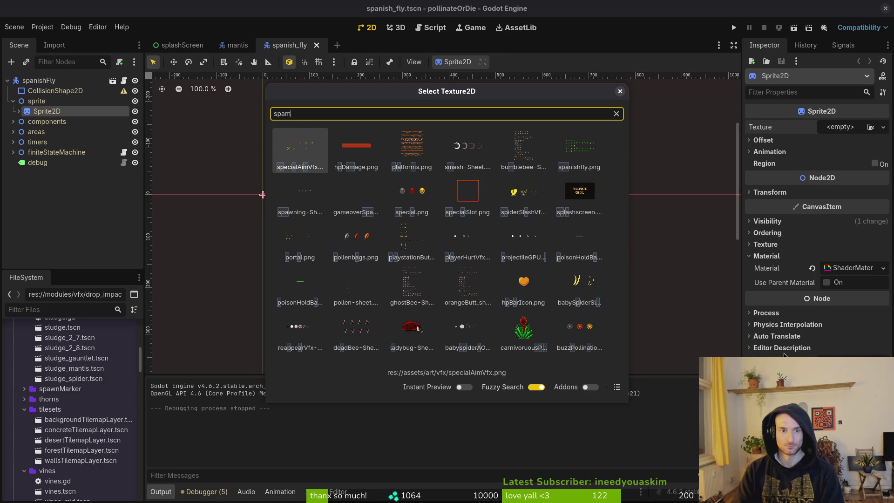
key(BackSpace)
text(nish)
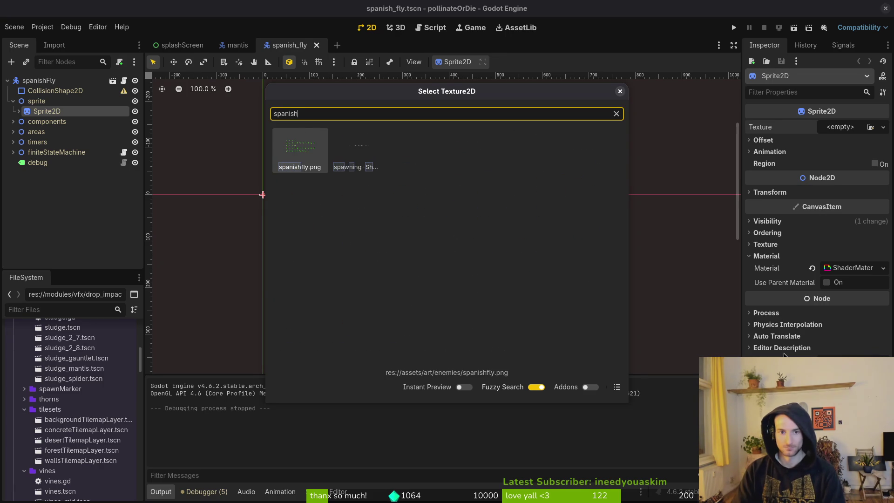
key(Return)
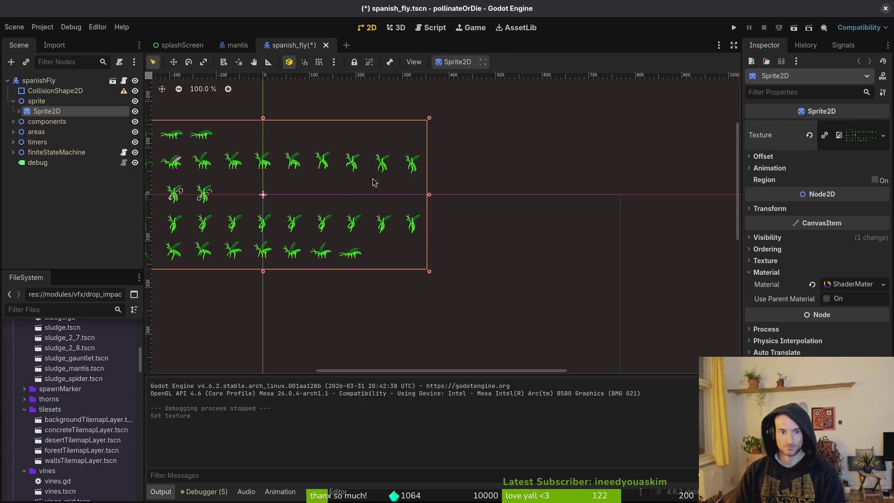
drag(346, 201, 504, 212)
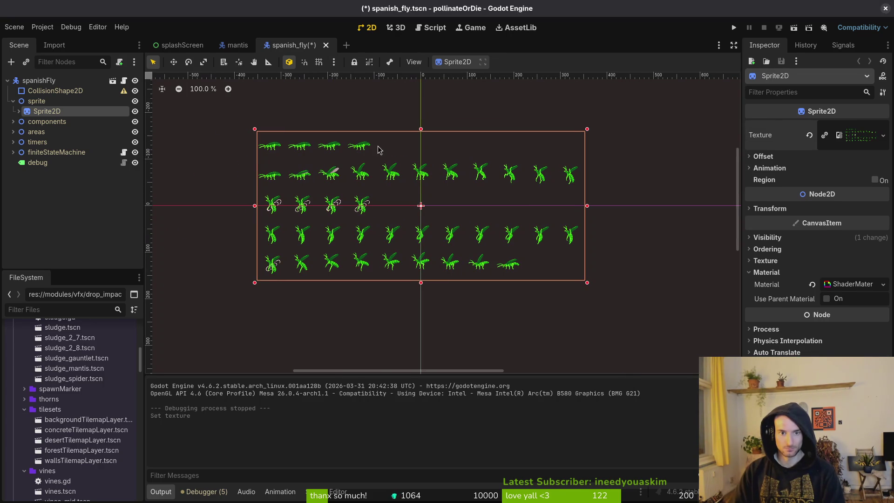
- Set the sprite's Hframes to 11 and Vframes to 5, then save the scene
click(774, 167)
click(849, 177)
text(11)
key(Tab)
text(5)
key(Return)
key(ctrl+s)
scroll(414, 208, up, 5)
scroll(413, 208, up, 10)
key(ctrl+s)
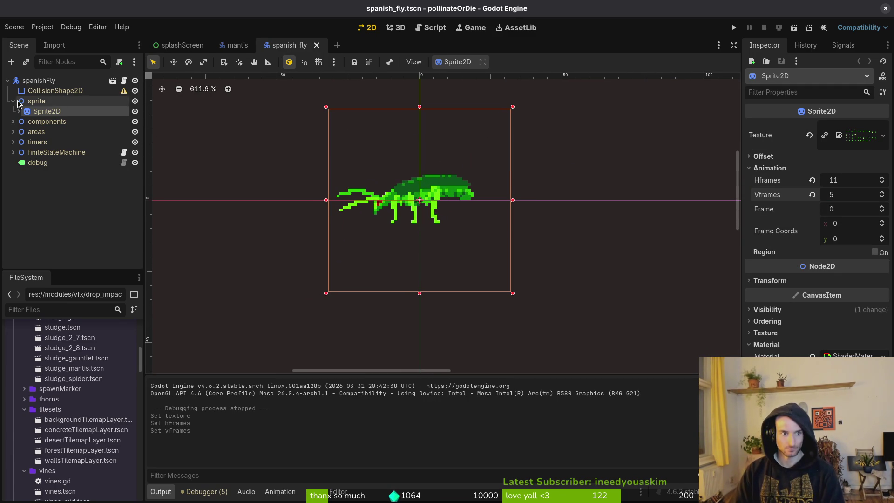
- Select the CollisionShape2D under the fly's HurtboxComponent in the scene tree
click(13, 101)
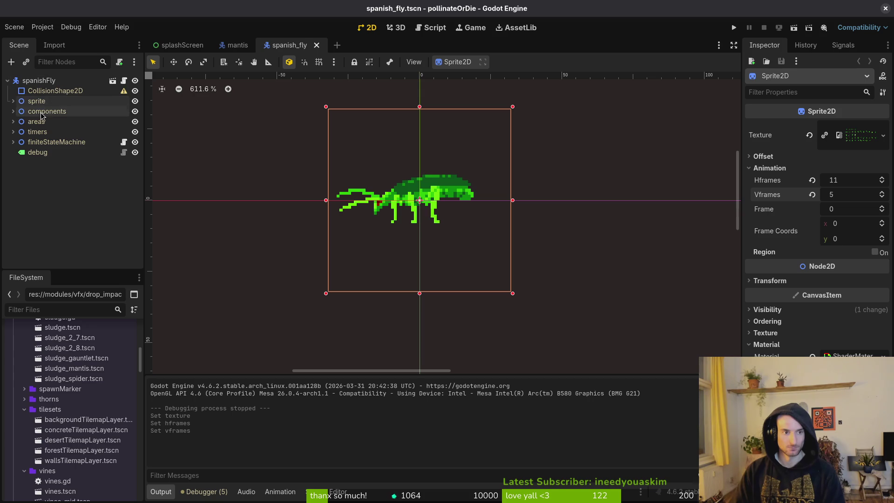
click(13, 112)
click(51, 123)
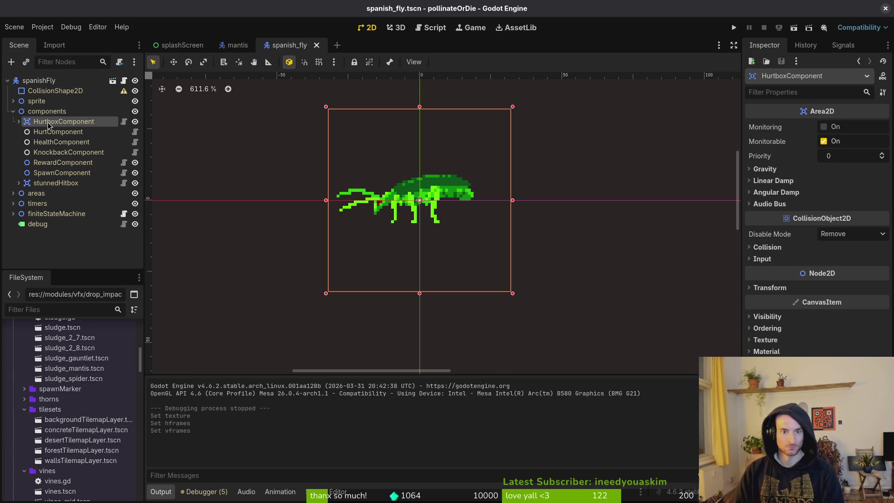
key(Right)
click(66, 132)
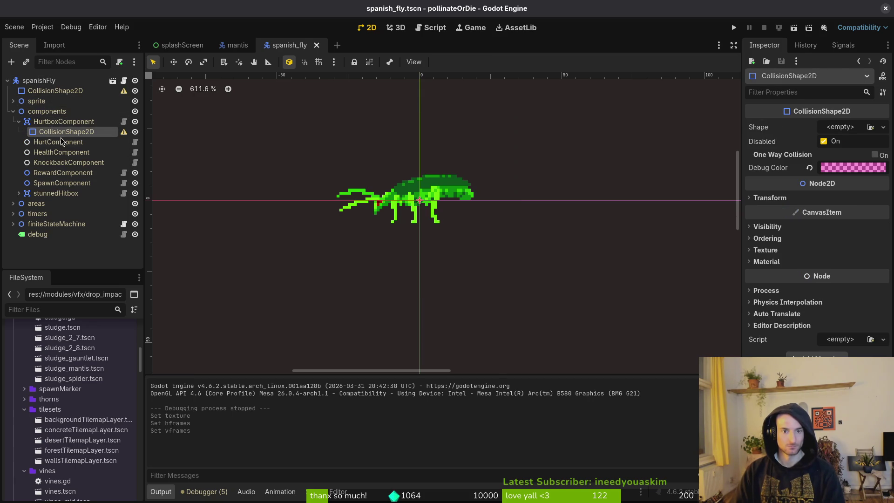
- Give the hurtbox a new CapsuleShape2D, replacing a briefly tried circle shape
click(830, 142)
click(883, 127)
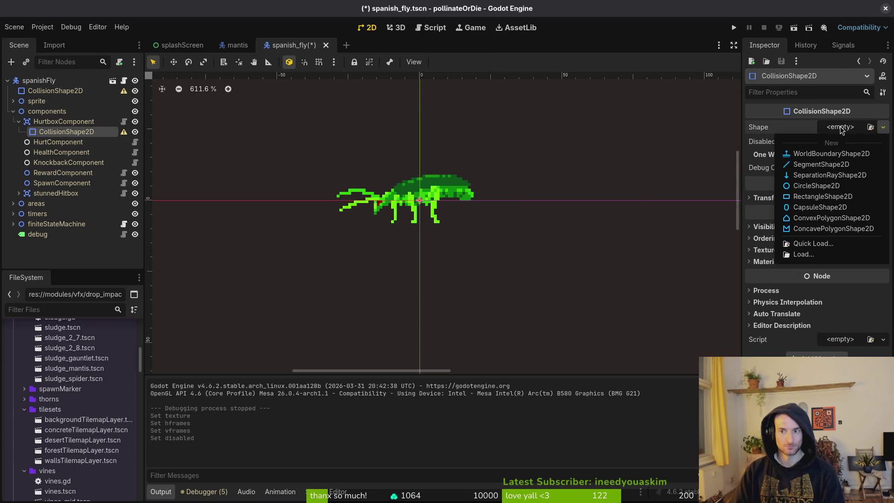
click(832, 186)
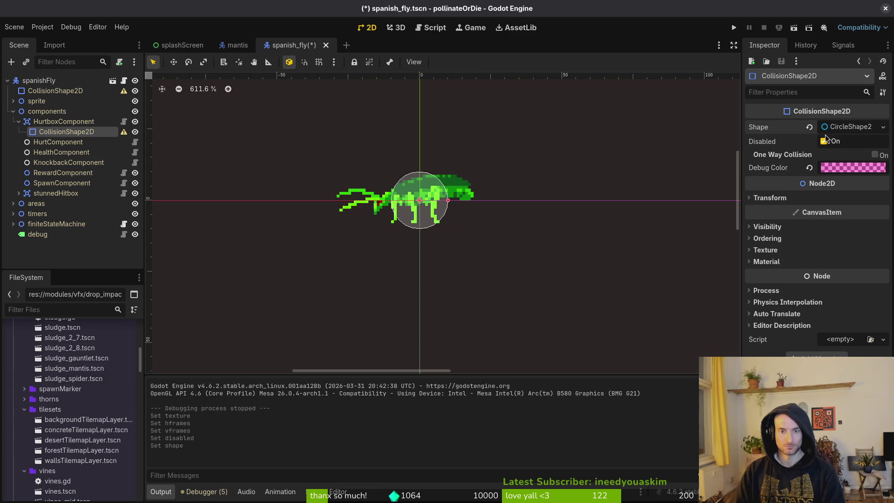
click(845, 127)
click(810, 127)
click(829, 127)
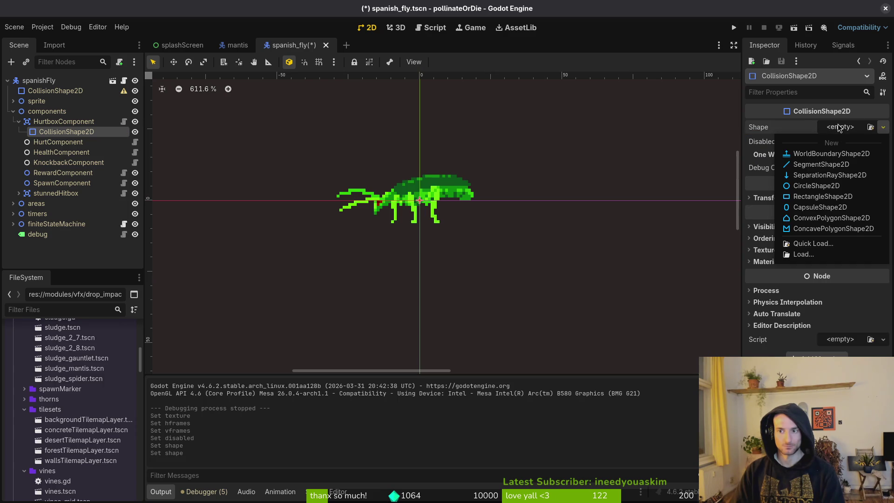
click(822, 208)
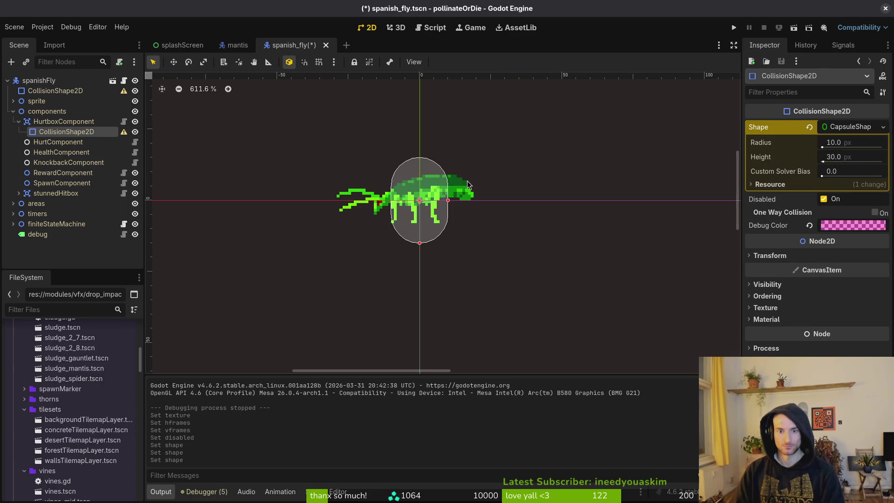
- Rotate the capsule 90°, thin it, move it to (0, -2) over the body, and save
mouse_move(441, 233)
mouse_down()
mouse_move(405, 244)
mouse_move(384, 226)
mouse_up()
scroll(435, 245, up, 4)
mouse_move(436, 246)
mouse_down()
mouse_move(441, 205)
mouse_move(410, 205)
mouse_move(437, 203)
mouse_move(421, 187)
mouse_up()
key(ctrl+z)
click(421, 212)
click(451, 240)
key(ctrl+s)
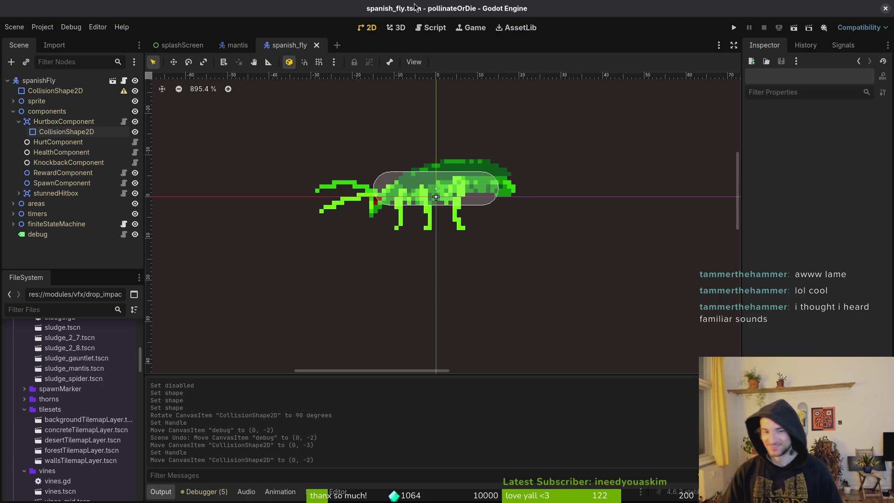
- Scroll the viewport right to view the fly with its horizontal capsule hurtbox
scroll(506, 250, right, 1)
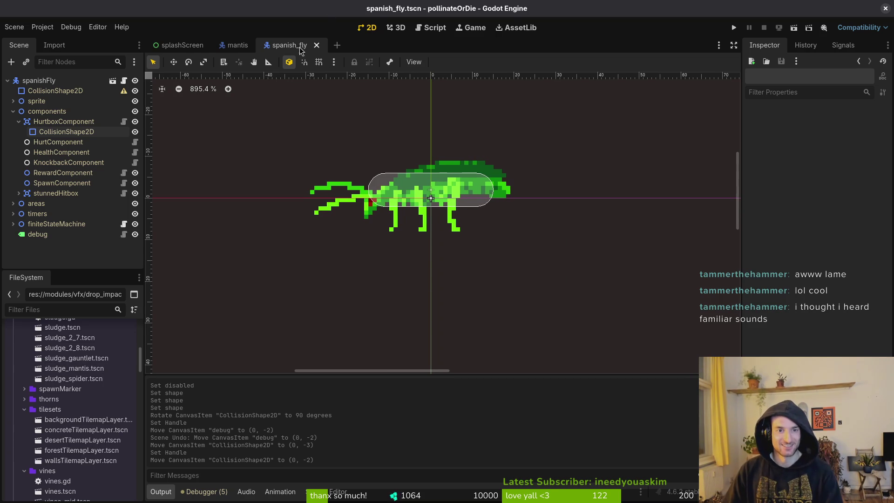
- Close the spanish_fly and mantis scene tabs, then quit the Godot editor
middle_click(298, 48)
middle_click(235, 48)
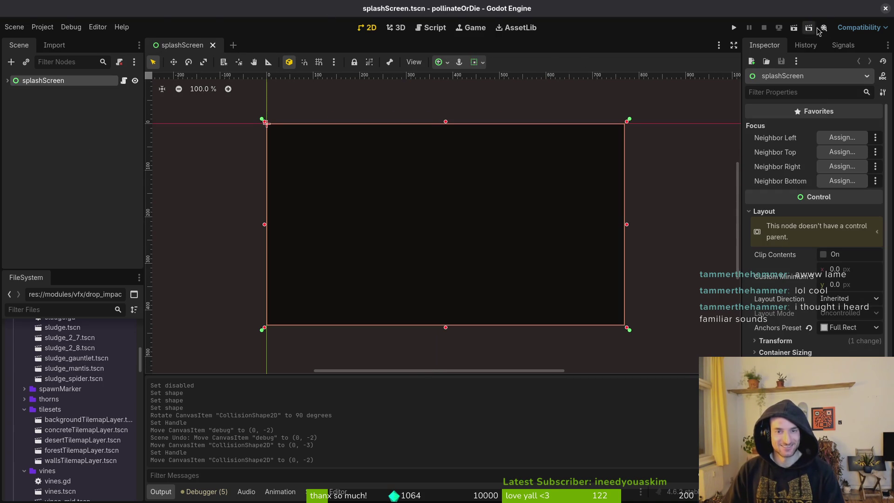
click(885, 8)
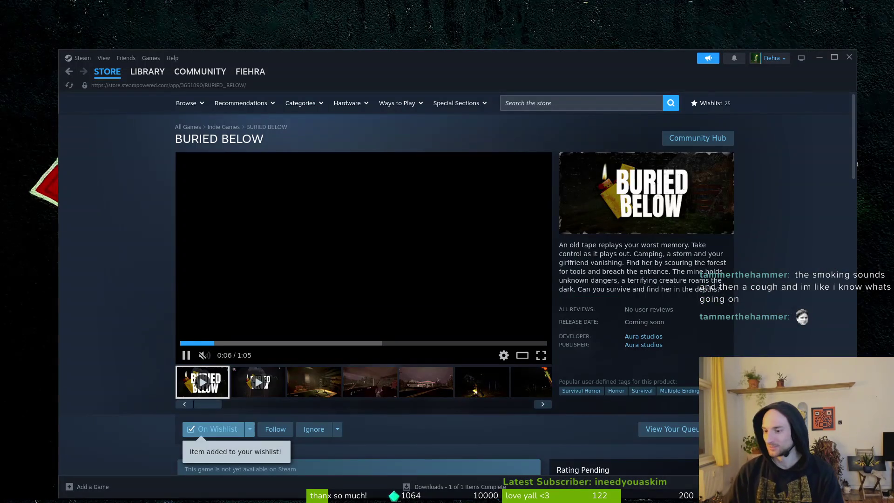
- Launch Space Scavenger 2 Playtest from the Steam library and dismiss its welcome message
click(147, 72)
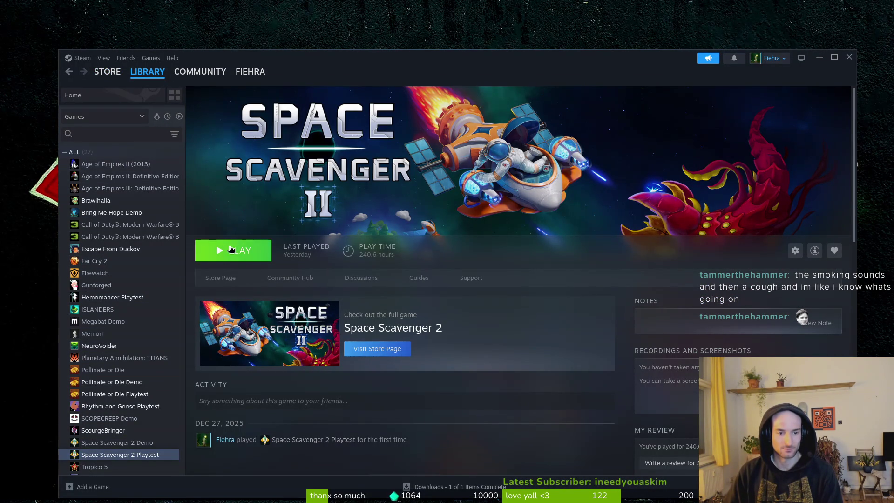
click(233, 251)
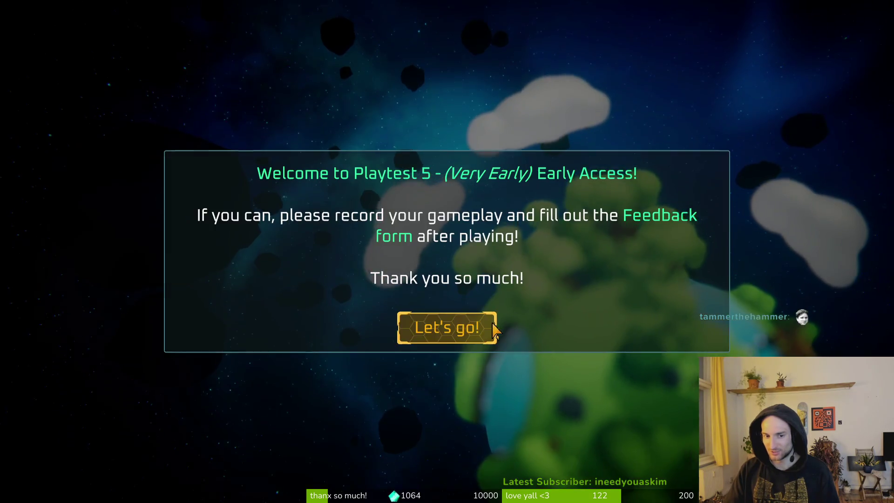
click(494, 330)
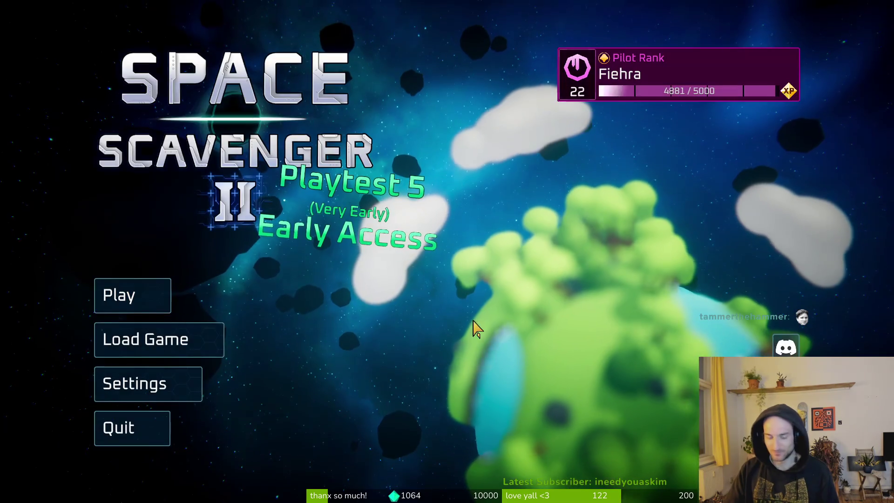
- Start a new trial run at Legendary +10 bravery
click(164, 296)
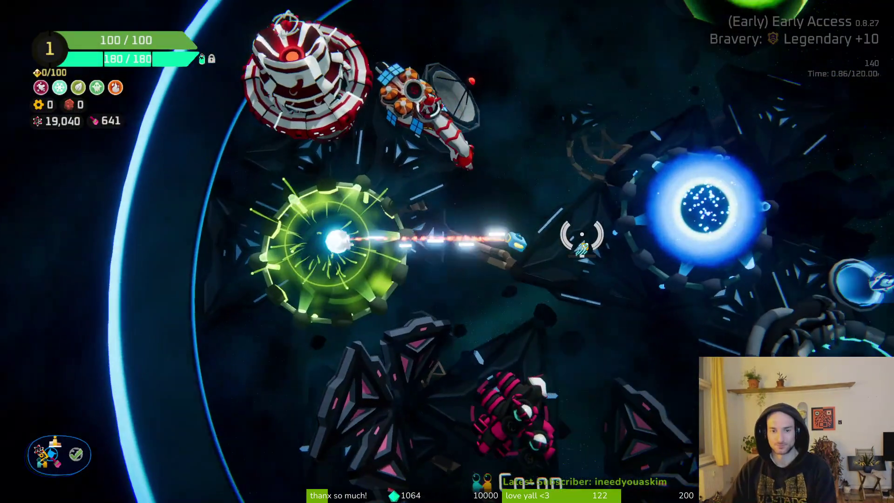
key(f)
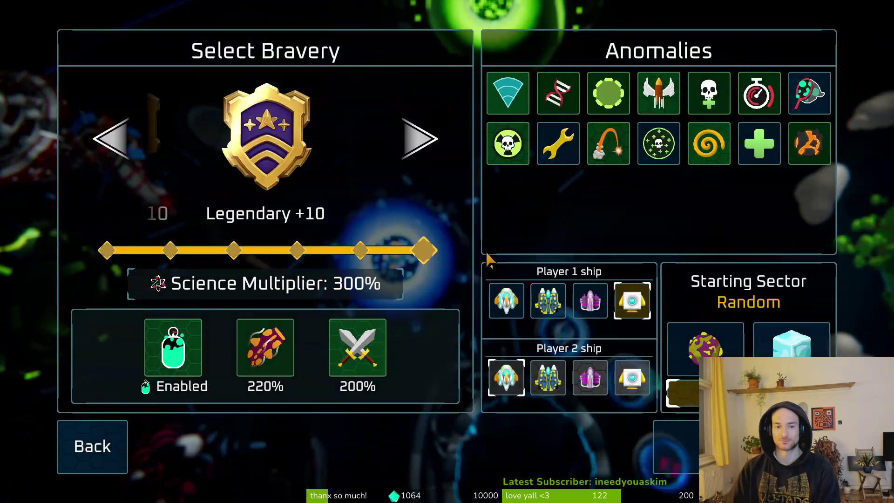
key(Escape)
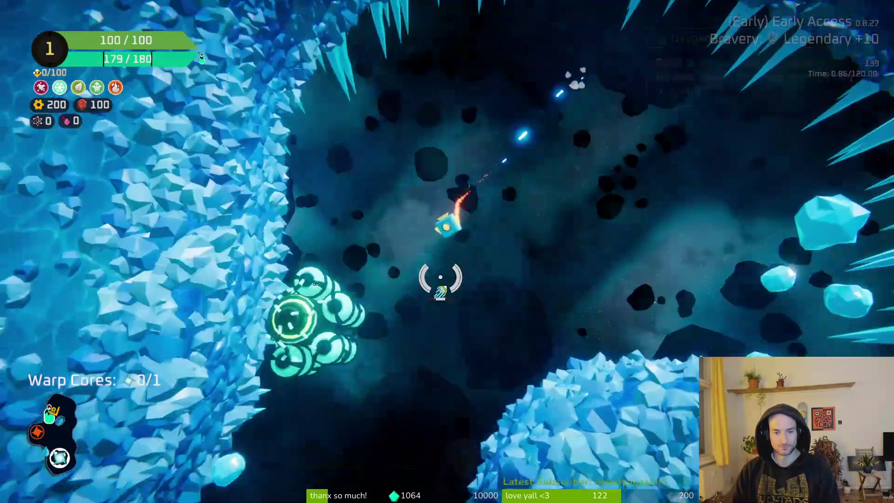
- Claim the scrap reward from the Oxygen Station and fly down through the icy cave
key(f)
click(427, 406)
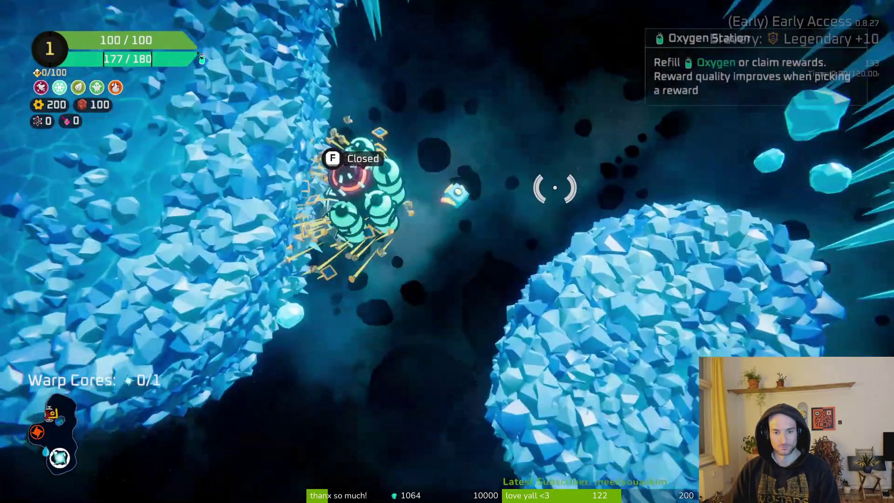
key(d)
key(s)
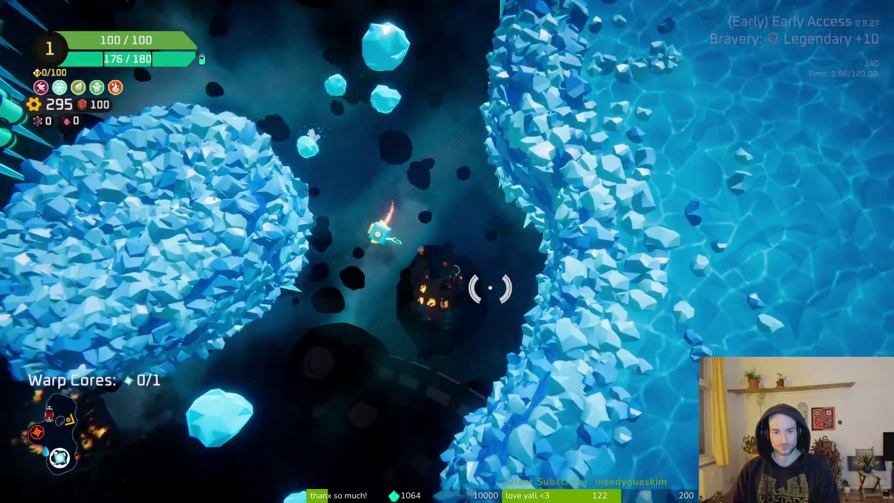
- Break the dark container, collect the Spare Parts, and attach a crafted blue thruster to the ship
click(490, 288)
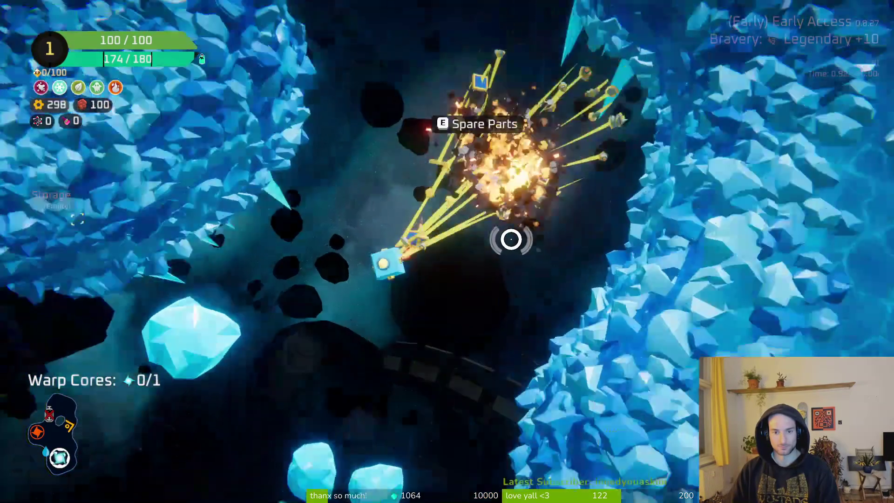
key(e)
click(345, 251)
drag(185, 299, 433, 319)
key(w)
- Destroy the nearby target with the beam and warp out through the portal
click(525, 159)
mouse_move(525, 159)
mouse_down()
mouse_move(471, 210)
mouse_move(355, 255)
mouse_up()
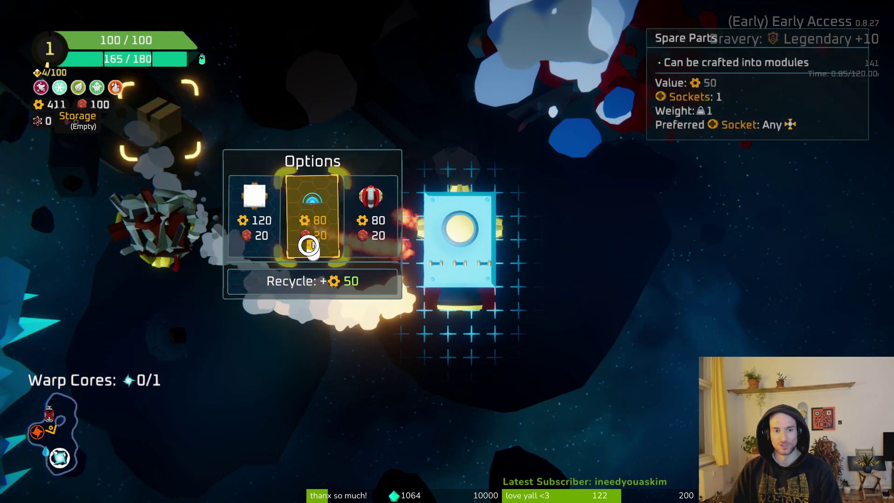
key(Escape)
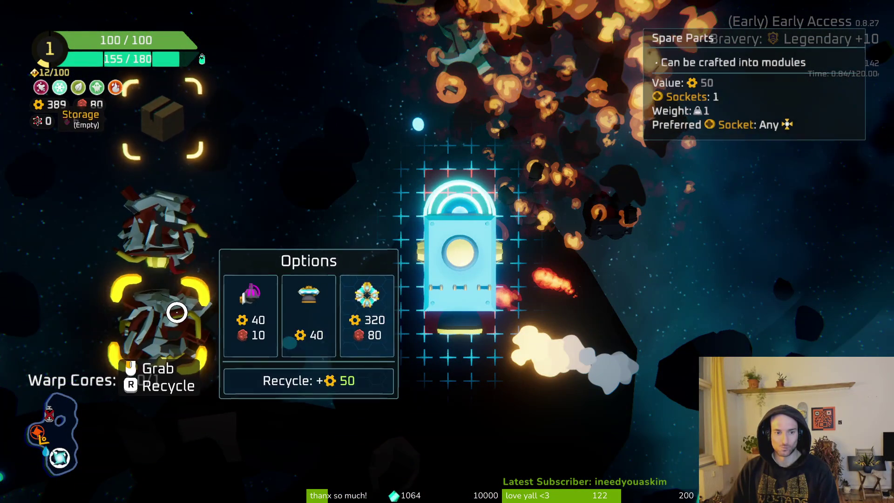
key(Tab)
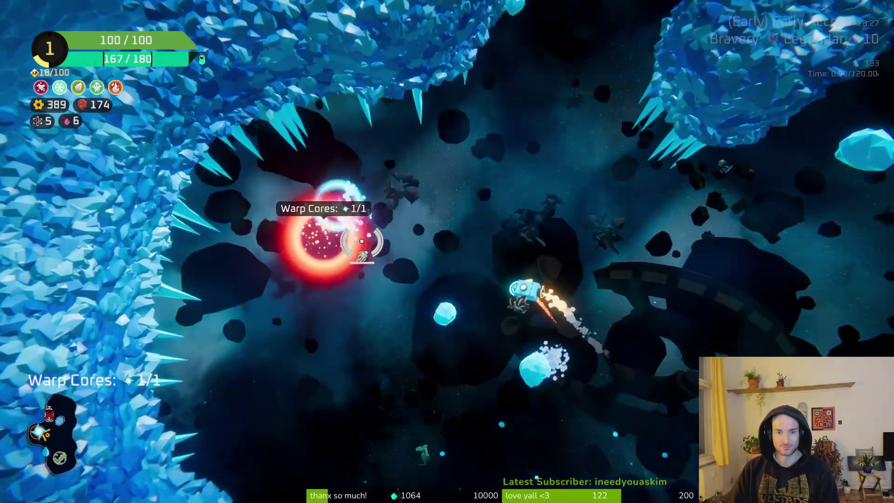
key(e)
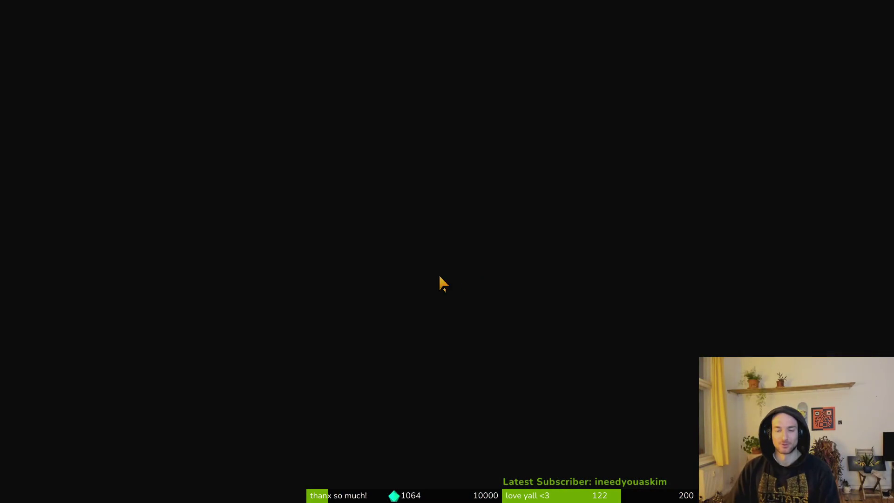